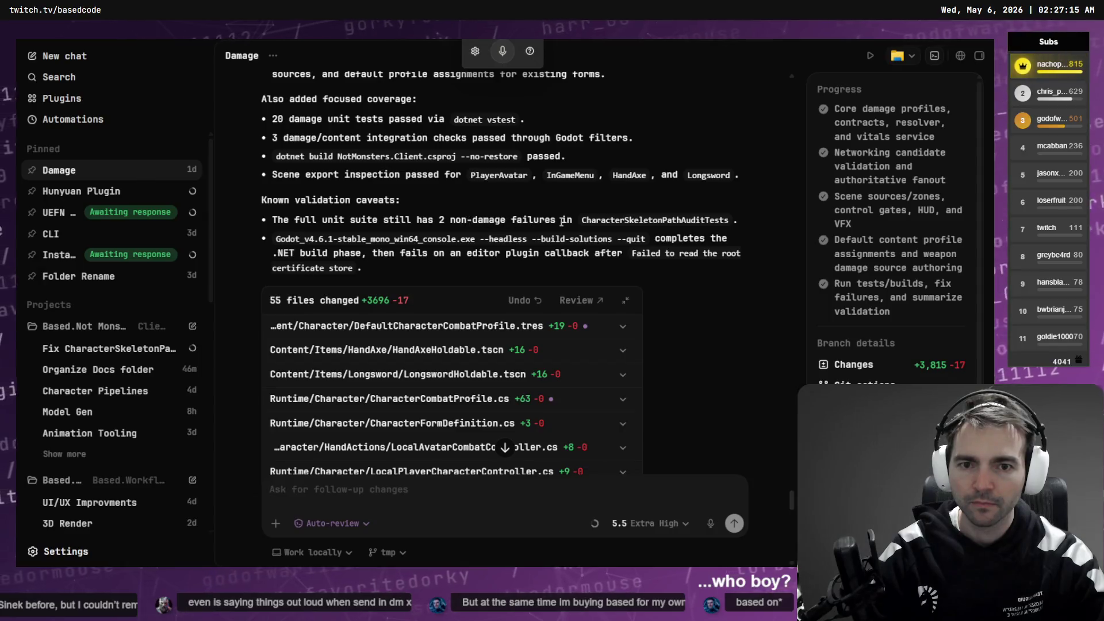
Step: Read Codex's summary of the first damage vertical slice, then return to the Godot editor
scroll(467, 222, "up", 3)
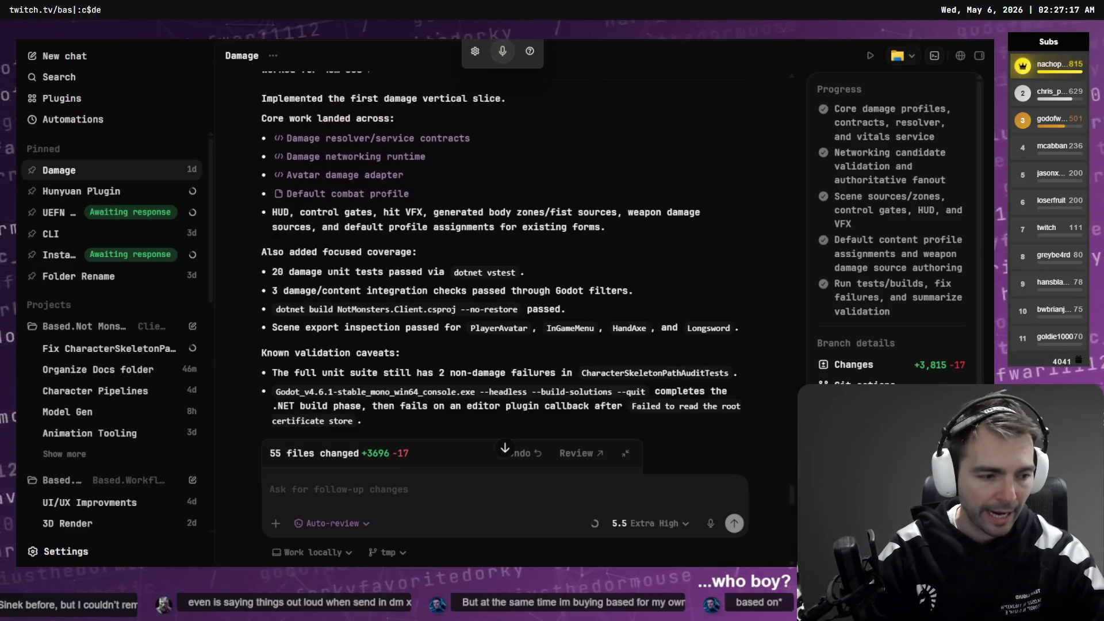
key("alt+Tab")
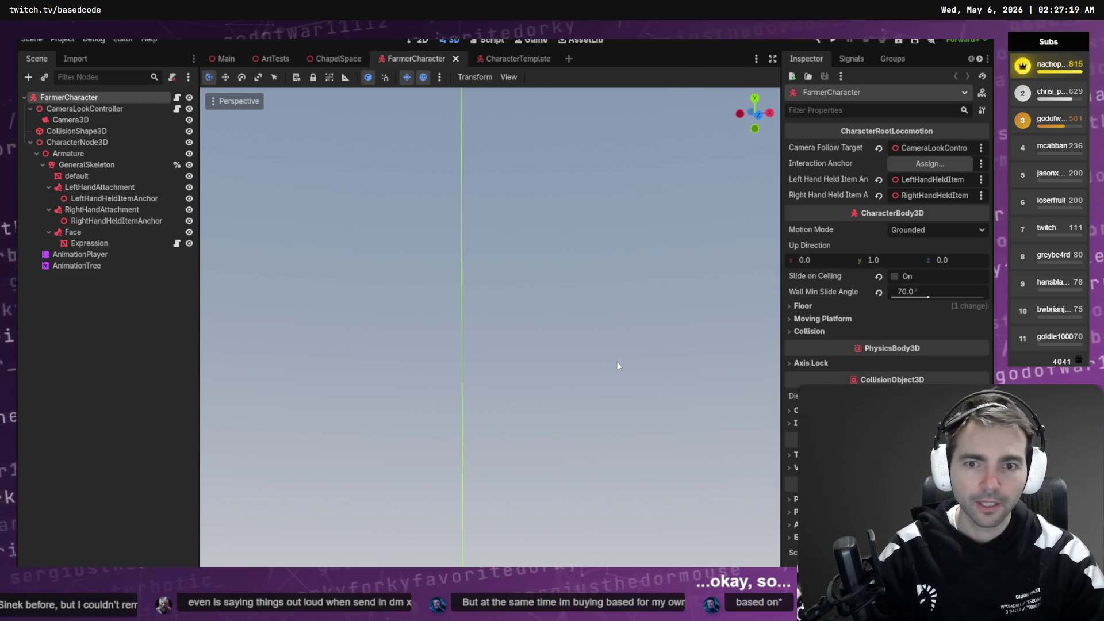
Step: Show the FarmerCharacter node's signals in the Character Pipeline dock and launch the game with F5
scroll(902, 60, "down", 1)
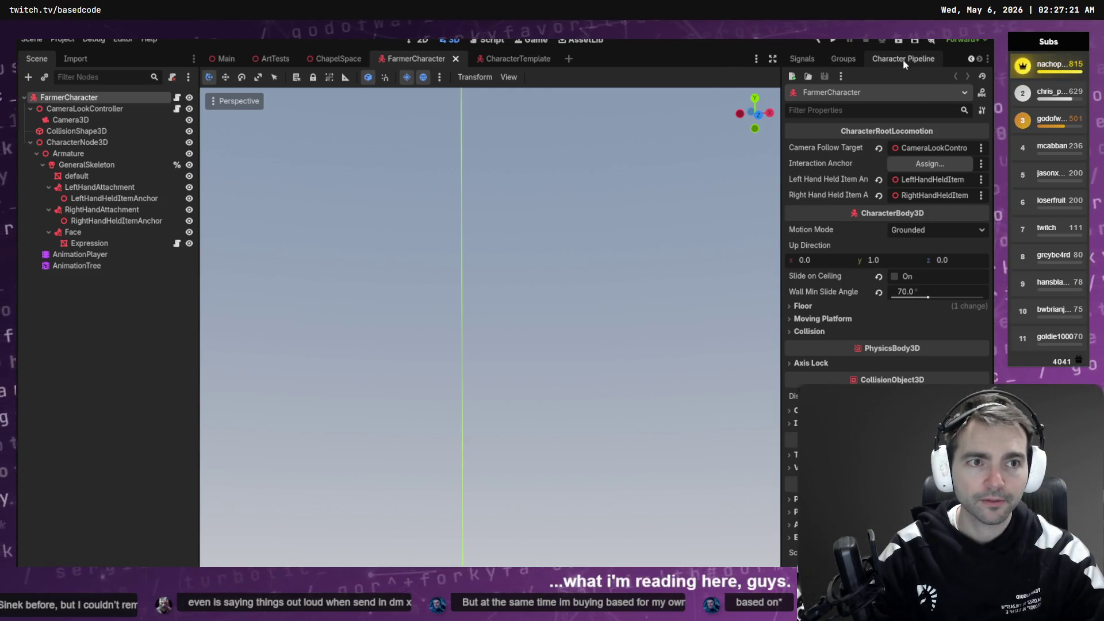
left_click(903, 60)
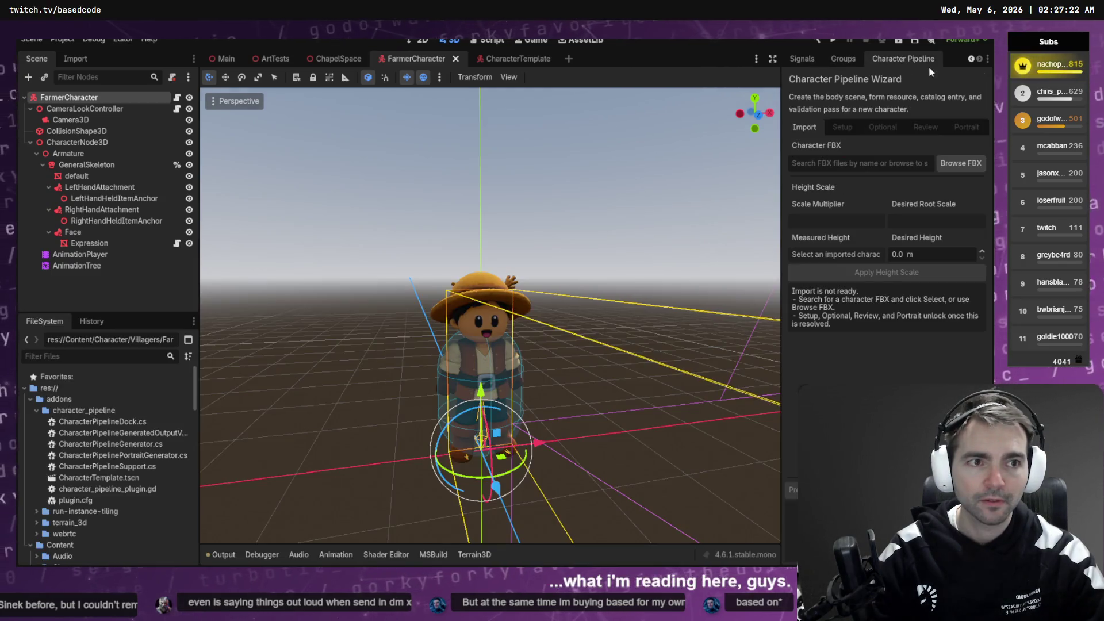
left_click(806, 59)
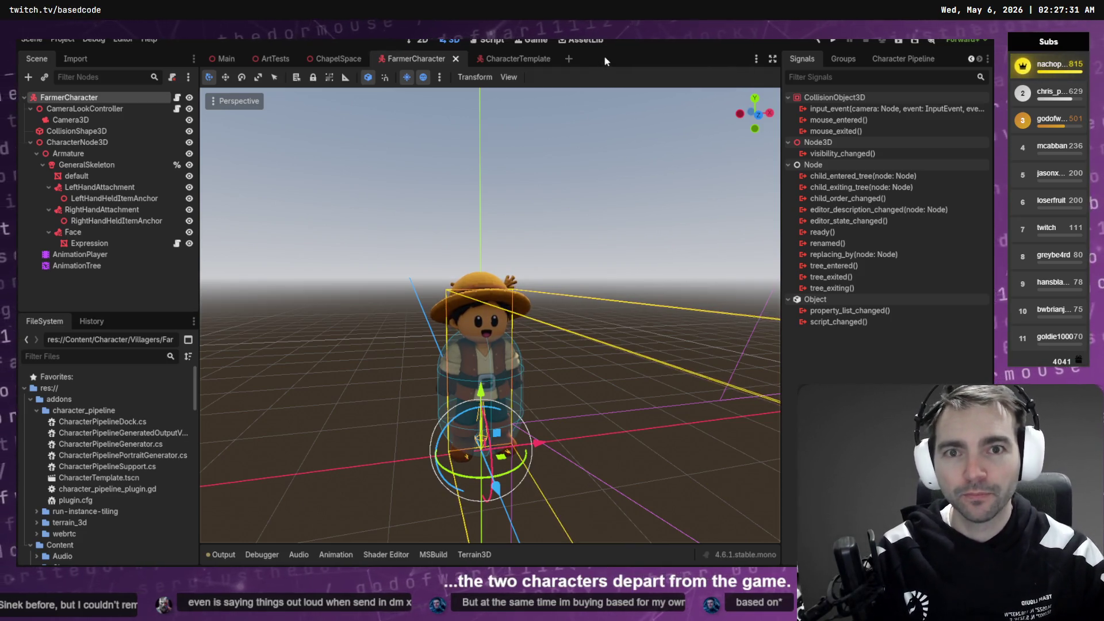
key("F5")
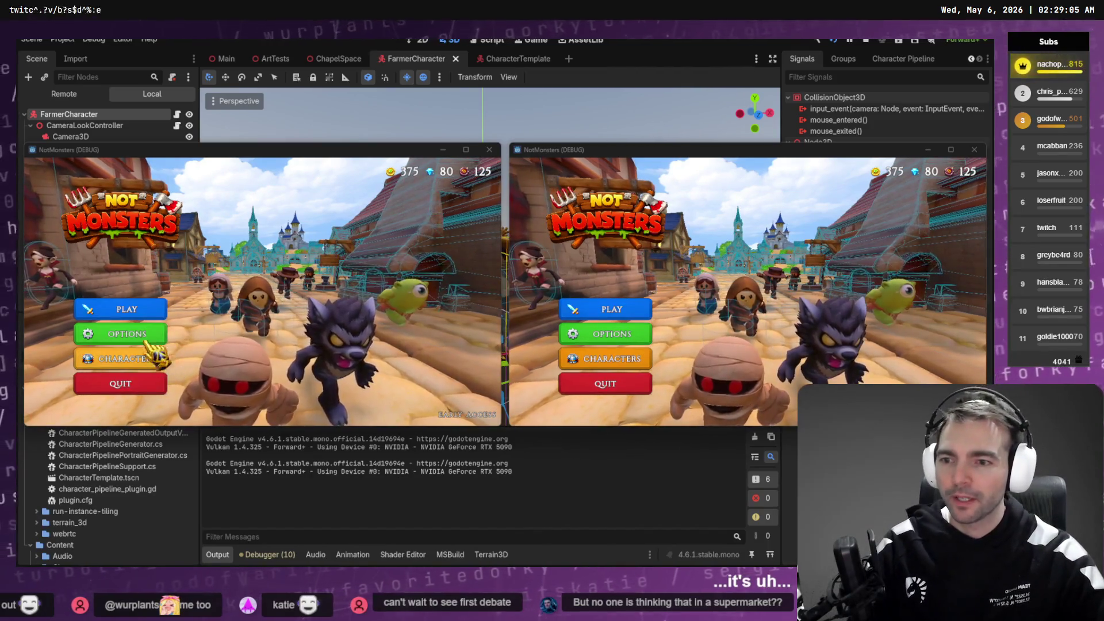
Step: Create an online room in the left game instance and join it from the right instance
left_click(126, 309)
left_click(332, 326)
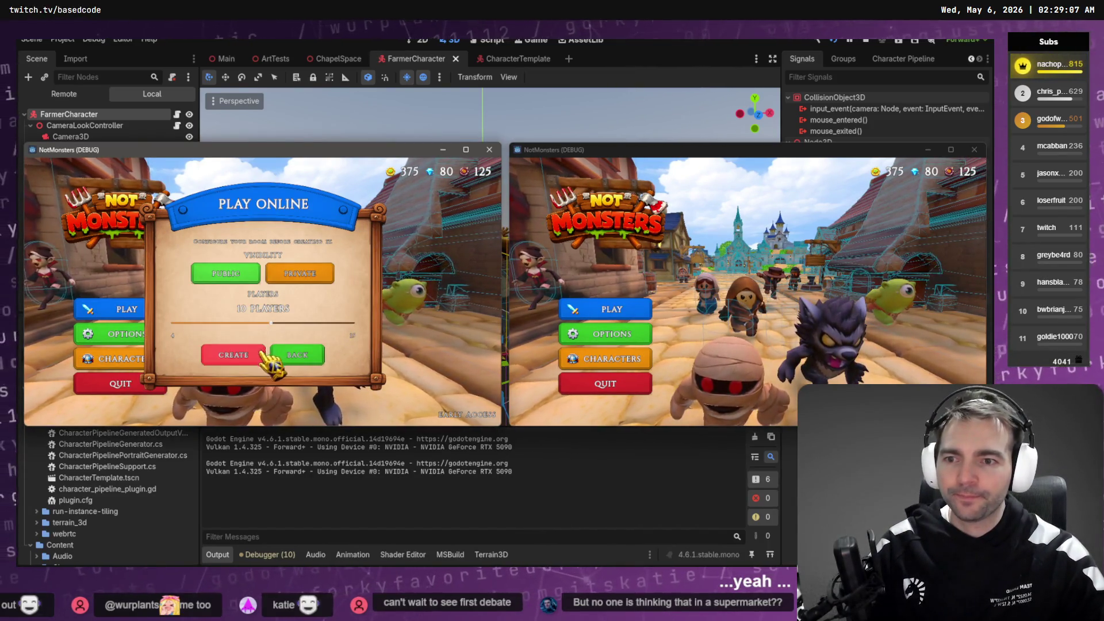
left_click(233, 354)
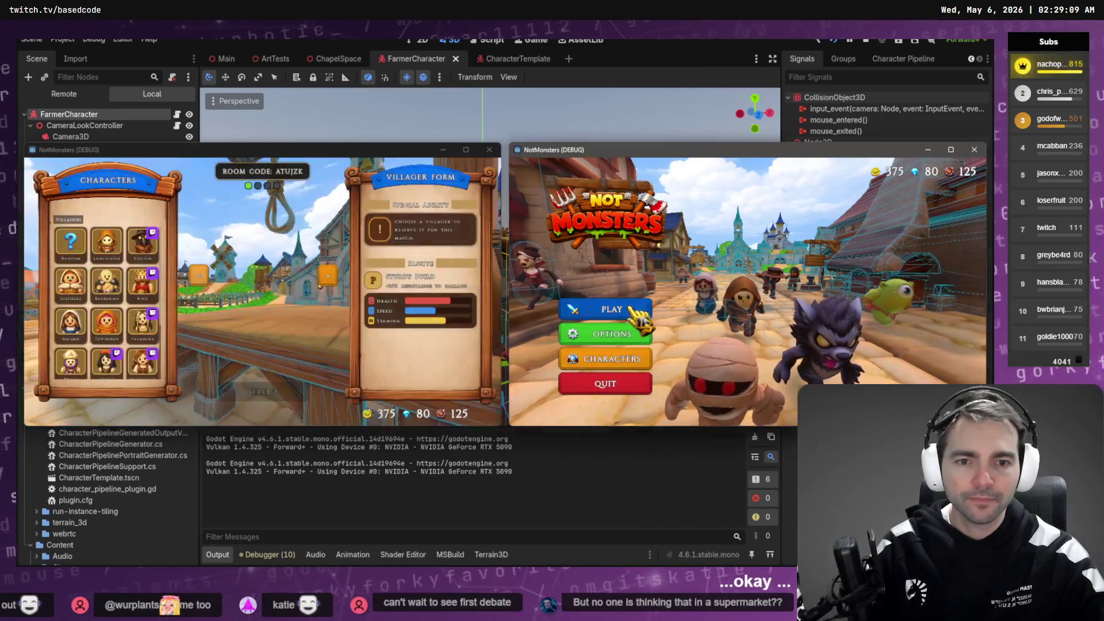
left_click(612, 309)
left_click(773, 271)
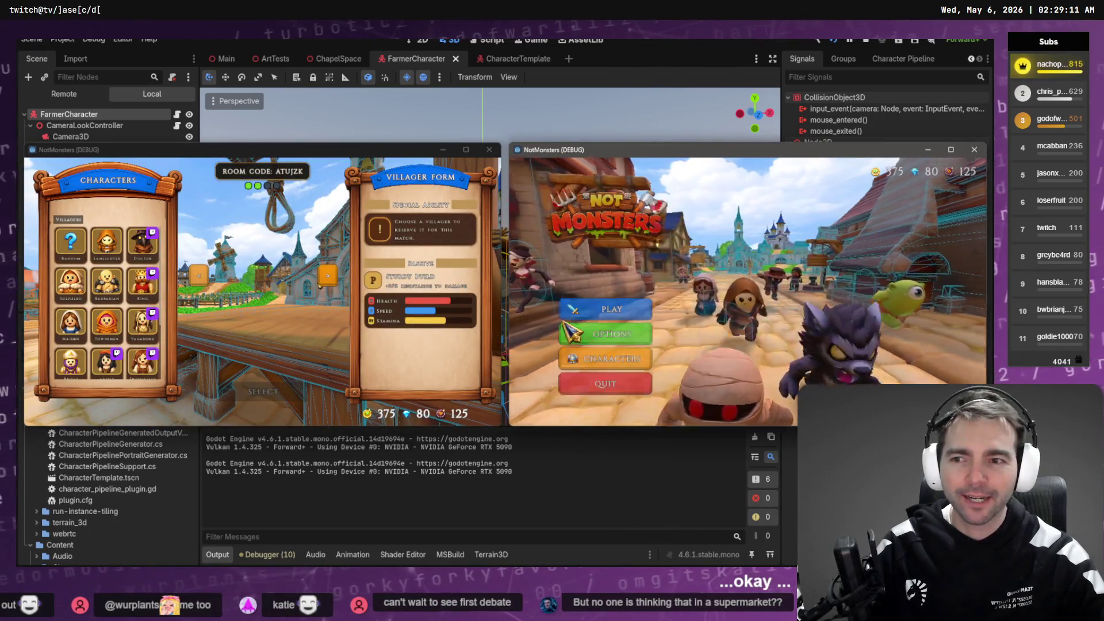
Step: Select Farmer on the left and Blacksmith on the right, spawning both in the chapel
scroll(110, 310, "down", 3)
left_click(106, 359)
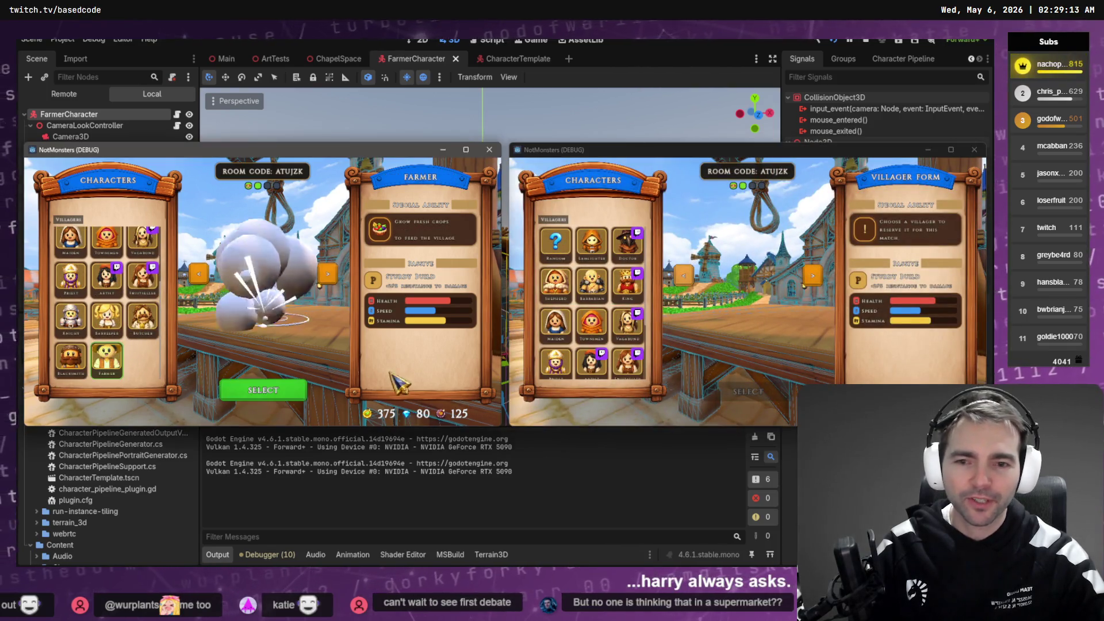
scroll(575, 371, "down", 3)
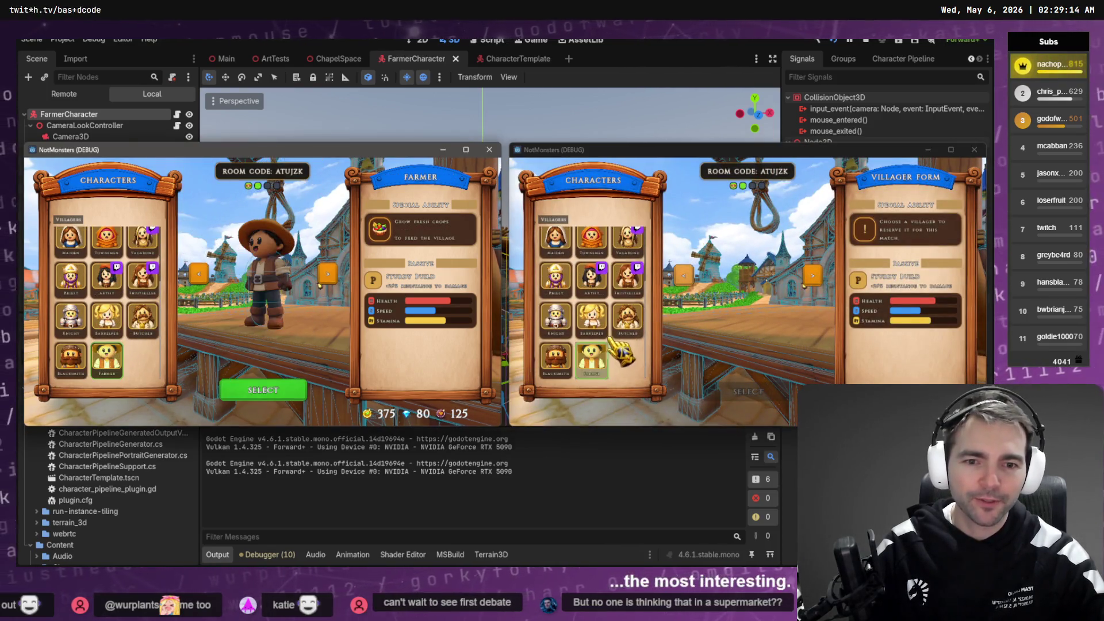
left_click(569, 365)
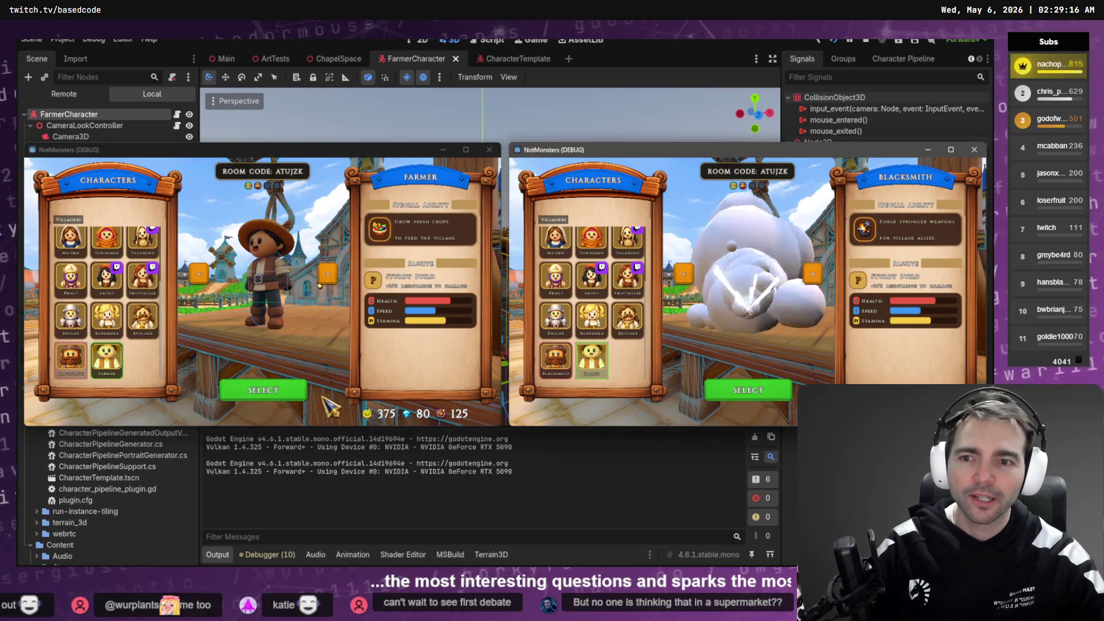
left_click(266, 401)
left_click(734, 397)
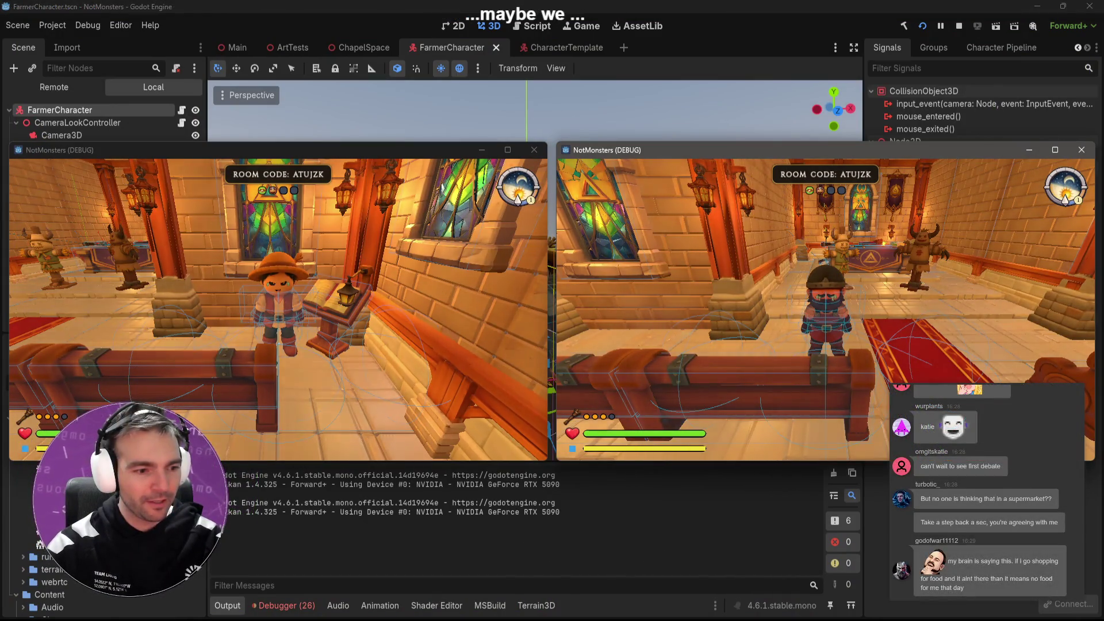
Step: Walk the Blacksmith up the chapel aisle toward the pews and the Farmer
key("w")
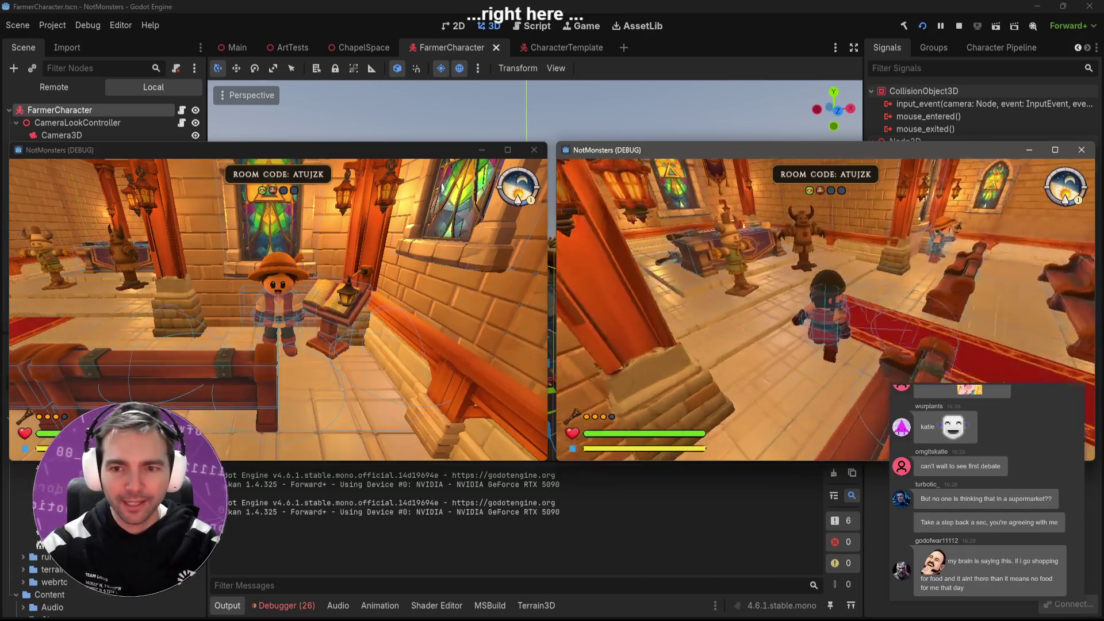
key("w")
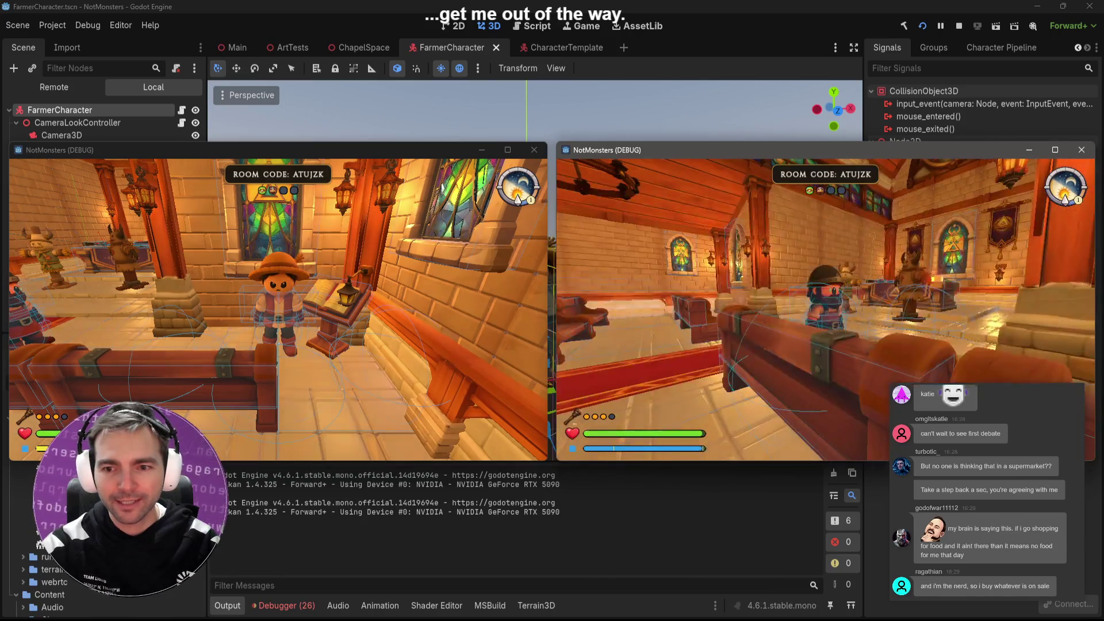
key("s")
key("w")
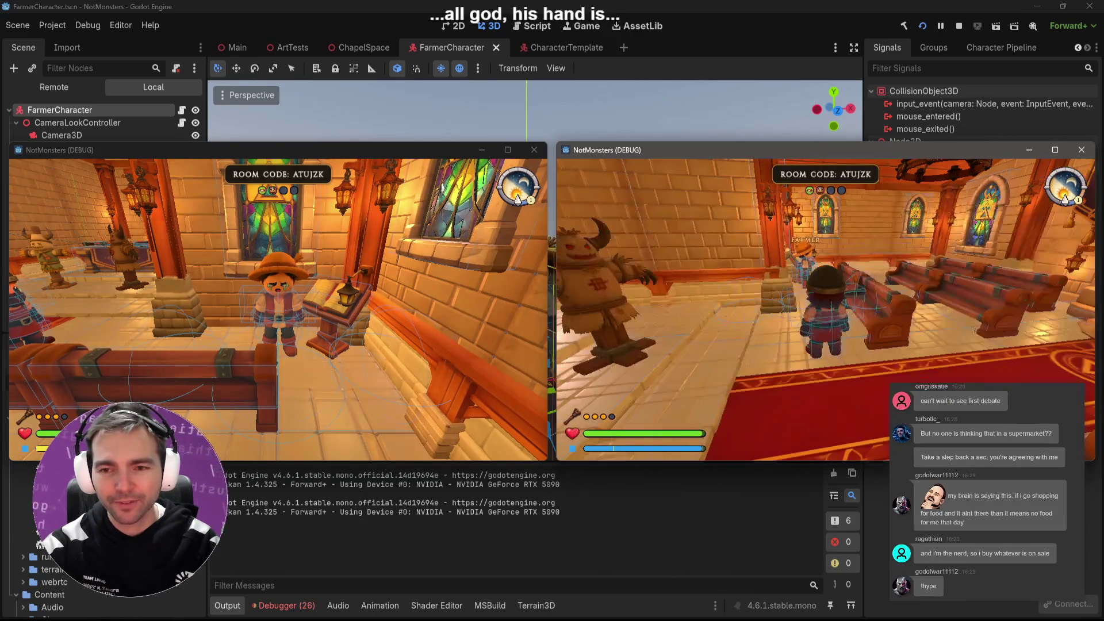
key("w")
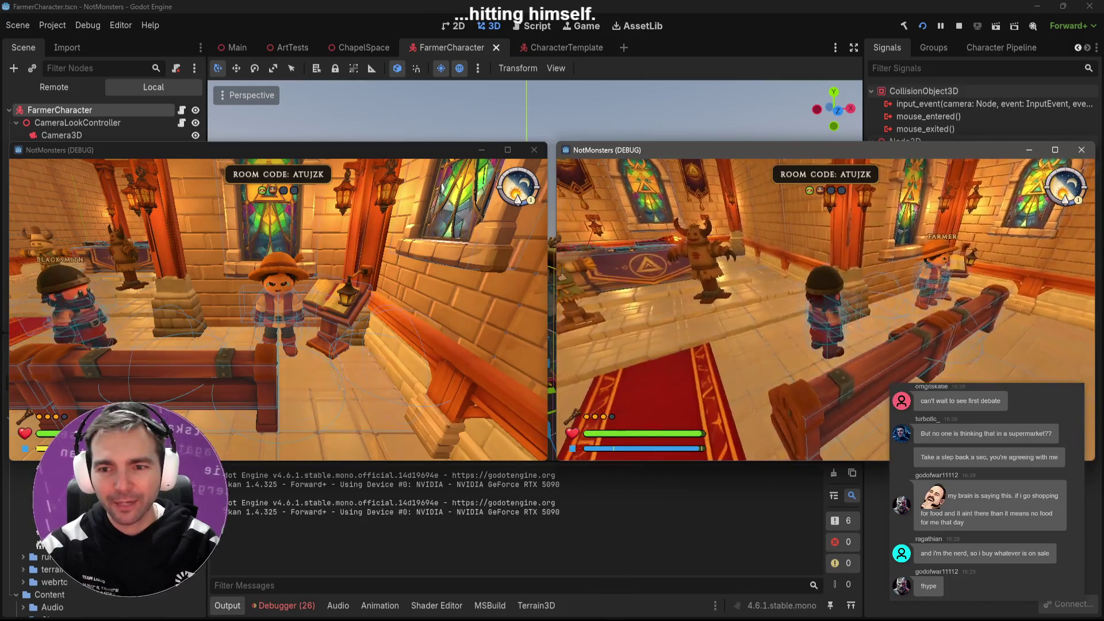
key("w")
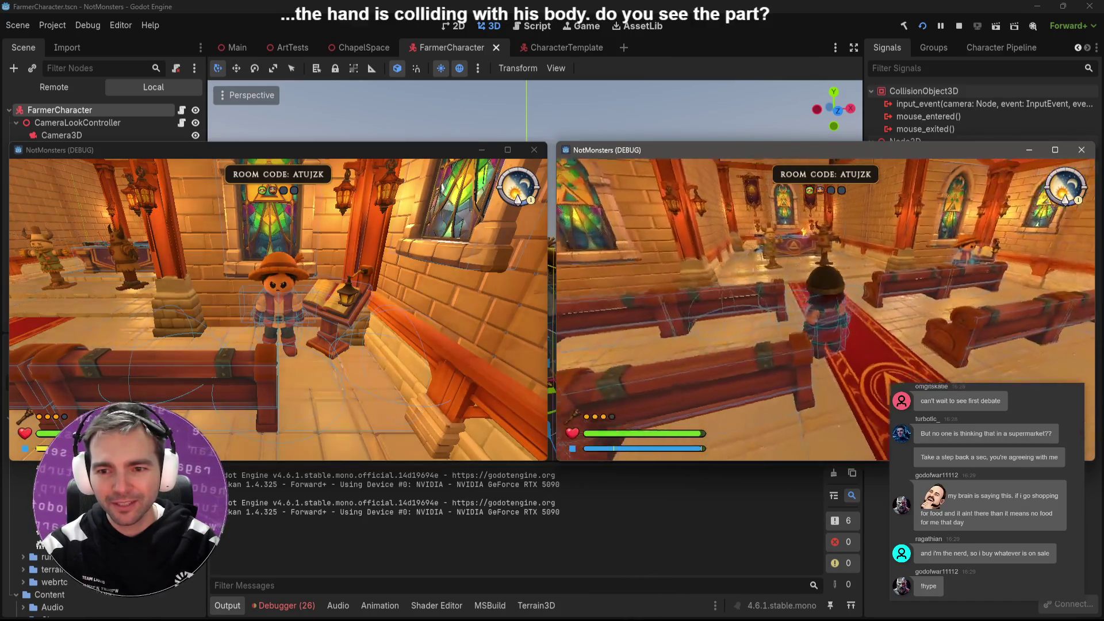
key("w")
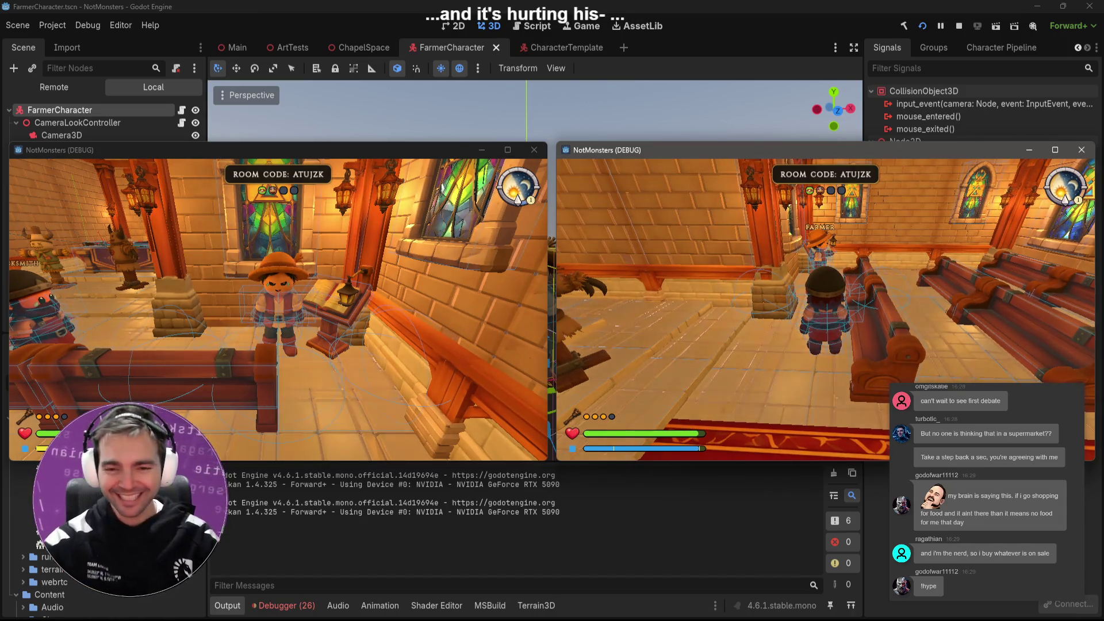
key("w")
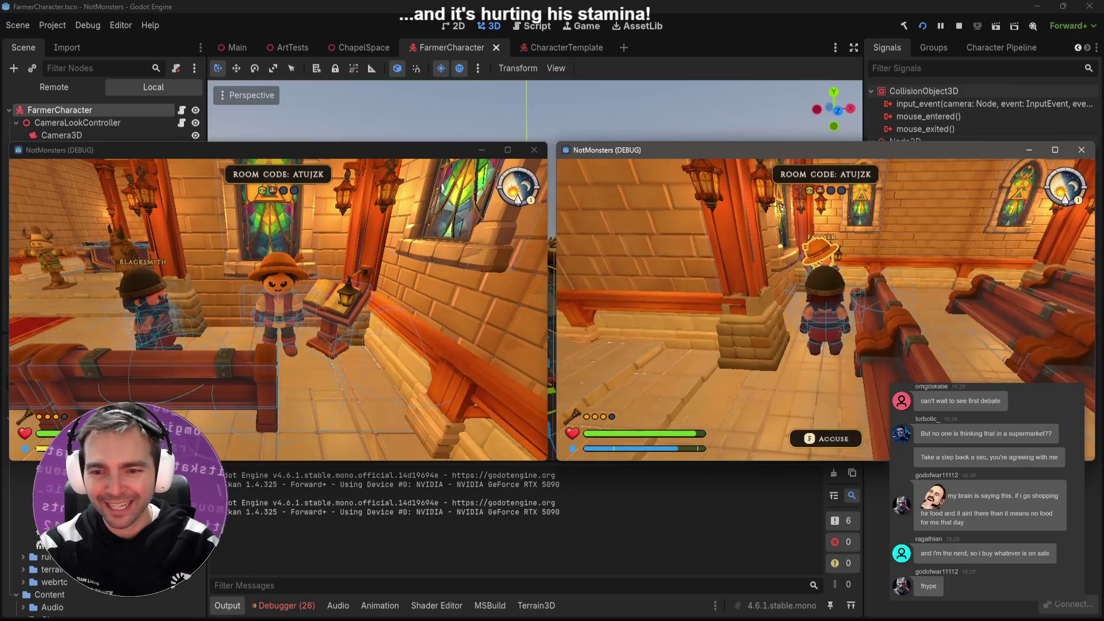
key("w")
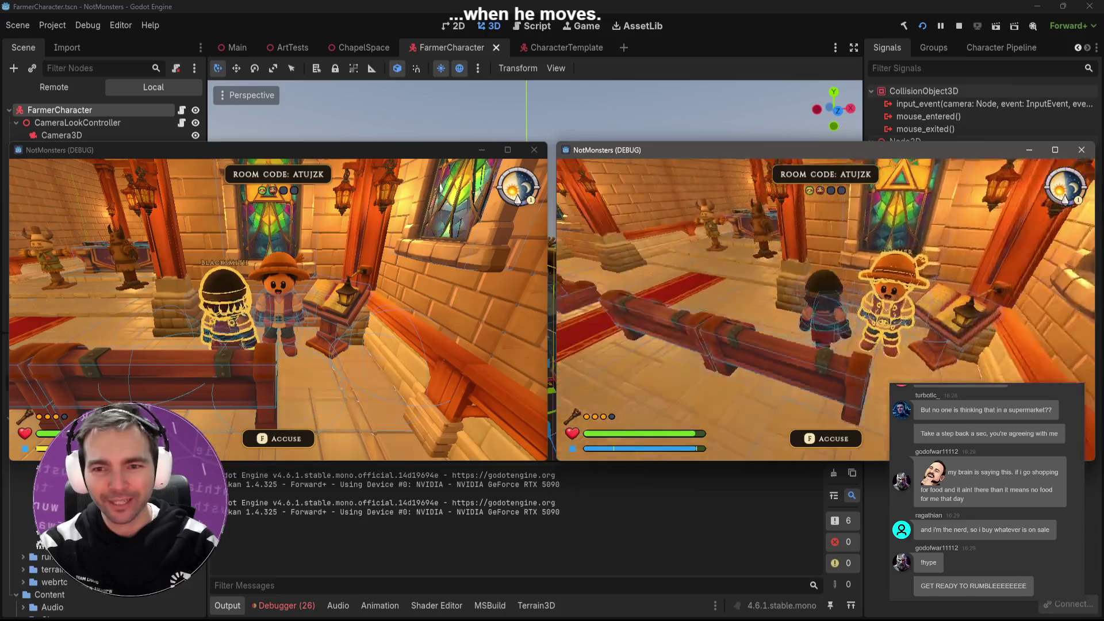
key("s")
key("w")
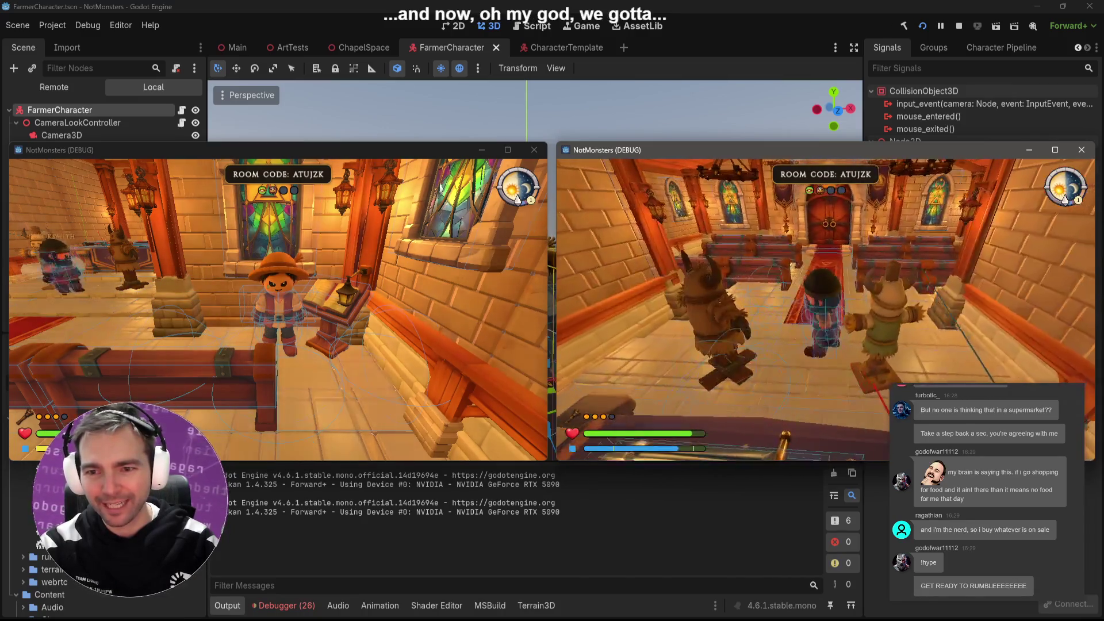
Step: In the Farmer's window, walk the Farmer down the aisle beside the Blacksmith
key("alt+Tab")
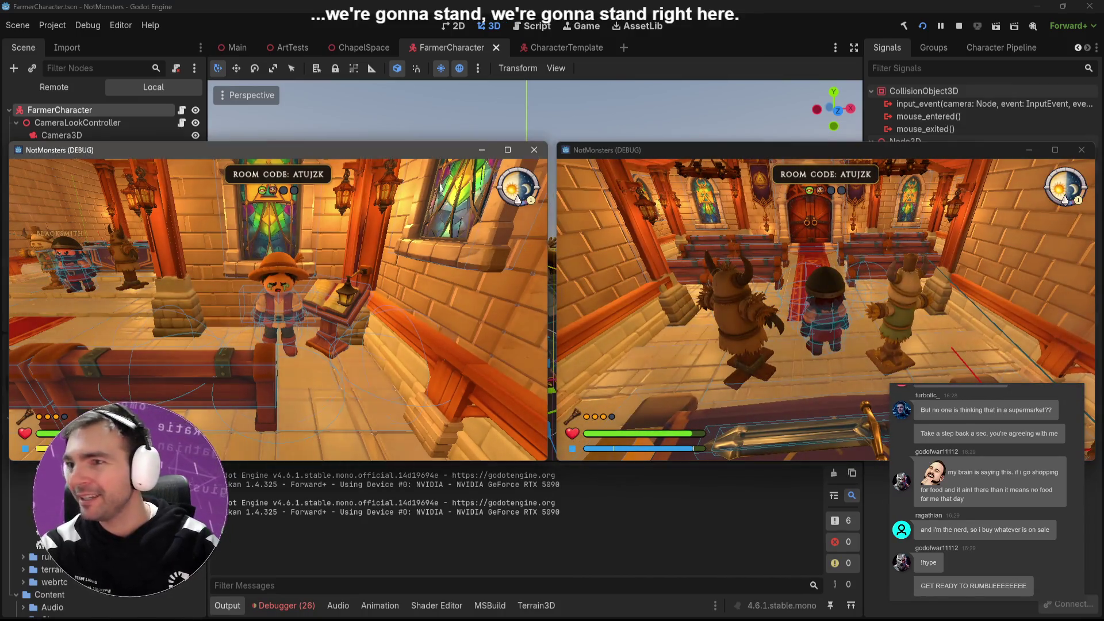
key("s")
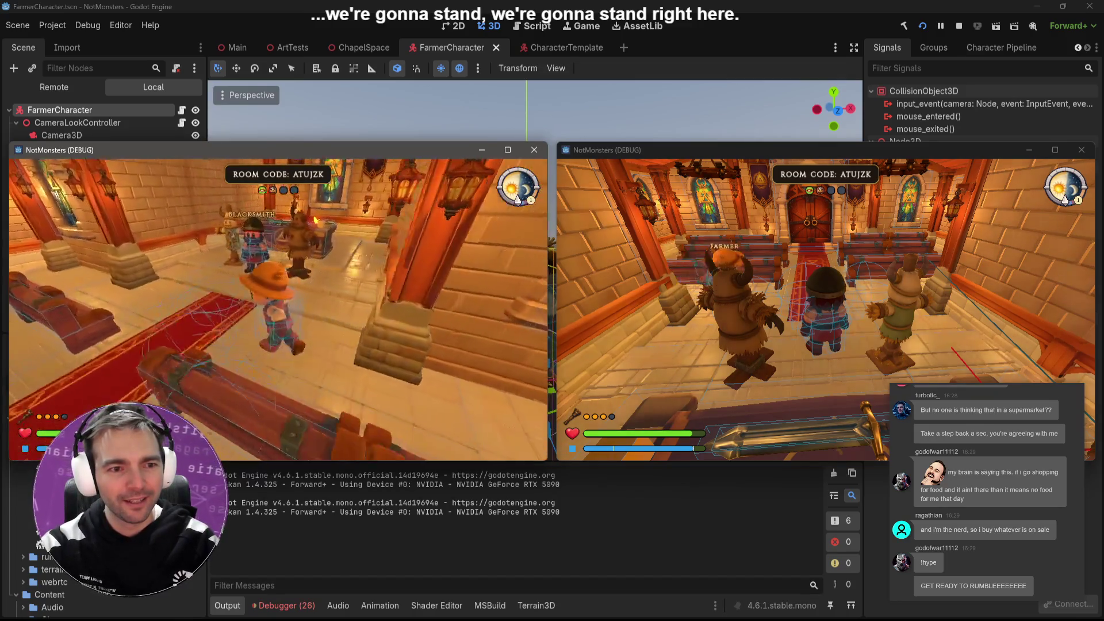
key("w")
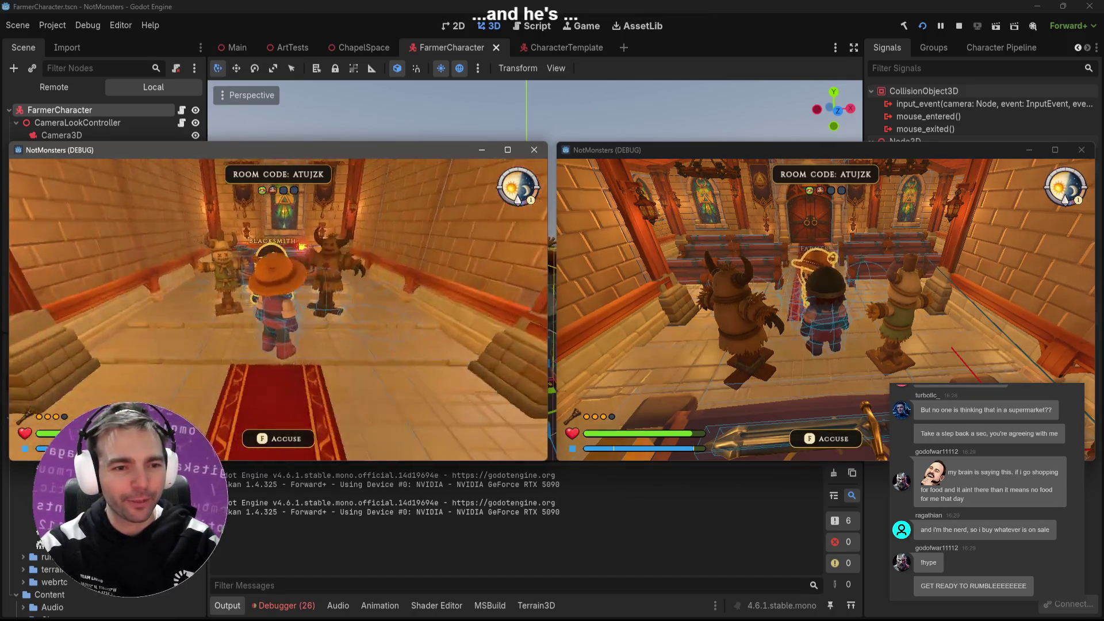
key("w")
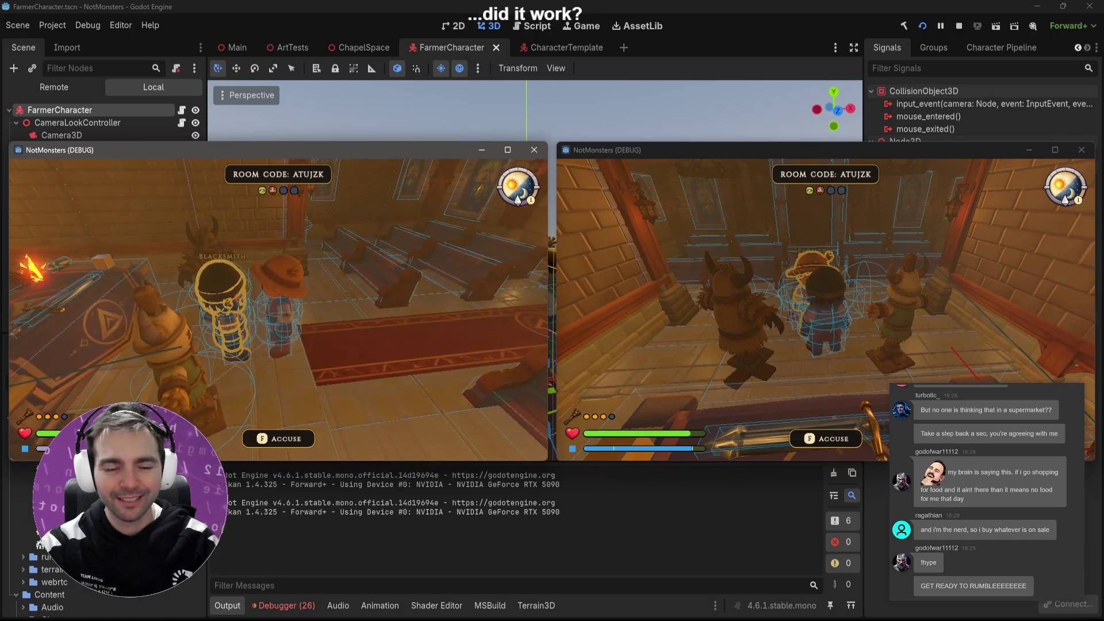
Step: Walk the farmer right up to the Blacksmith and target him to test damage
key("alt+Tab")
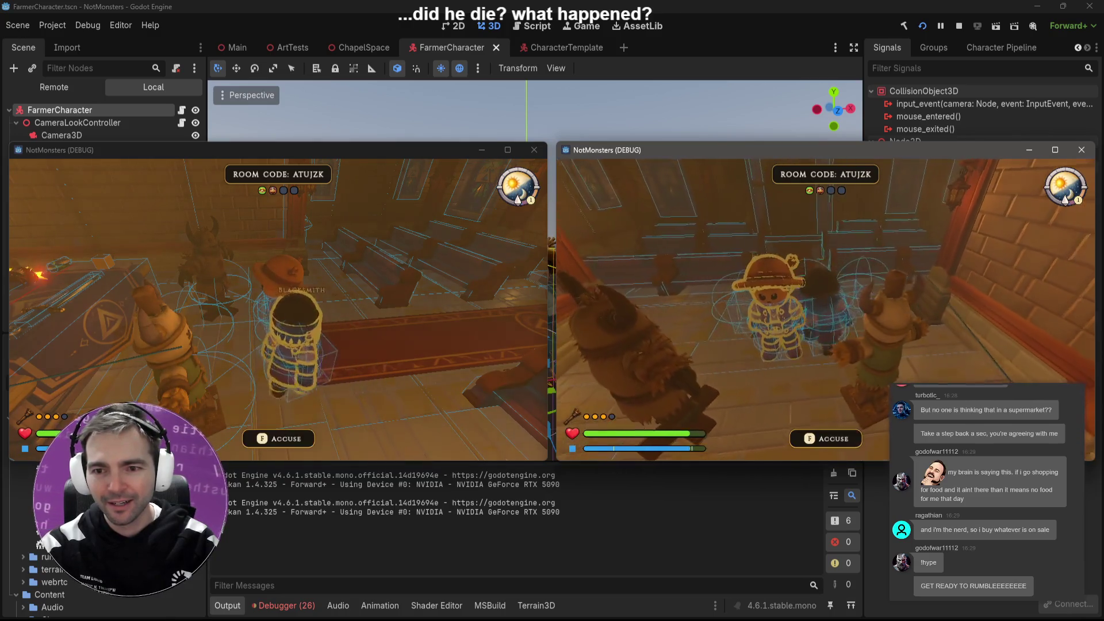
key("alt+Tab")
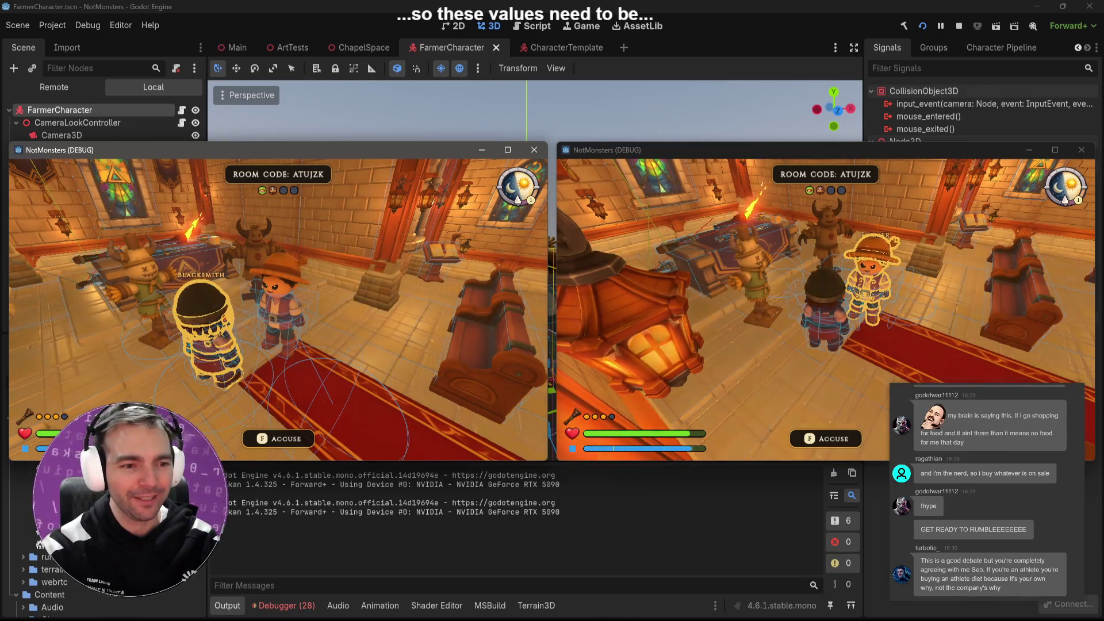
key("w")
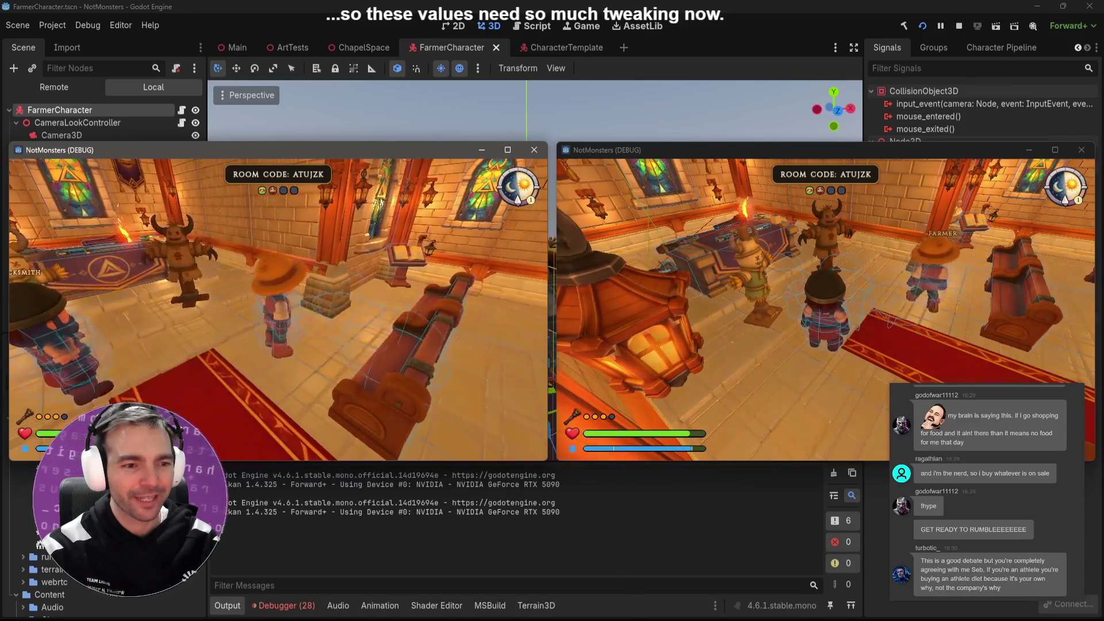
key("s")
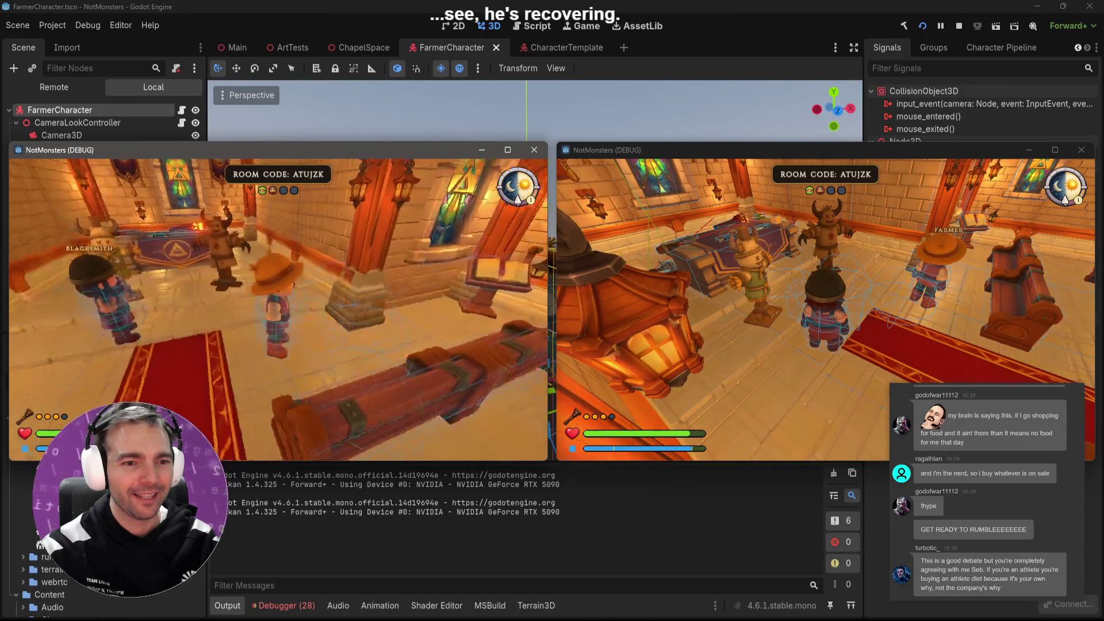
key("w")
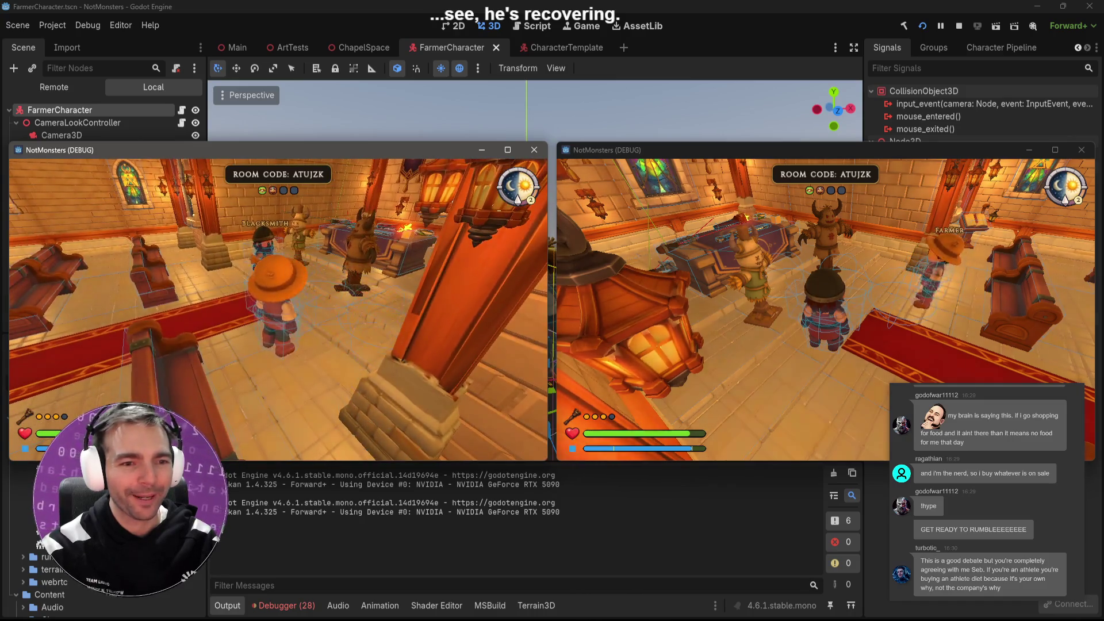
key("w")
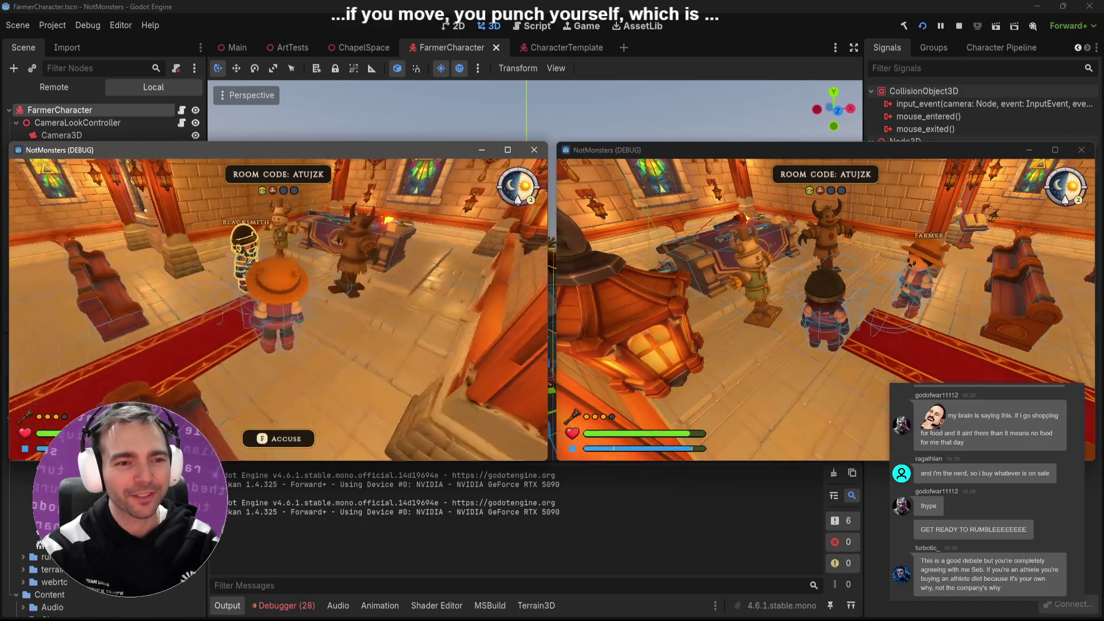
key("a")
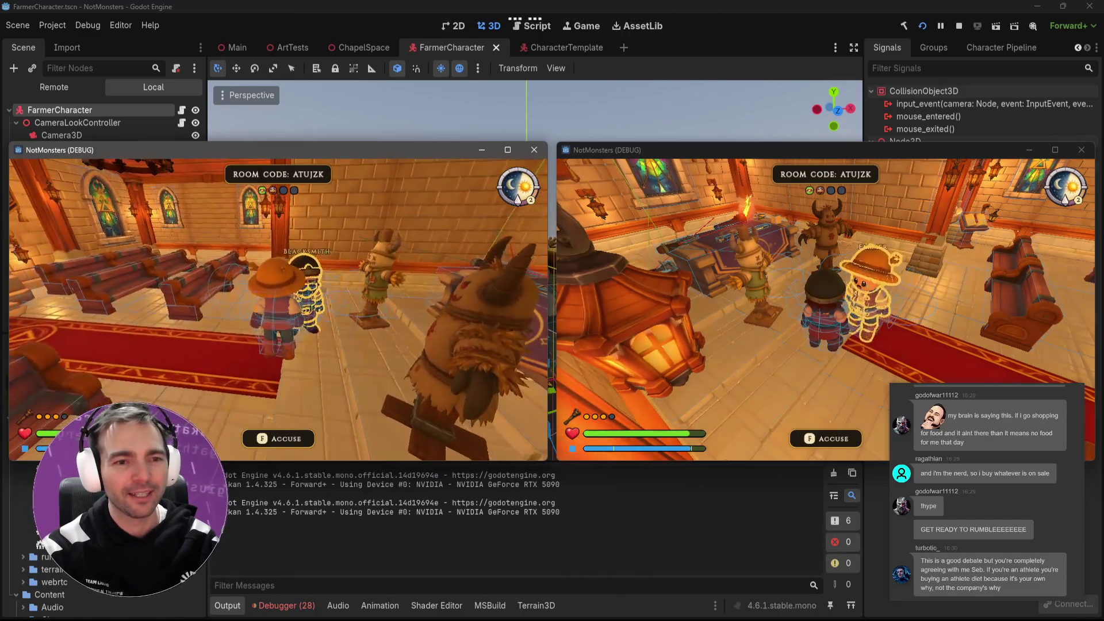
key("a")
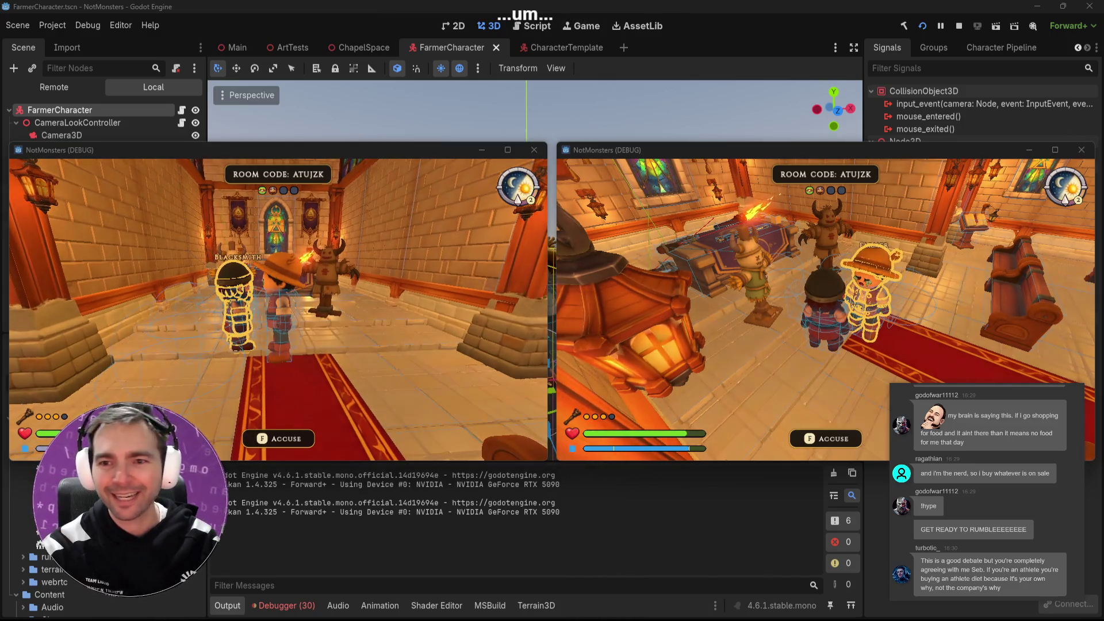
Step: Turn the right window's player toward the scarecrows, doors and altar, then return to Codex's Damage chat
key("w")
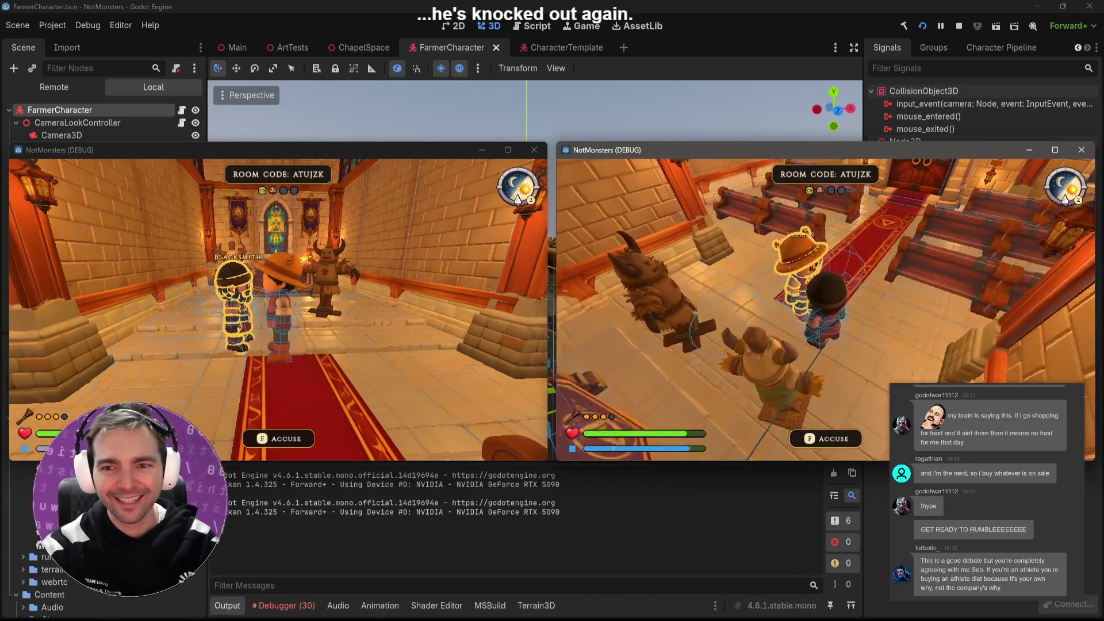
key("s")
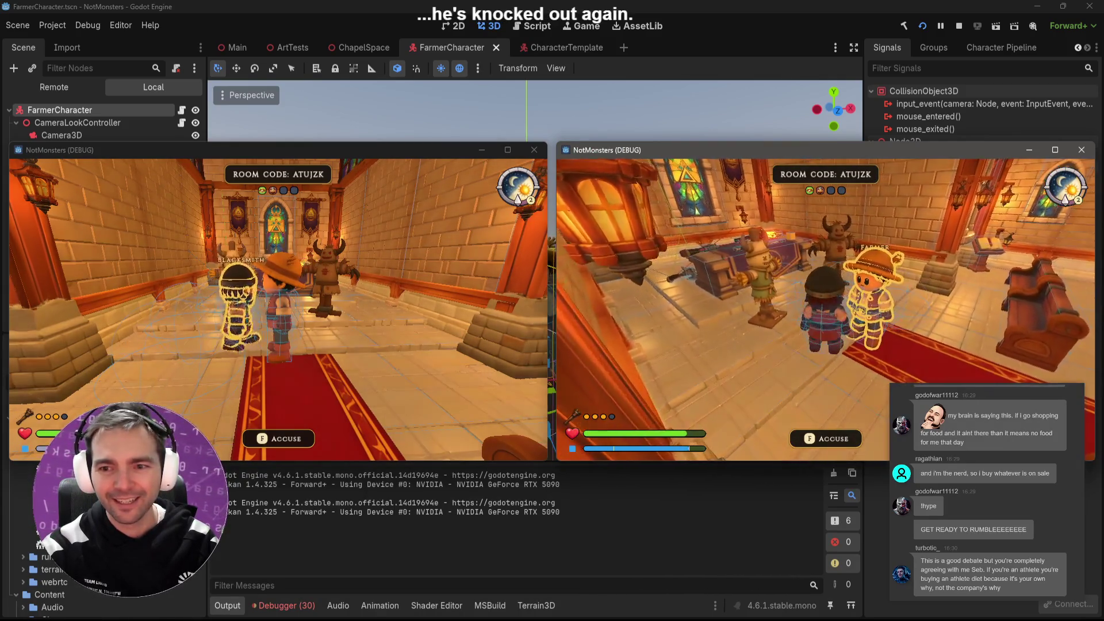
key("a")
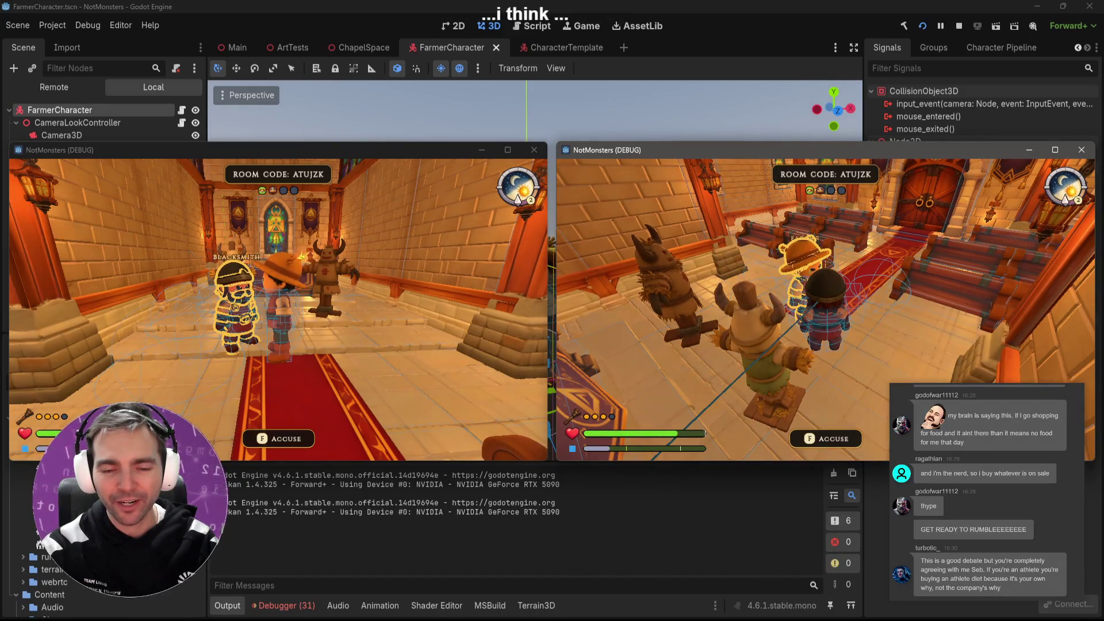
key("d")
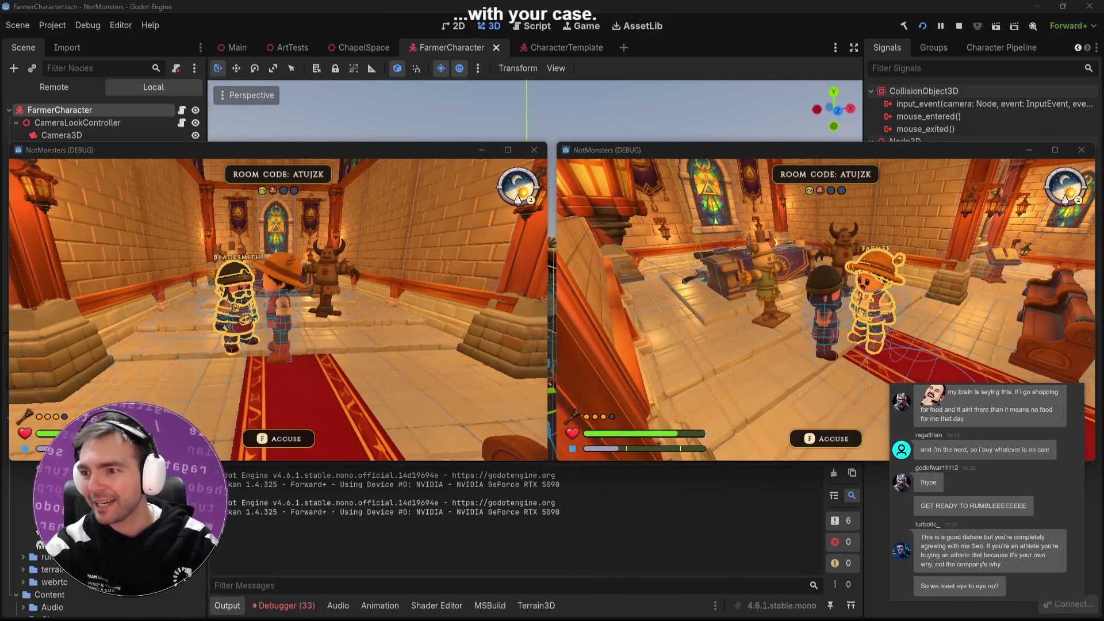
key("alt+Tab")
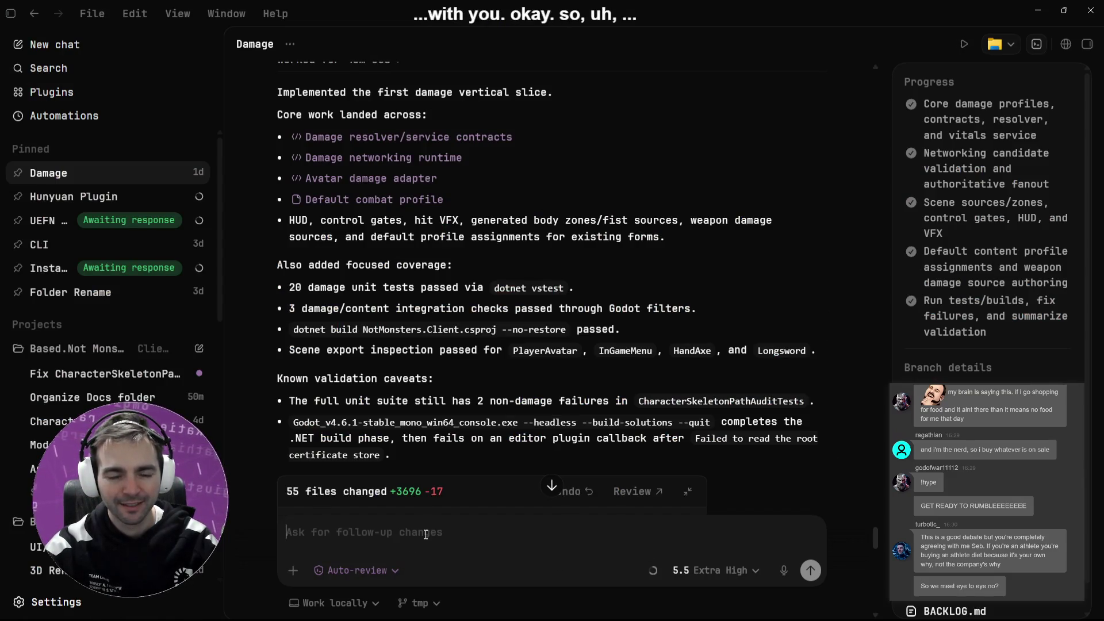
Step: Stage all unstaged damage-branch changes in Fork, including HandAxeHoldable.tscn
left_click(490, 529)
key("alt+Tab")
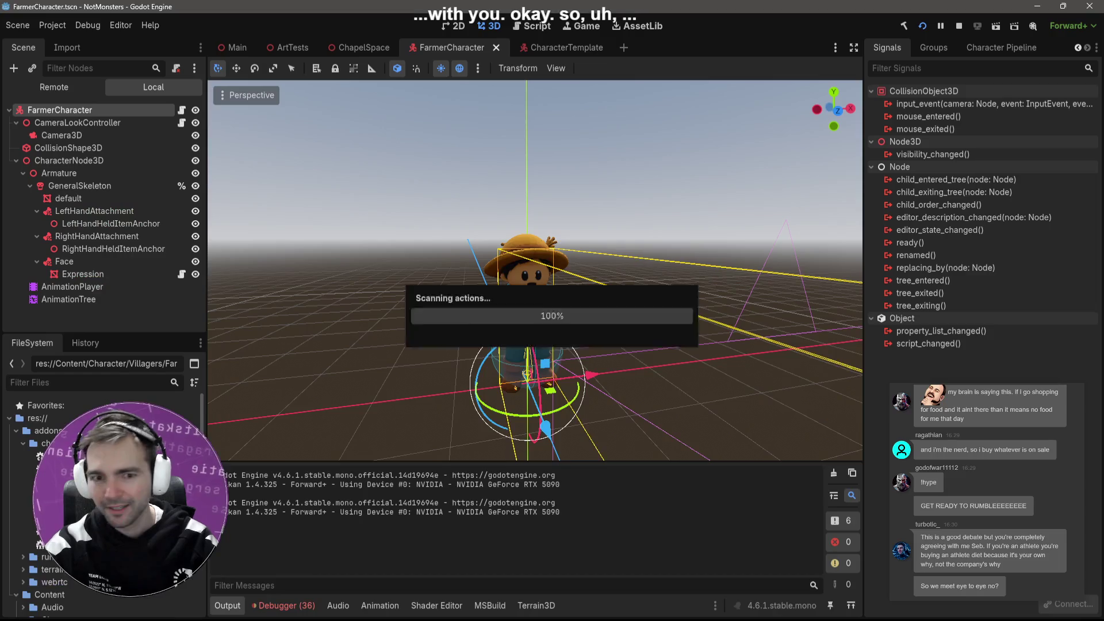
key("alt+Tab")
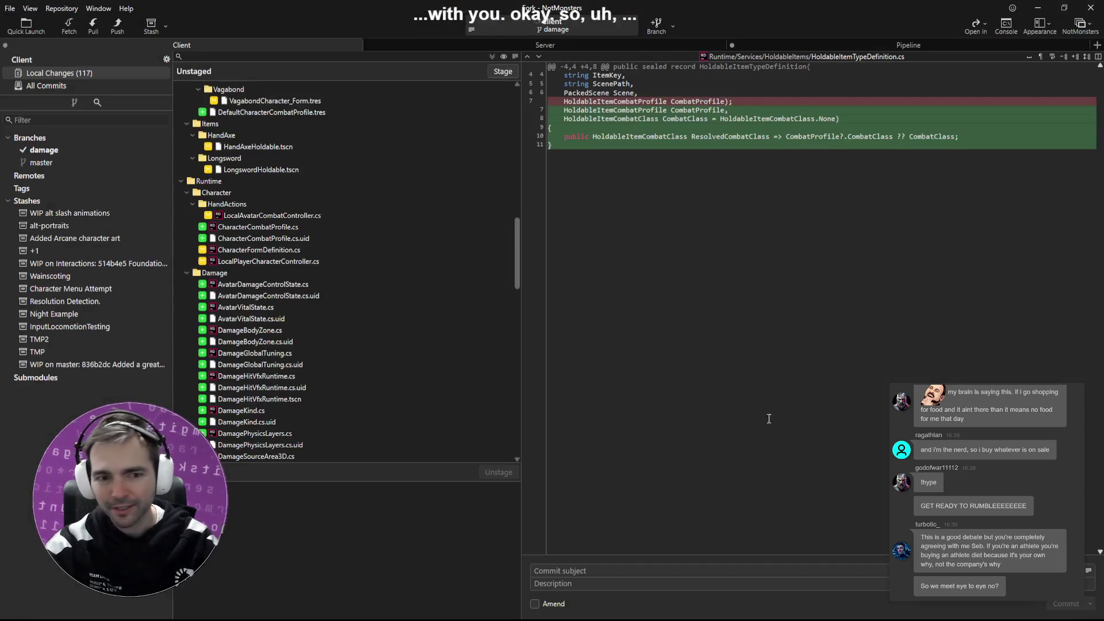
left_click(363, 148)
key("ctrl+a")
left_click(498, 69)
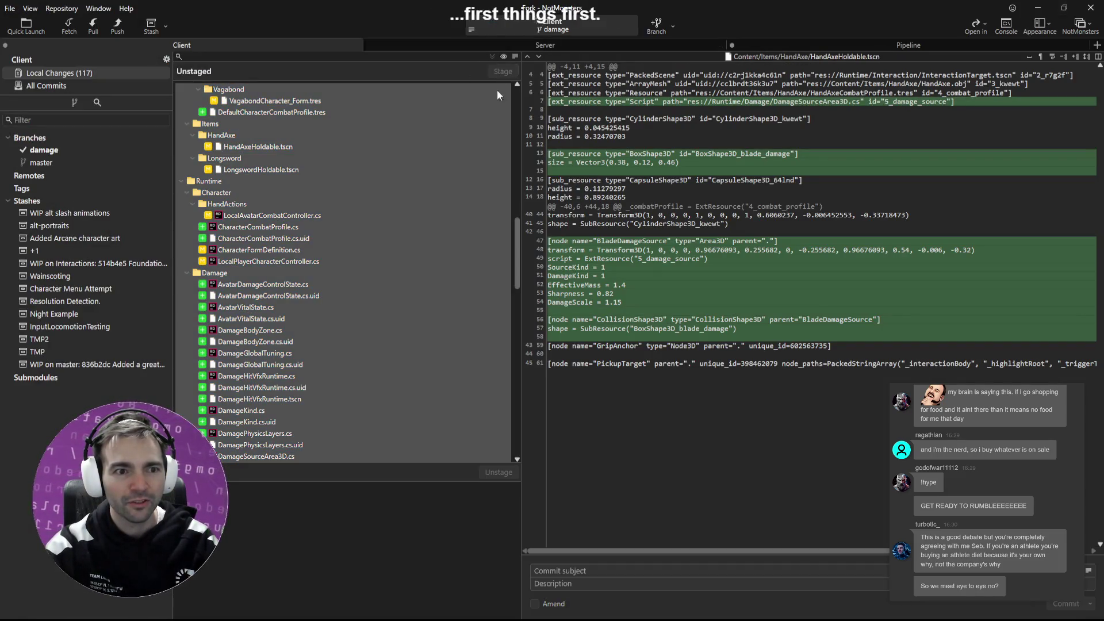
key("alt+Tab")
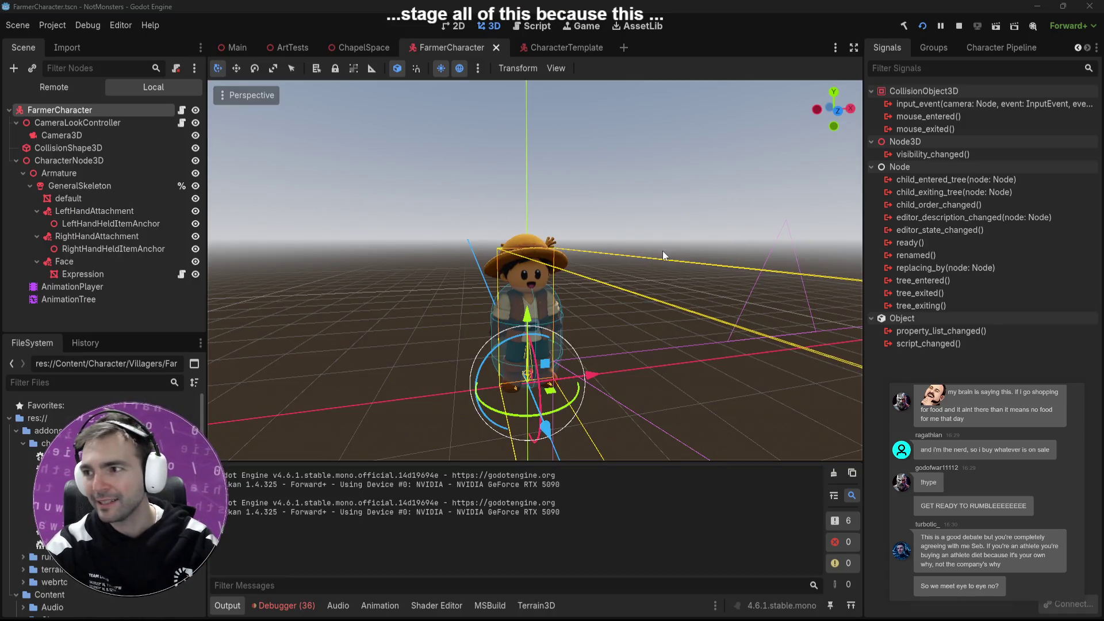
key("alt+Tab")
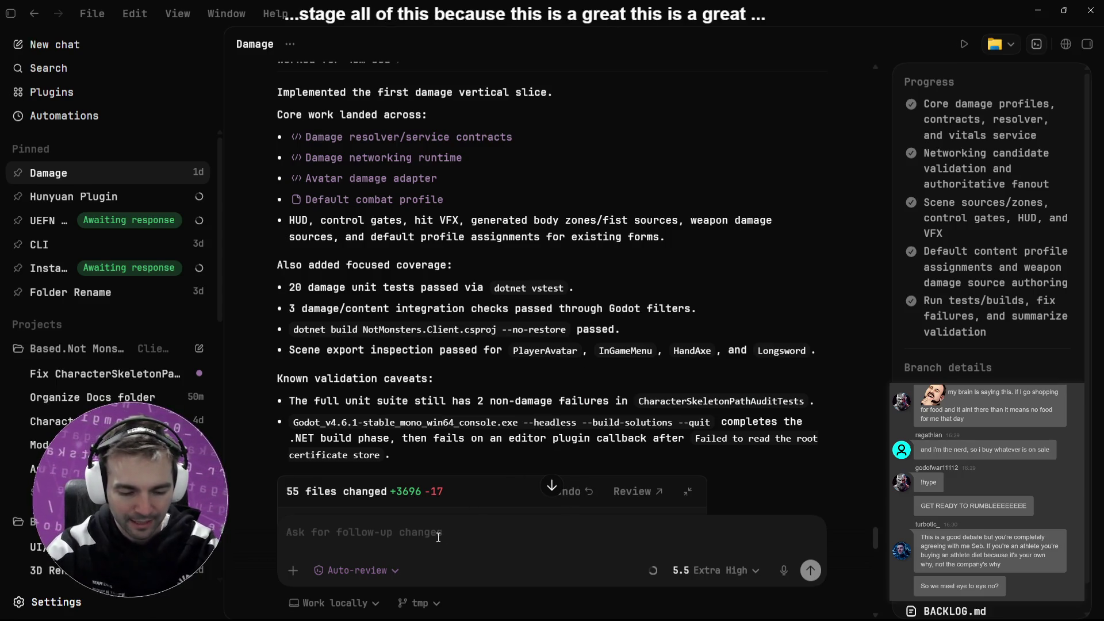
Step: Dictate and send a request that players stop damaging themselves through their own hand colliders
key("super+h")
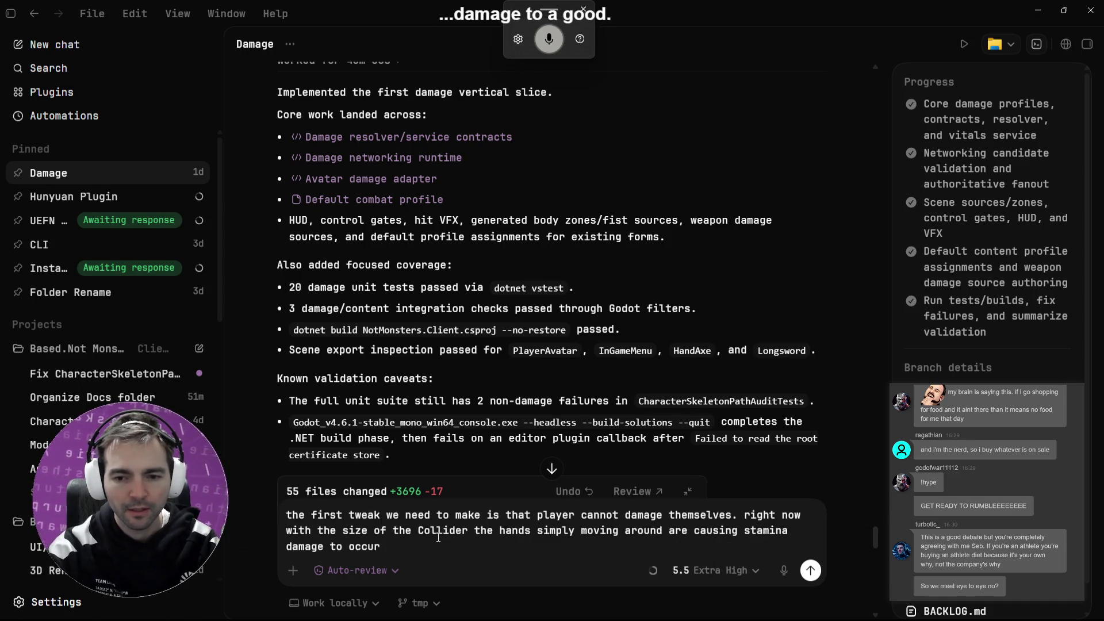
key("Return")
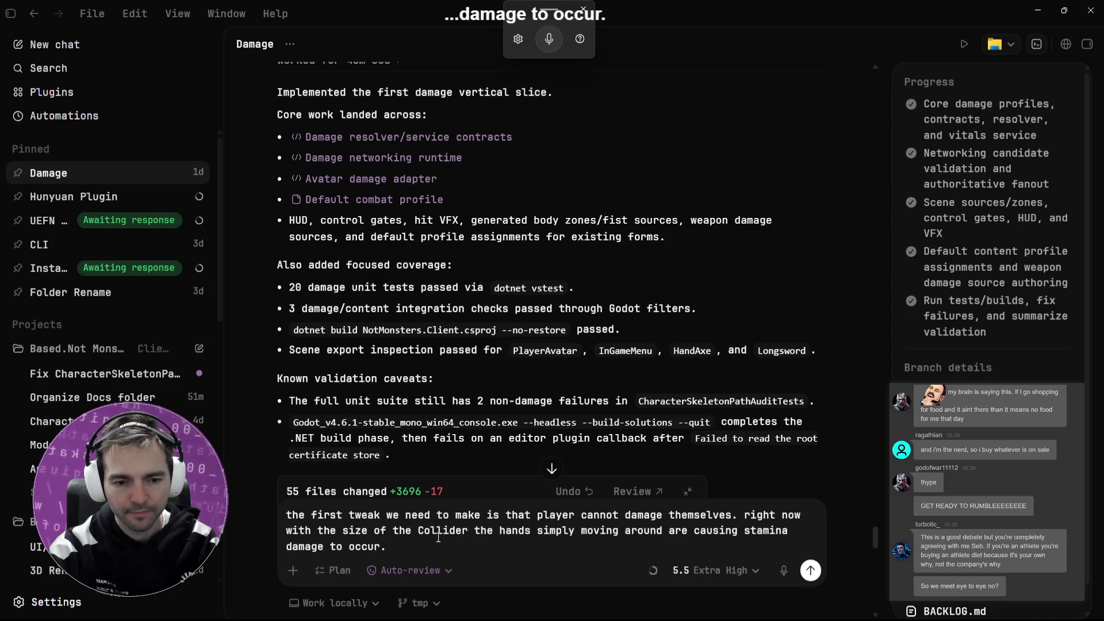
scroll(616, 270, "down", 20)
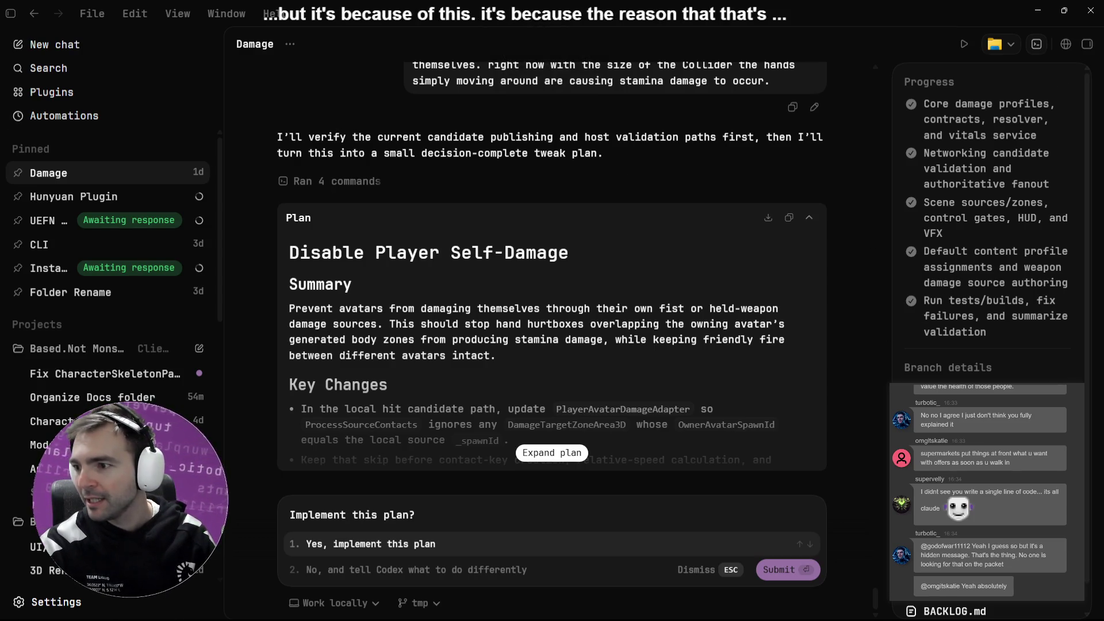
Step: Finish reading the Disable Player Self-Damage plan and bring up GDD.md in VS Code
key("alt+Tab")
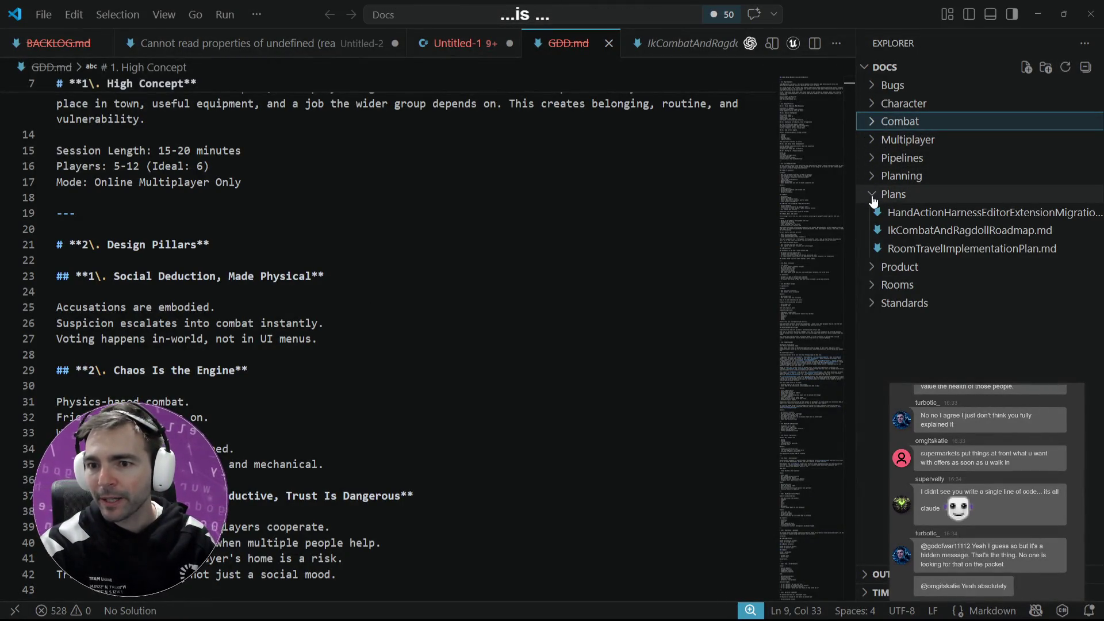
Step: Expand the Standards docs folder and skim through STYLE_GUIDE.md
left_click(872, 305)
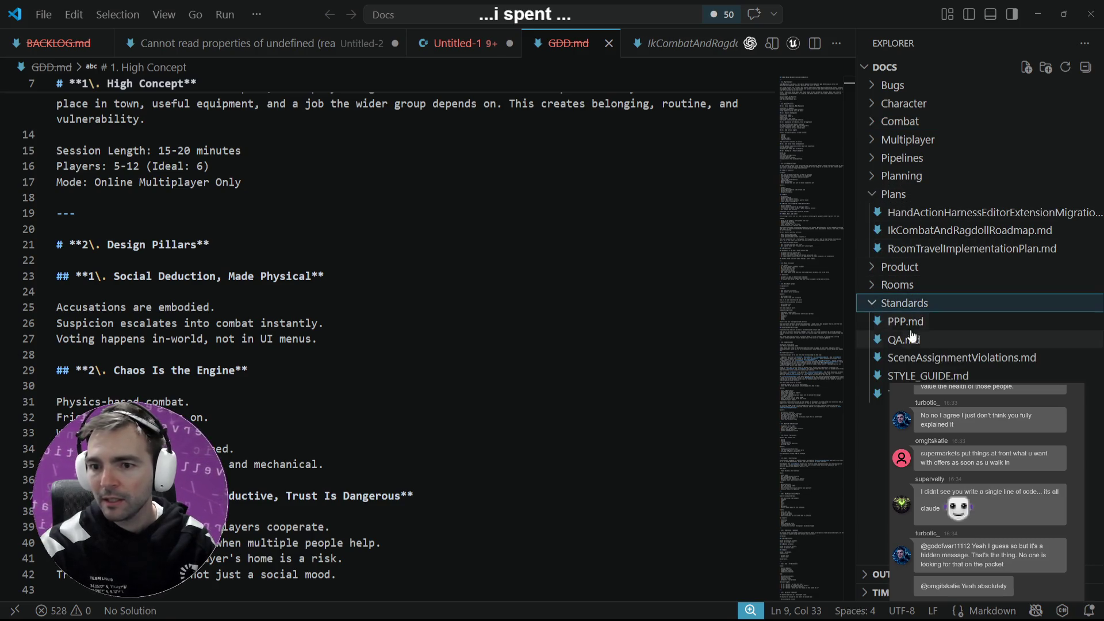
left_click(928, 375)
scroll(804, 116, "down", 3)
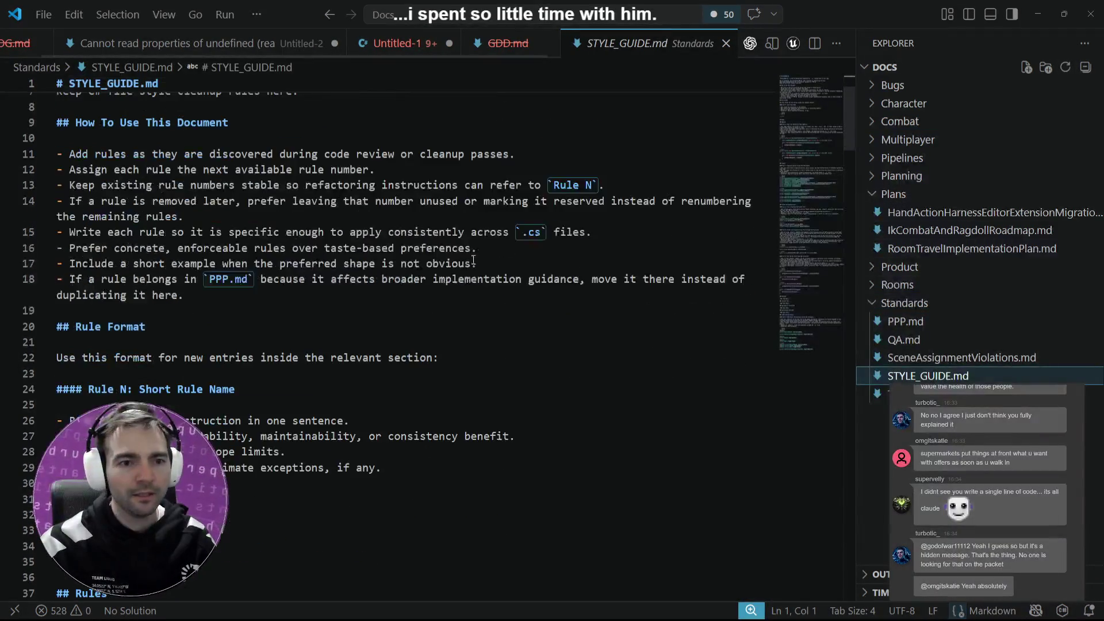
scroll(804, 116, "up", 3)
mouse_move(805, 94)
left_mouse_down()
mouse_move(808, 326)
mouse_move(808, 310)
left_mouse_up()
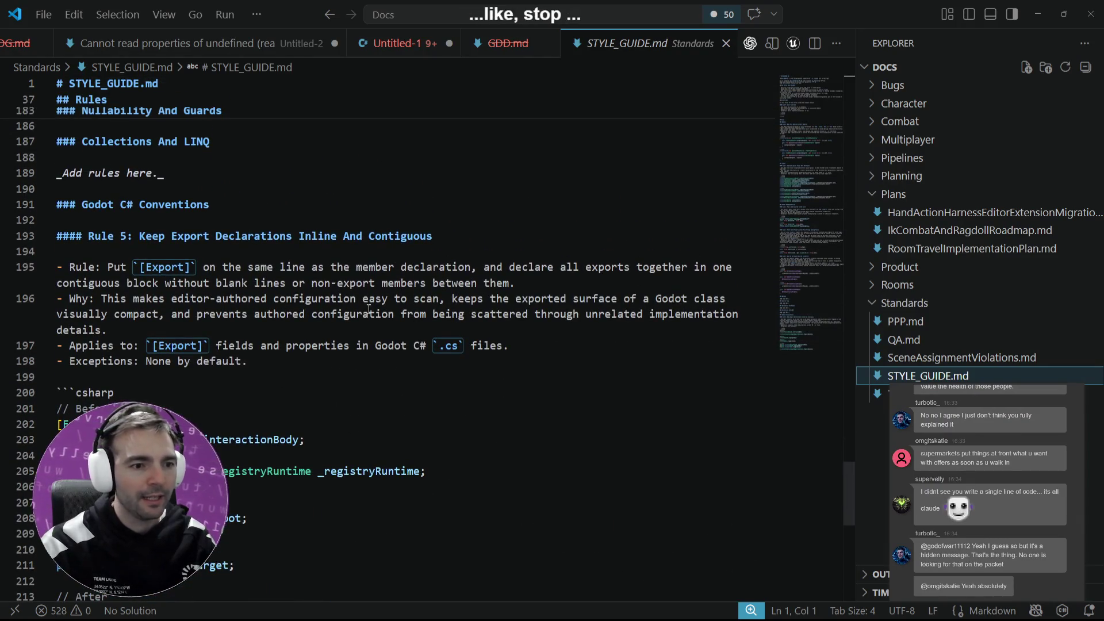
scroll(303, 333, "up", 5)
scroll(214, 305, "down", 5)
scroll(214, 304, "down", 3)
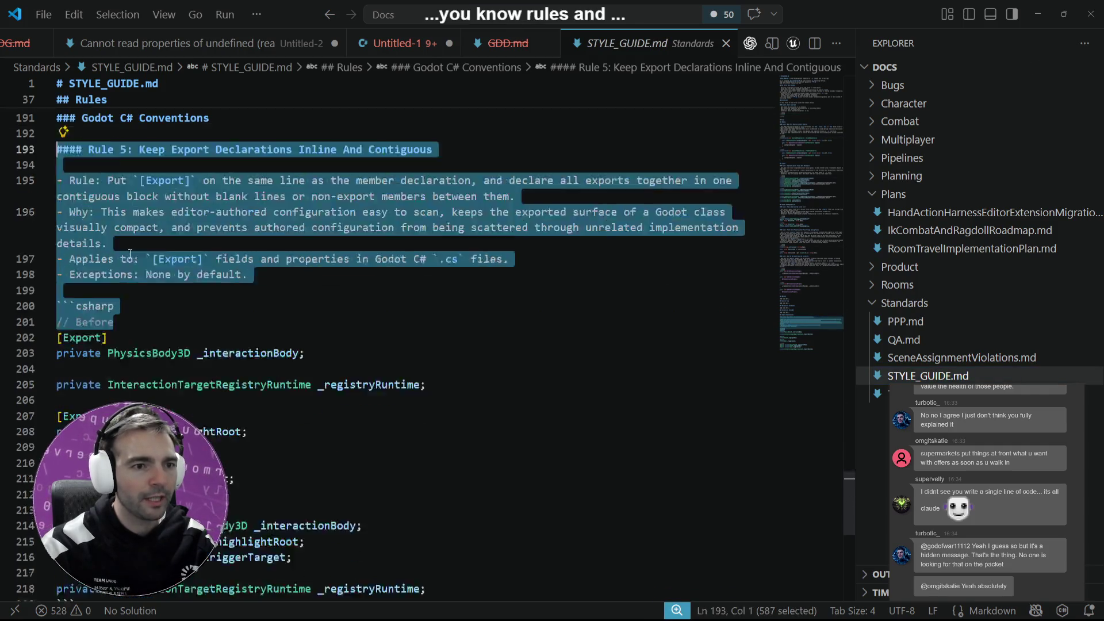
left_click_drag(425, 502, 56, 281)
scroll(371, 296, "up", 5)
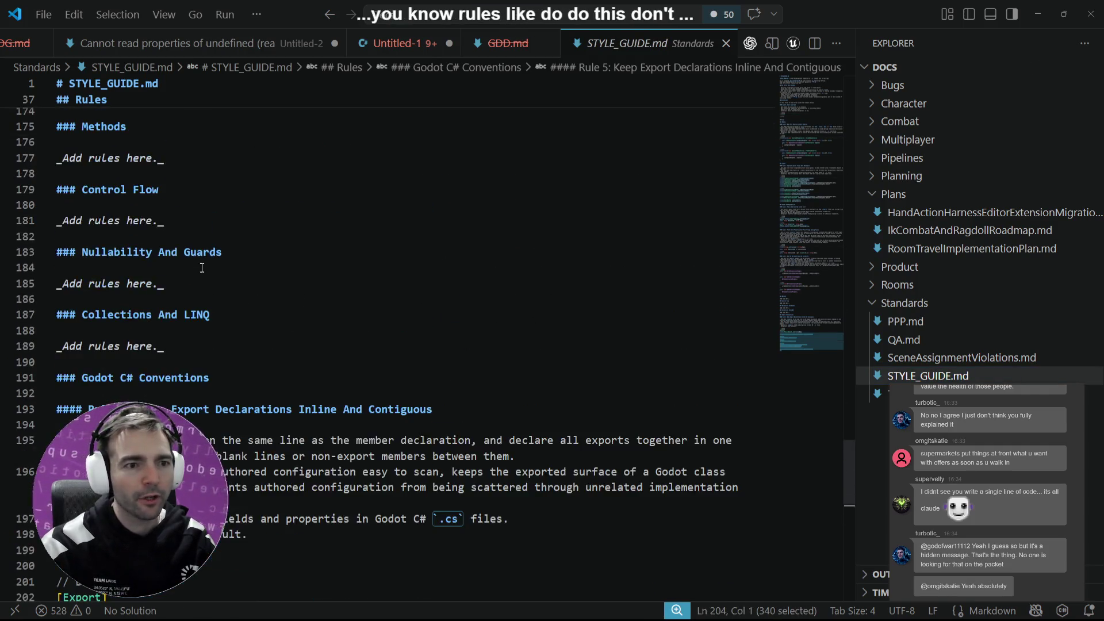
scroll(598, 291, "down", 3)
Step: Read through PPP.md, the primary implementation guide
left_click(905, 322)
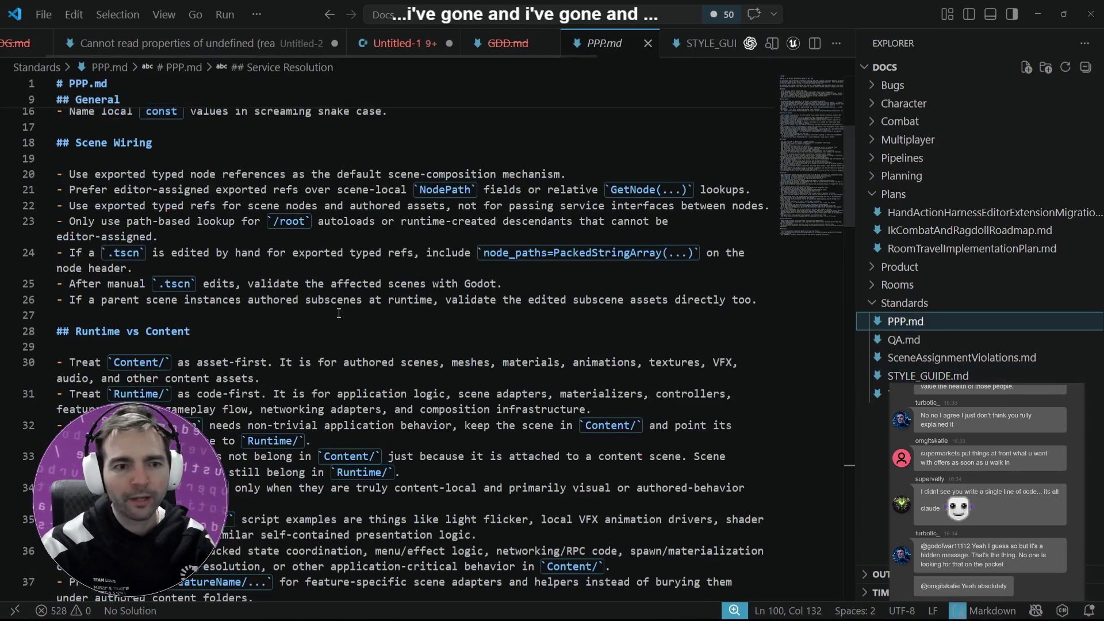
scroll(339, 278, "up", 5)
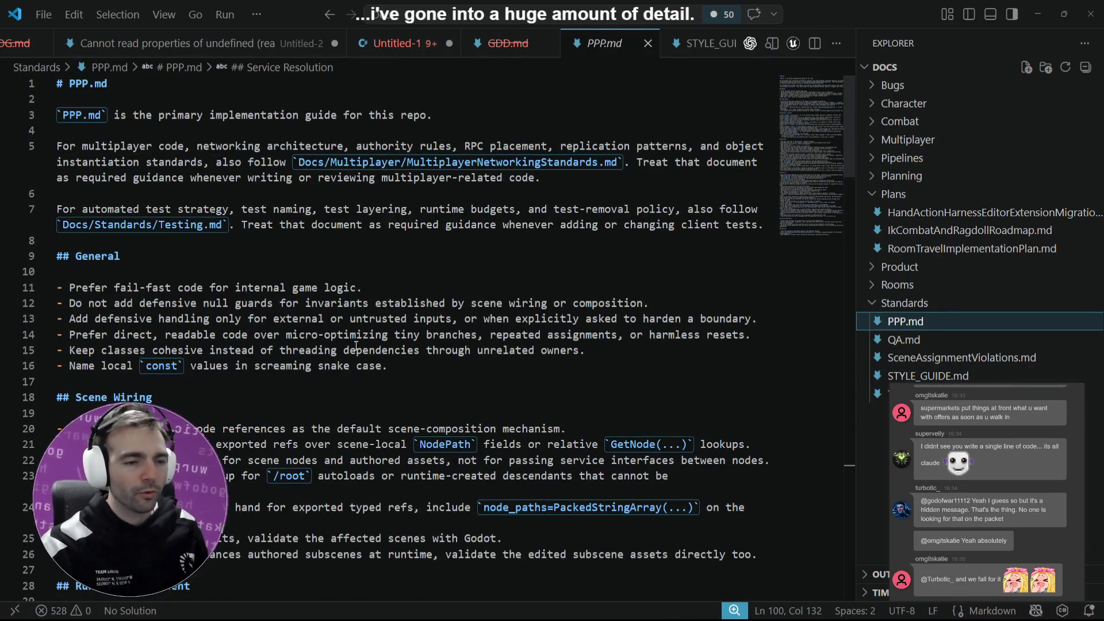
scroll(378, 316, "down", 10)
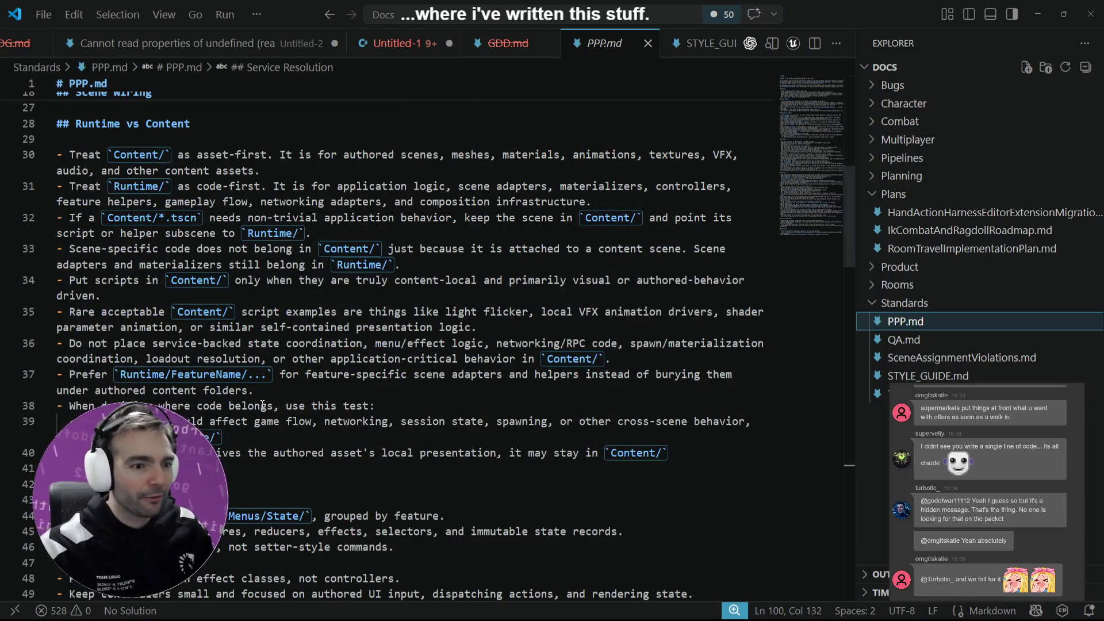
scroll(799, 127, "up", 6)
left_click_drag(802, 119, 799, 226)
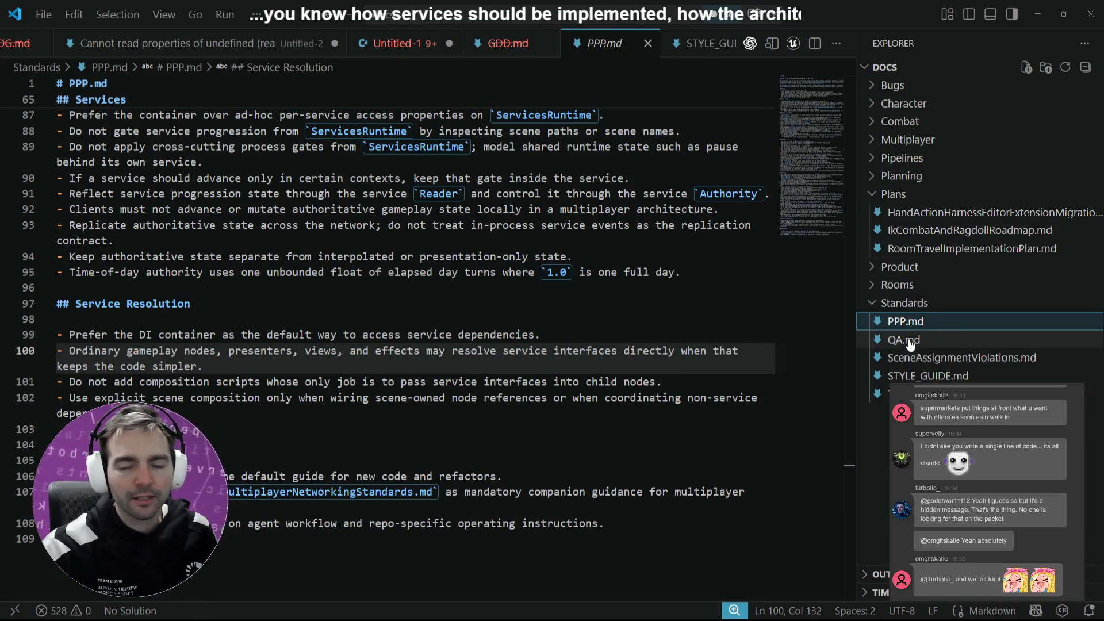
left_click(919, 342)
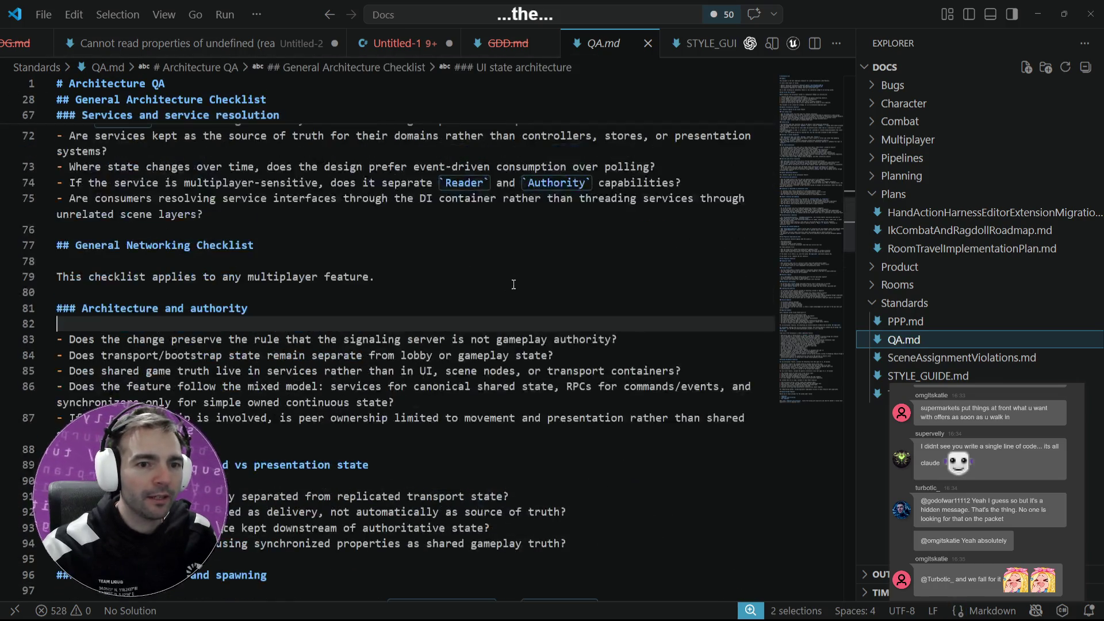
Step: Read QA.md from the top and select its Summary section, then reopen STYLE_GUIDE.md
key("shift+Up")
key("shift+Up")
key("shift+Up")
left_click(369, 340)
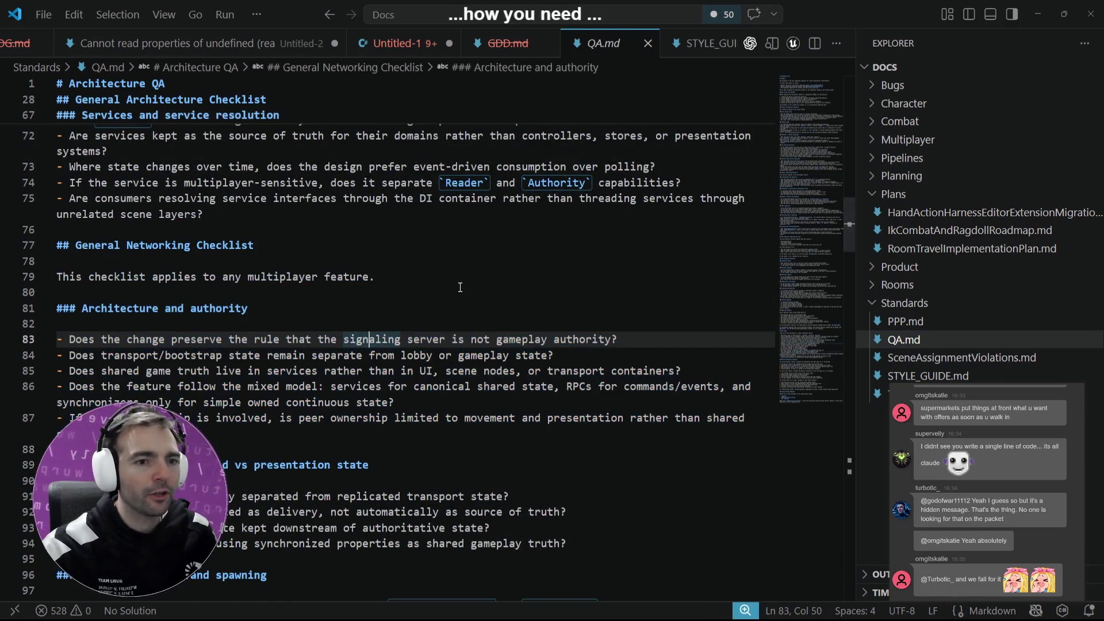
scroll(490, 283, "up", 5)
scroll(491, 283, "up", 5)
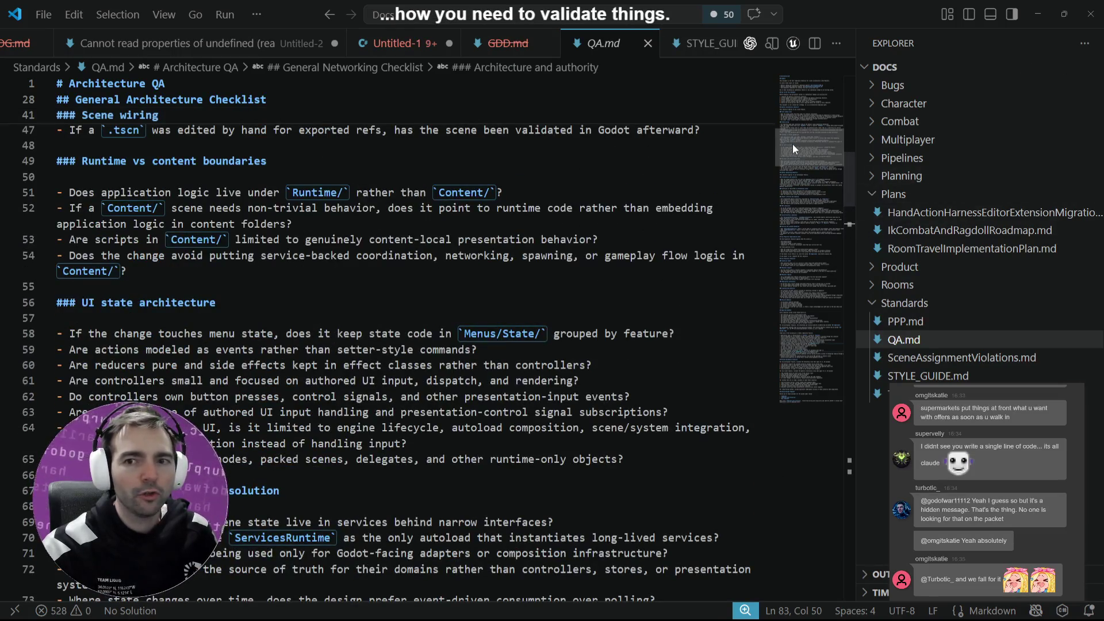
left_click_drag(793, 144, 784, 88)
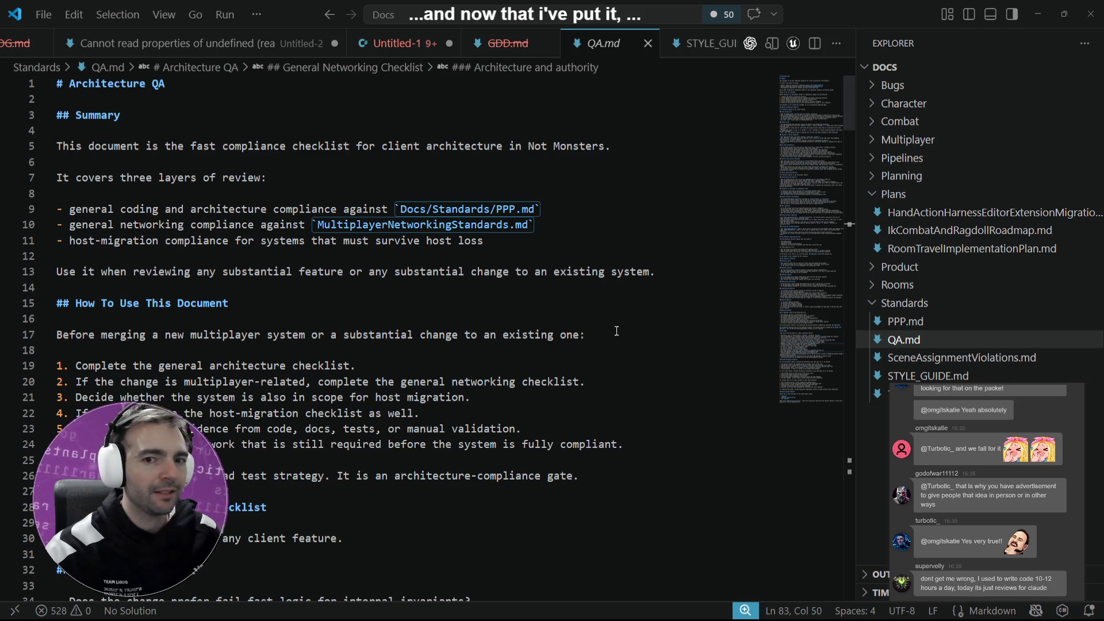
mouse_move(681, 274)
left_mouse_down()
mouse_move(57, 206)
mouse_move(49, 106)
left_mouse_up()
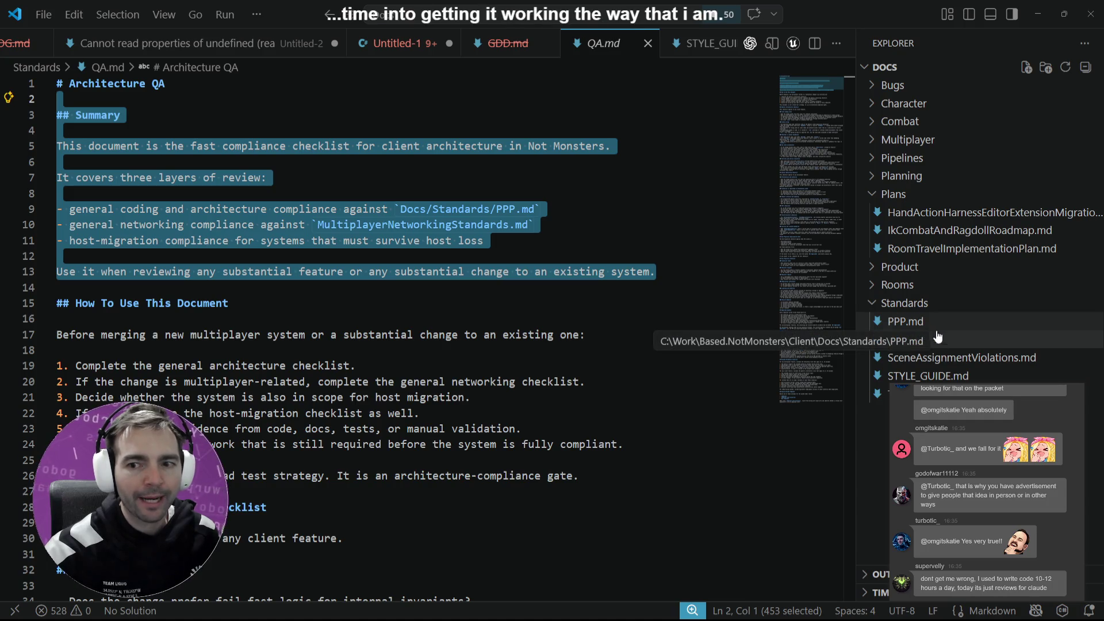
left_click(928, 375)
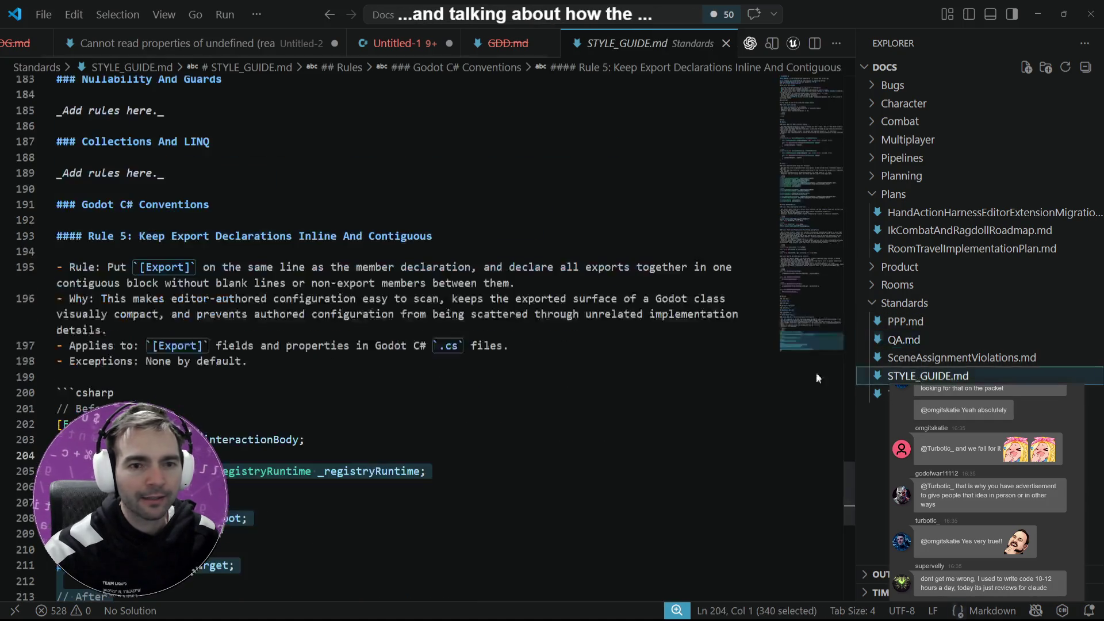
Step: Review the How To Use section of STYLE_GUIDE.md, then return to the Codex self-damage plan
scroll(805, 229, "up", 15)
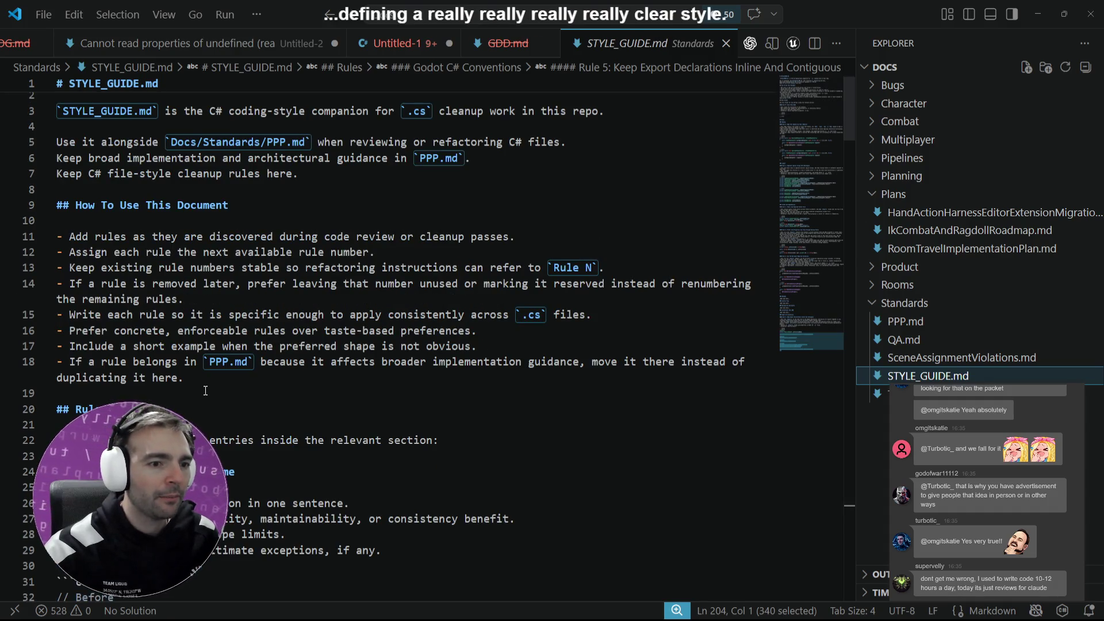
left_click_drag(205, 391, 57, 220)
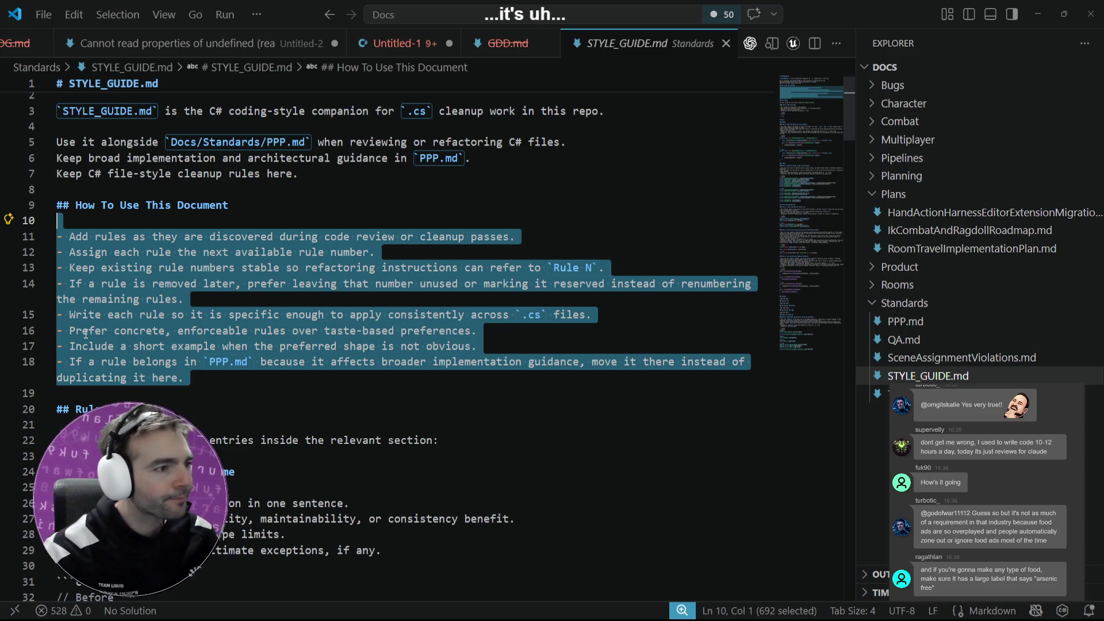
key("alt+Tab")
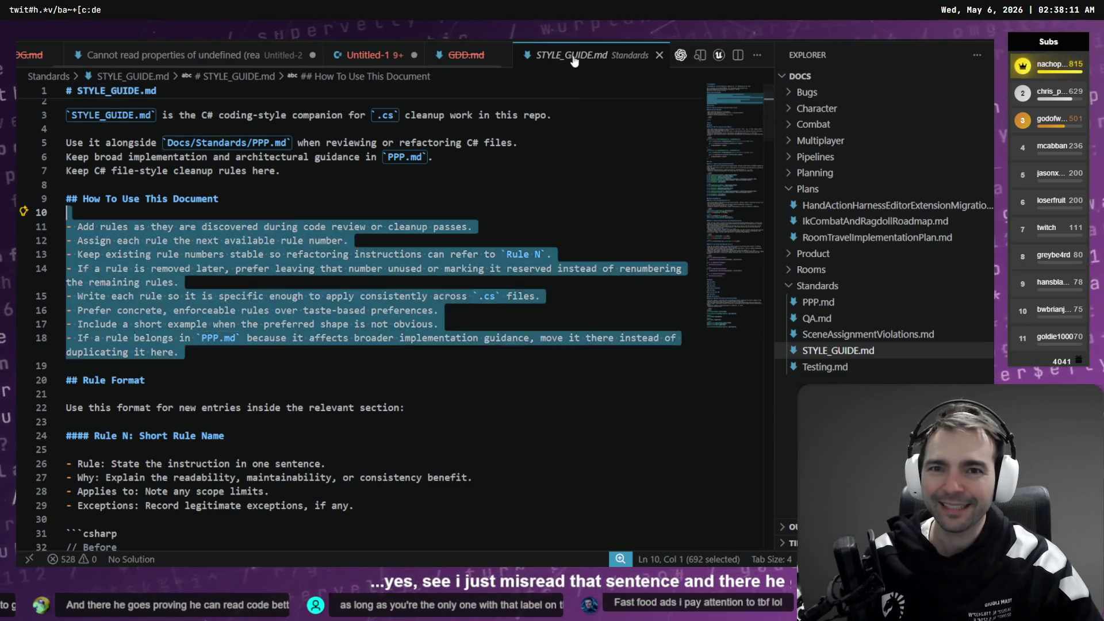
key("ctrl+Tab")
key("alt+Tab")
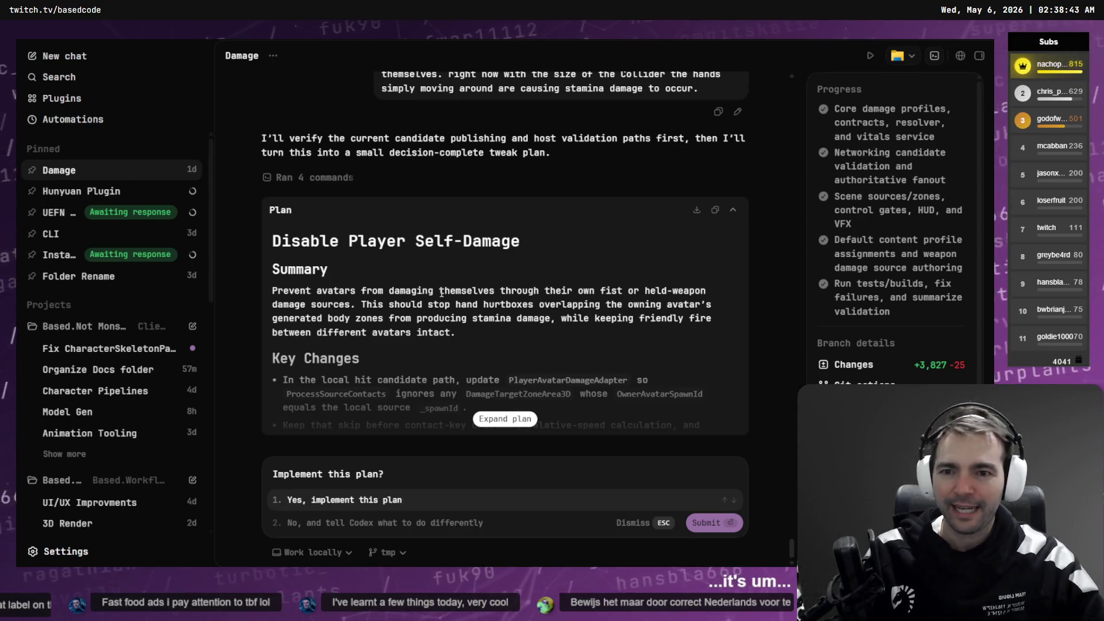
Step: Expand the Disable Player Self-Damage plan and read through its Summary
left_click(514, 418)
scroll(514, 384, "up", 5)
scroll(515, 385, "up", 5)
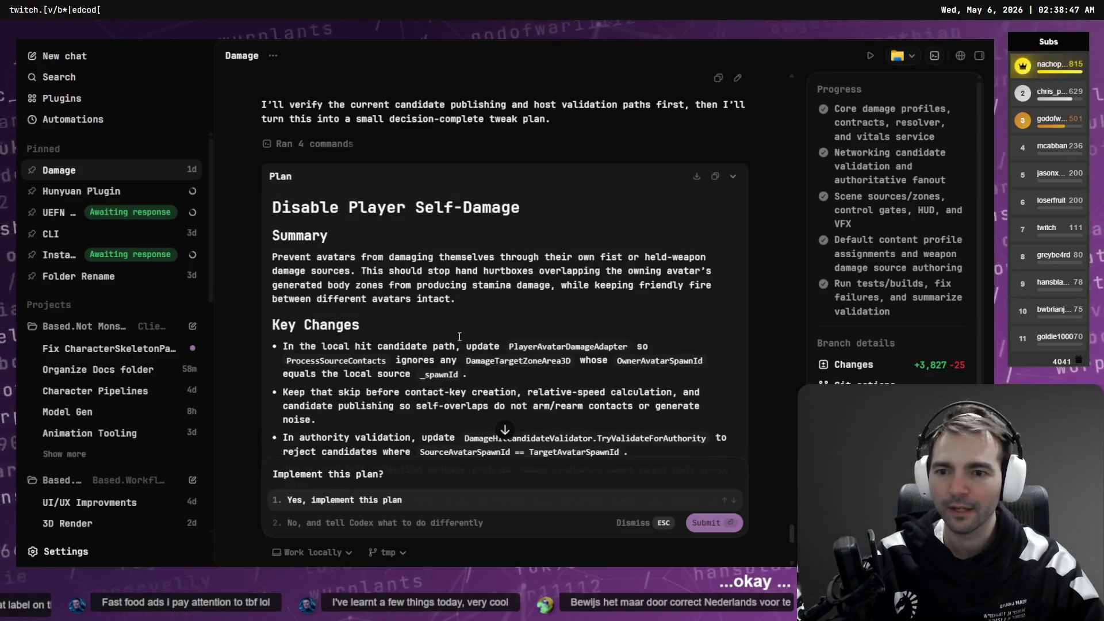
left_click_drag(268, 256, 713, 271)
left_click(505, 307)
left_click_drag(506, 308, 357, 257)
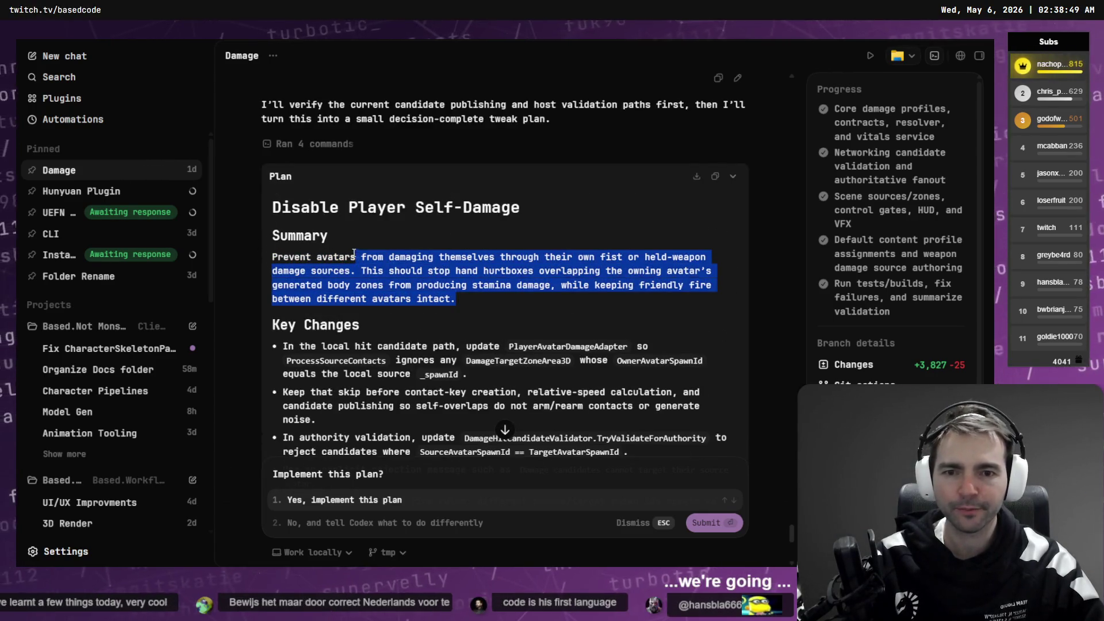
left_click(466, 287)
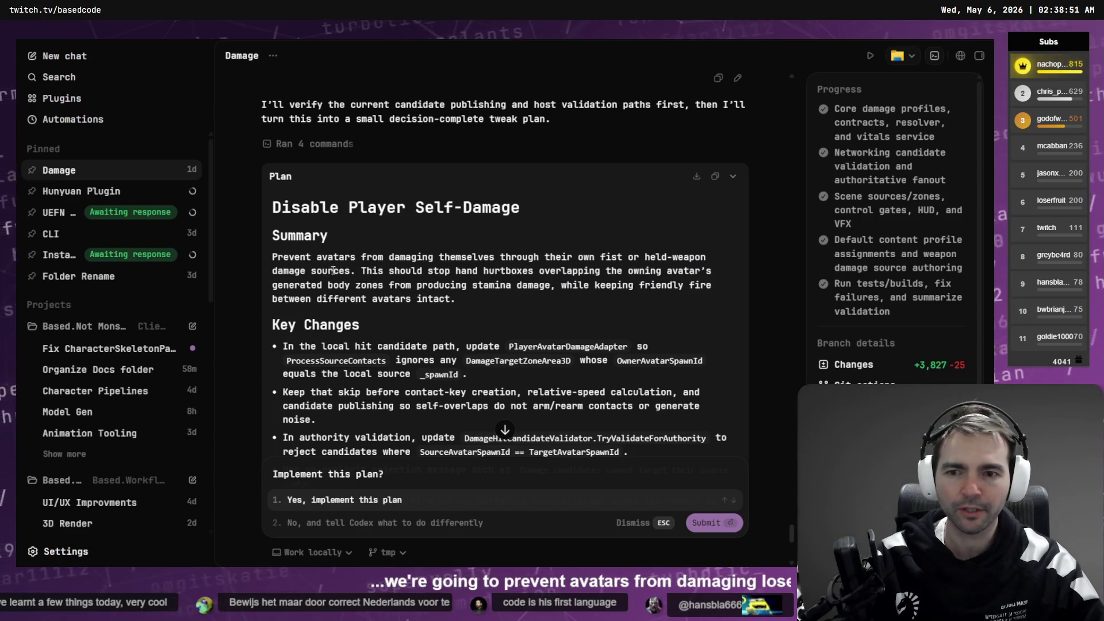
left_click_drag(377, 277, 502, 309)
left_click(501, 309)
Step: Read the plan's Key Changes, including the PlayerAvatarDamageAdapter bullet
scroll(500, 309, "down", 1)
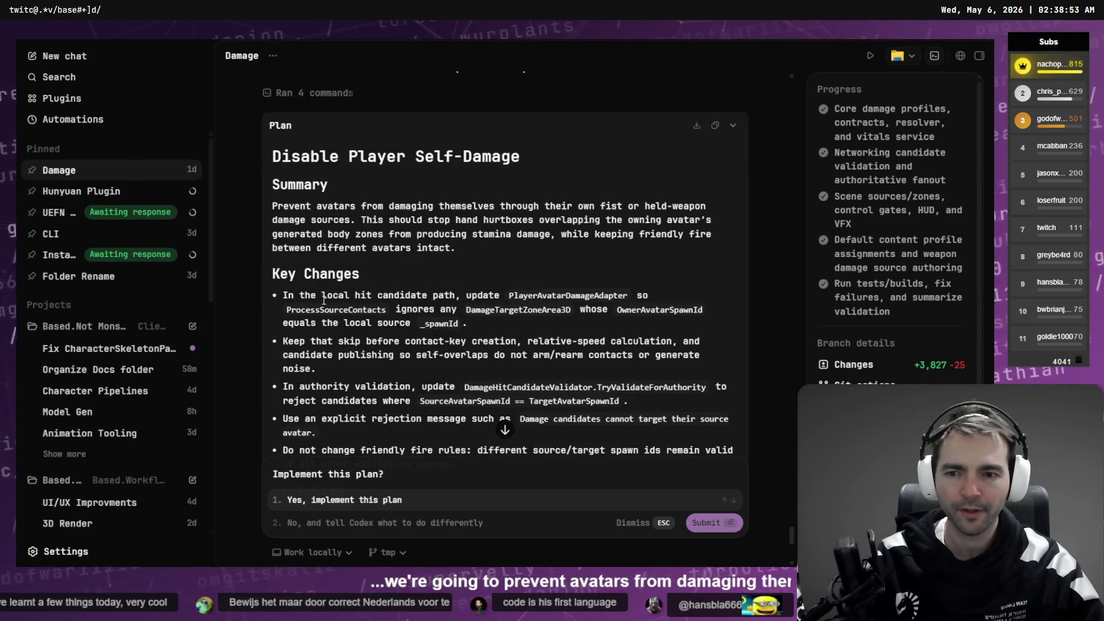
left_click_drag(283, 296, 538, 326)
left_click(539, 329)
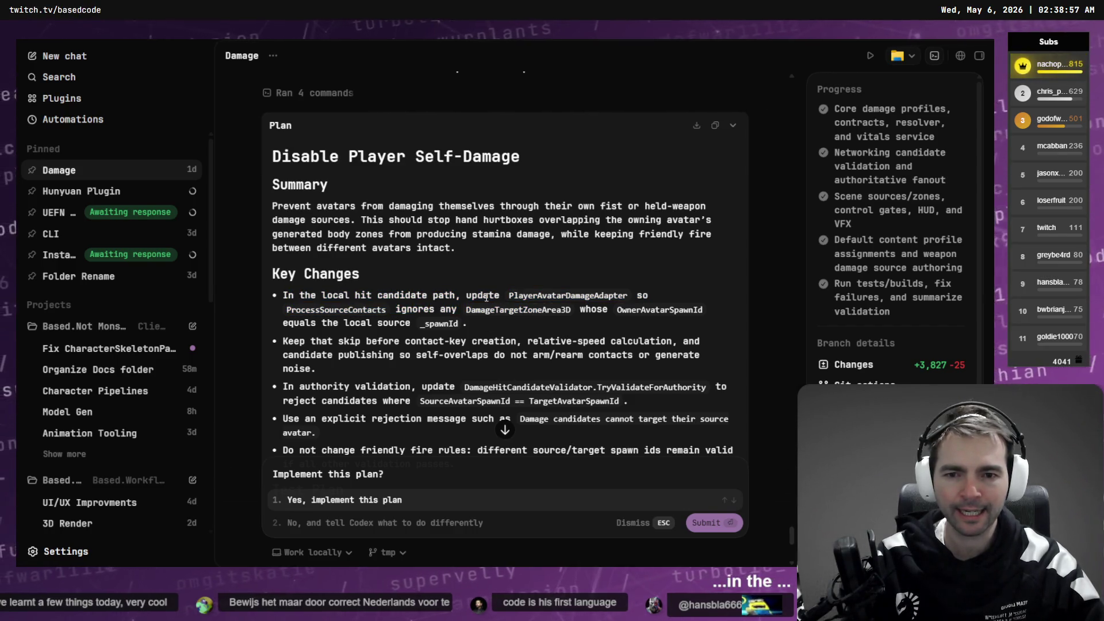
double_click(535, 298)
left_click(562, 340)
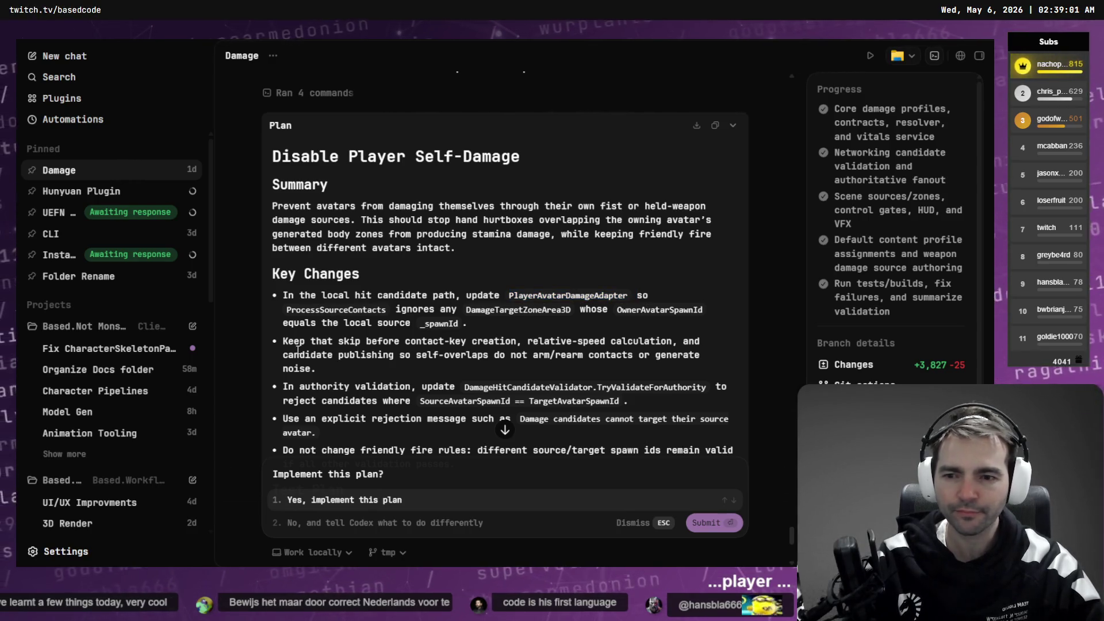
Step: Approve the plan with 'Yes, implement this plan', then view the Fix CharacterSkeletonPathAuditTests chat
scroll(358, 269, "down", 3)
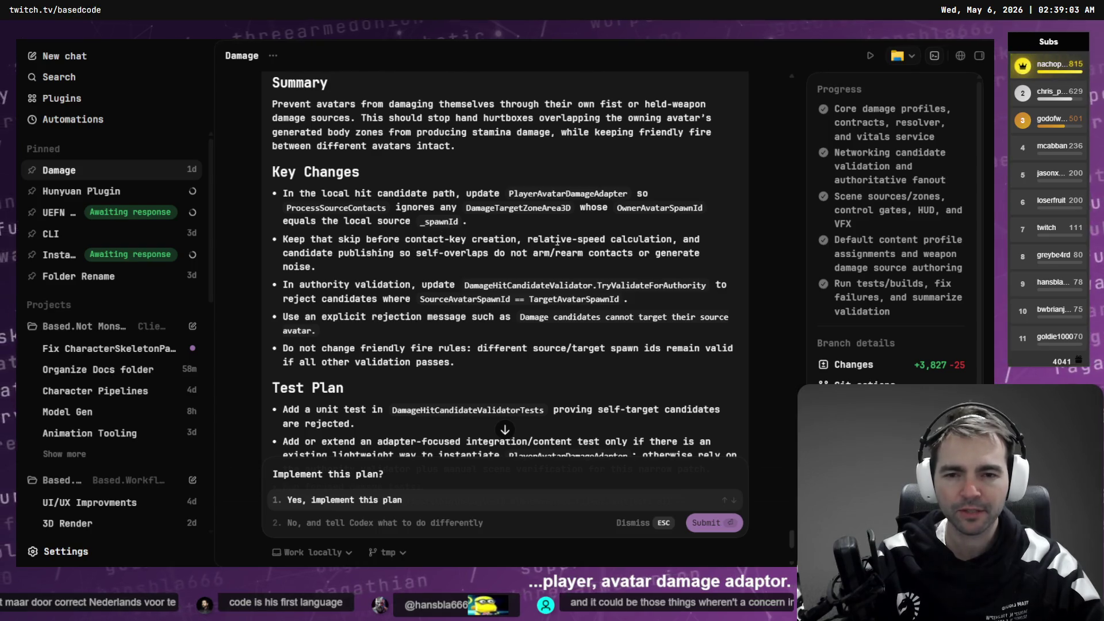
scroll(506, 298, "down", 7)
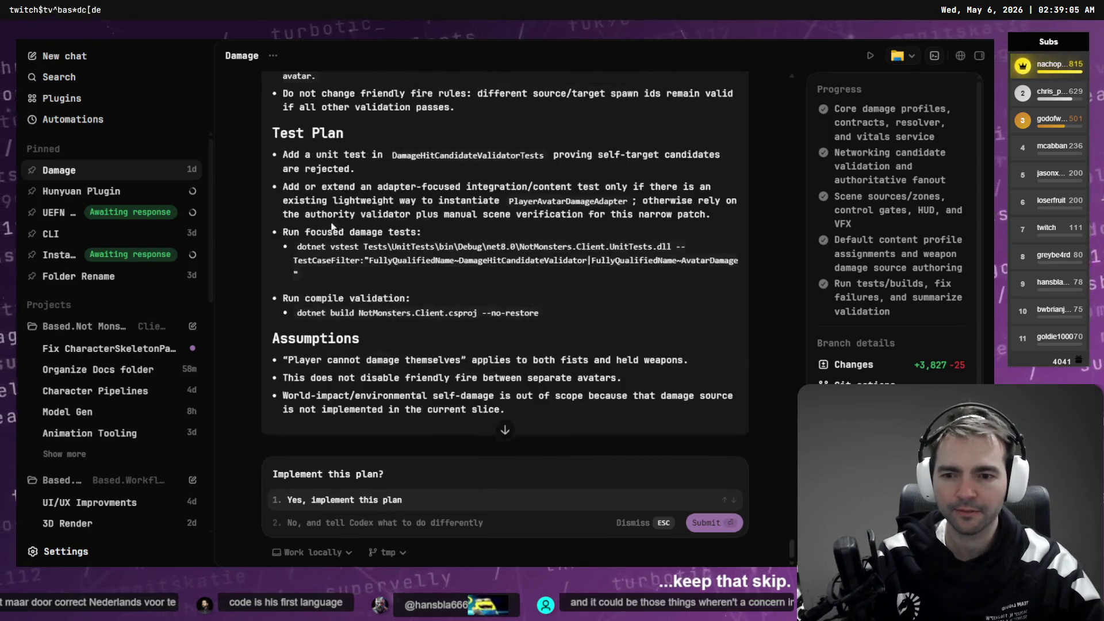
left_click(344, 500)
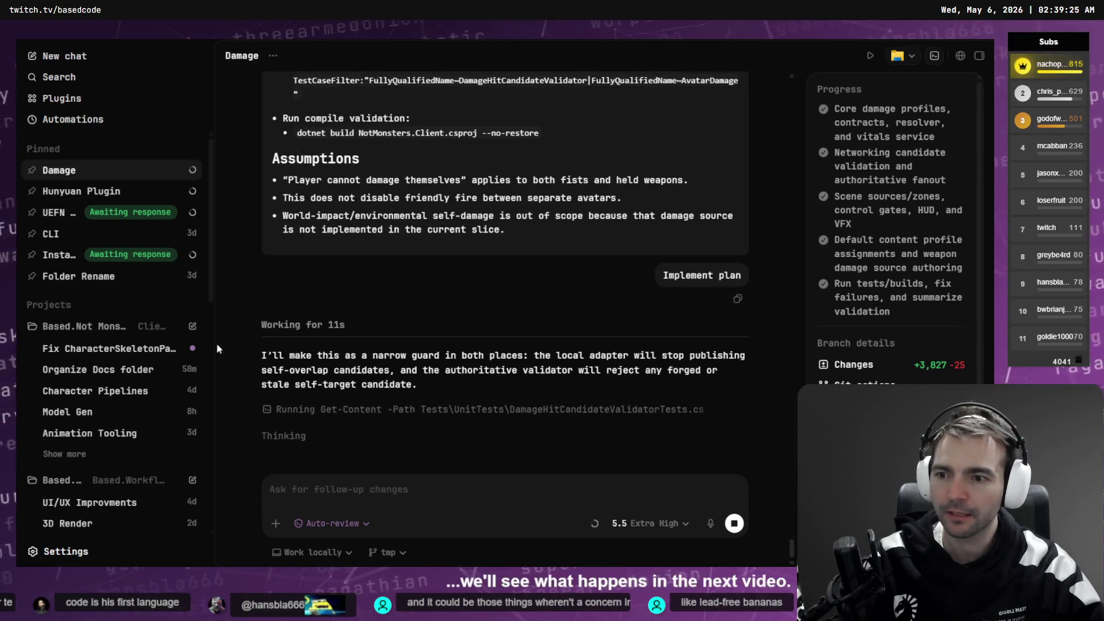
left_click(136, 349)
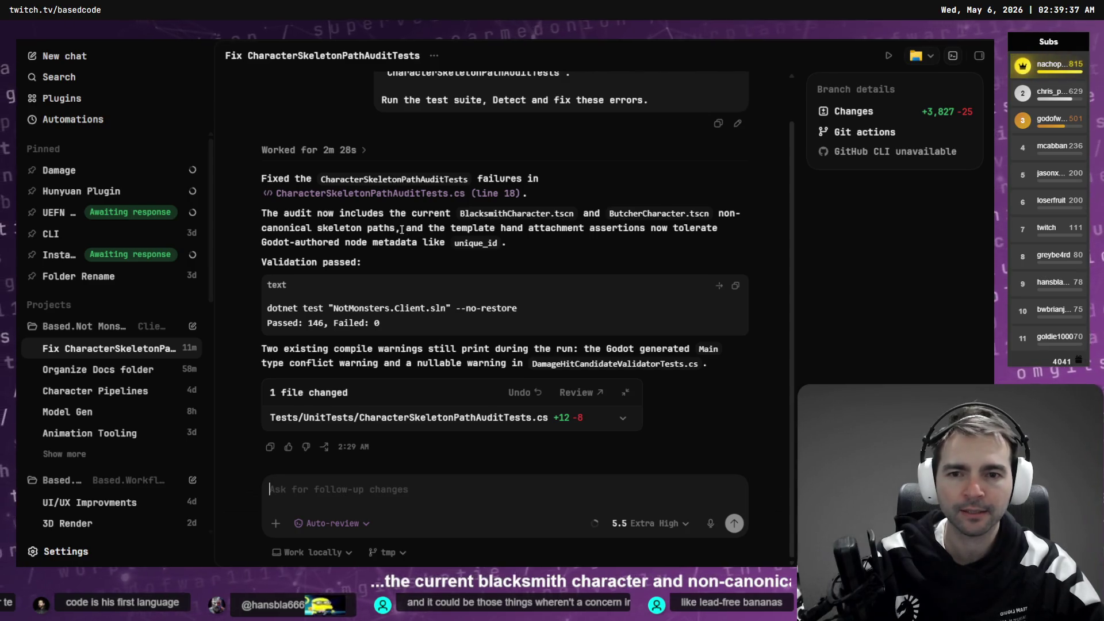
Step: Read the test-fix notes on hand attachment assertions and unique_id node metadata
left_click_drag(401, 229, 640, 228)
left_click(707, 230)
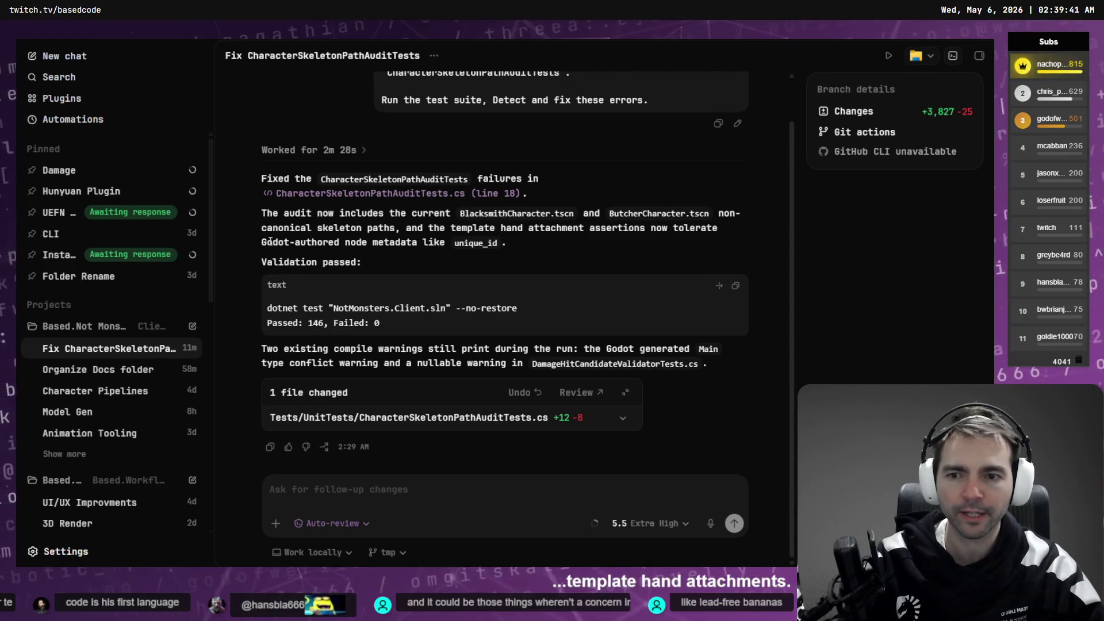
left_click_drag(270, 241, 443, 242)
left_click(449, 244)
double_click(467, 243)
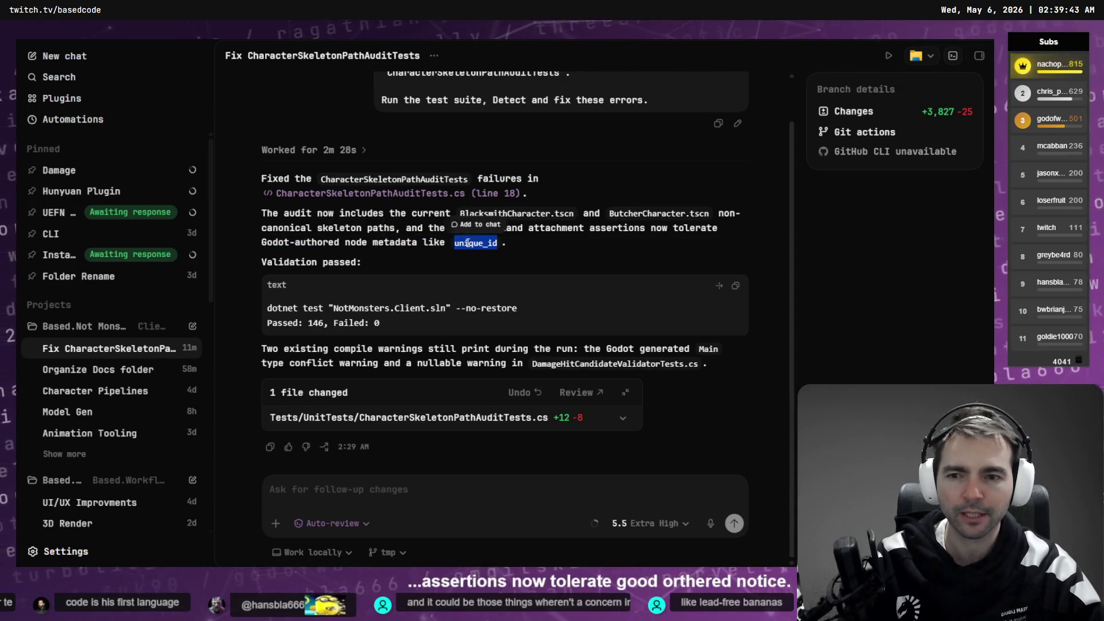
left_click(398, 248)
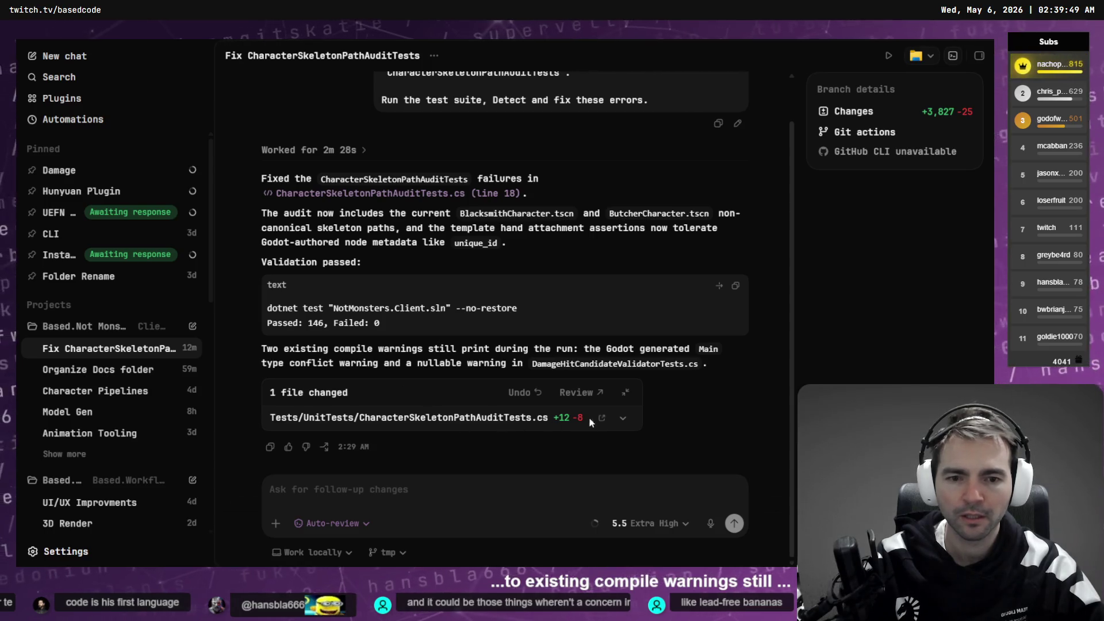
Step: Expand the CharacterSkeletonPathAuditTests.cs diff inline and review its removed and added assertions
left_click(623, 418)
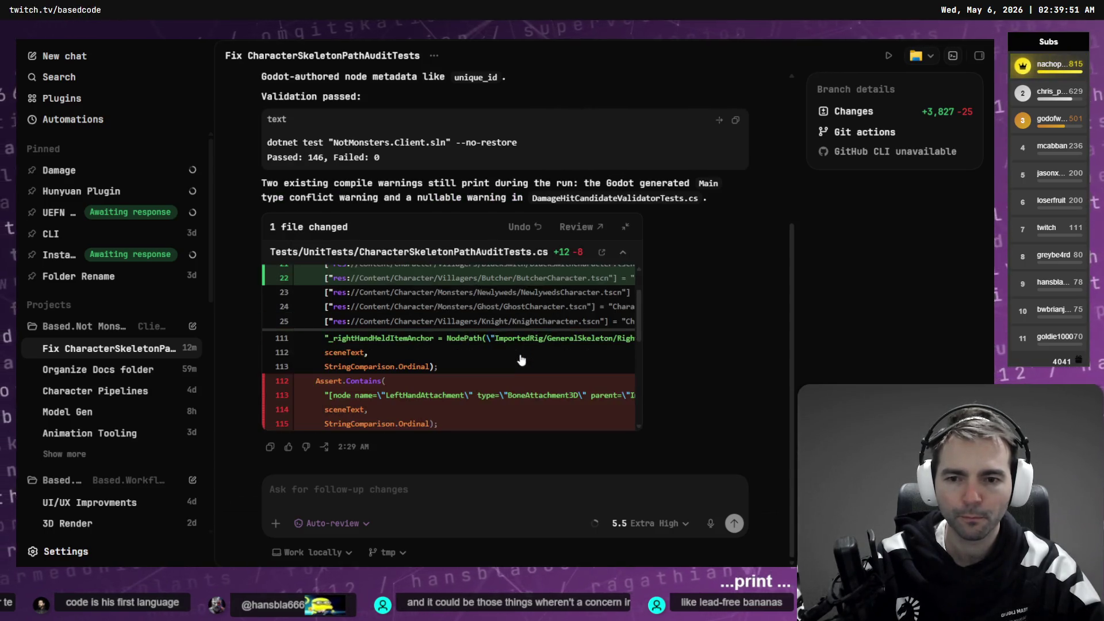
scroll(357, 315, "down", 5)
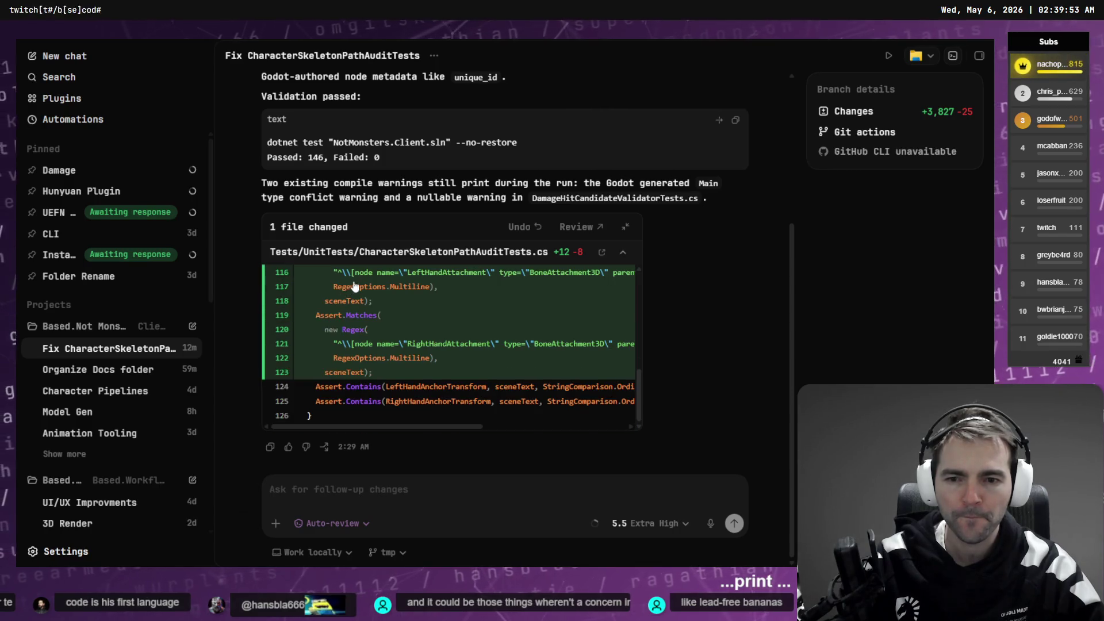
scroll(405, 370, "up", 3)
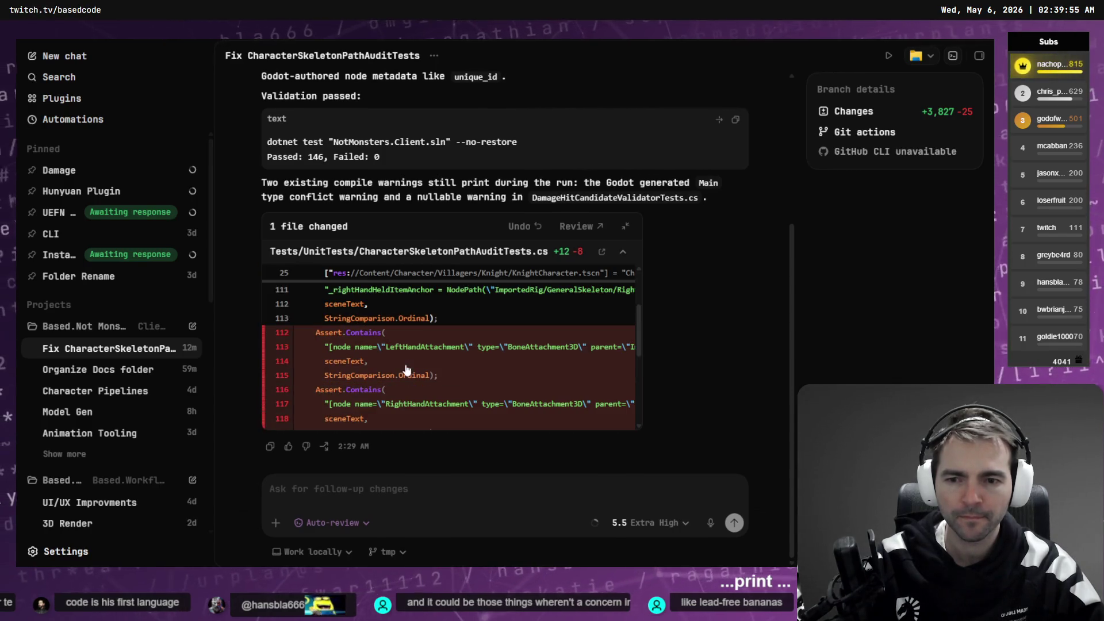
scroll(472, 362, "down", 5)
scroll(546, 358, "up", 3)
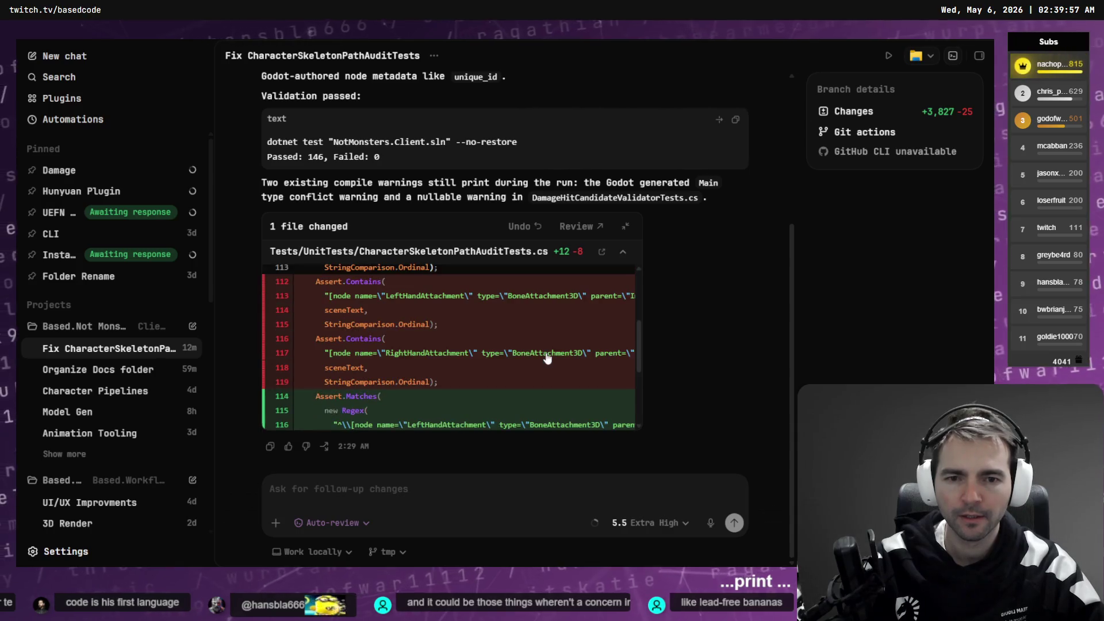
scroll(546, 358, "down", 5)
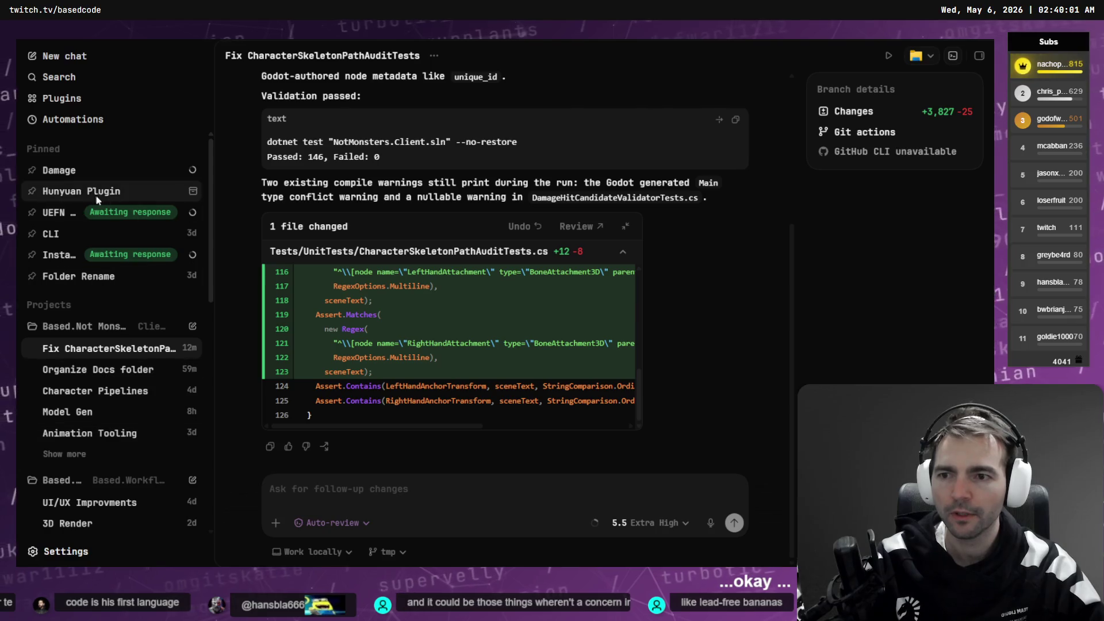
scroll(127, 420, "down", 3)
scroll(126, 415, "down", 10)
scroll(116, 422, "up", 10)
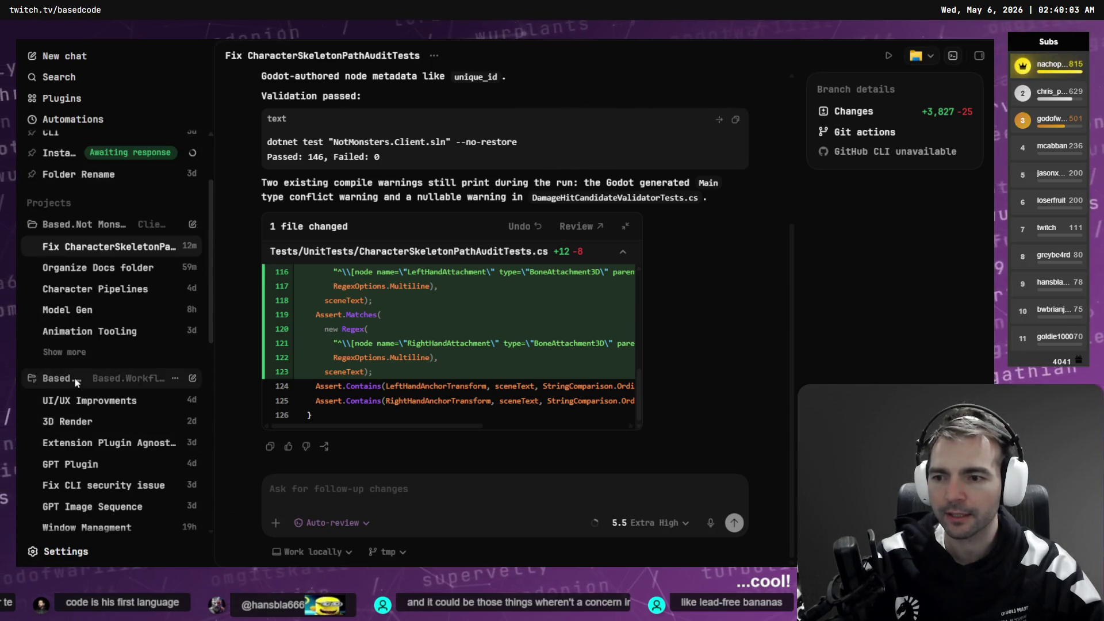
Step: Collapse the second project's chat list and open the Hunyuan Plugin chat
left_click(103, 374)
scroll(103, 370, "up", 3)
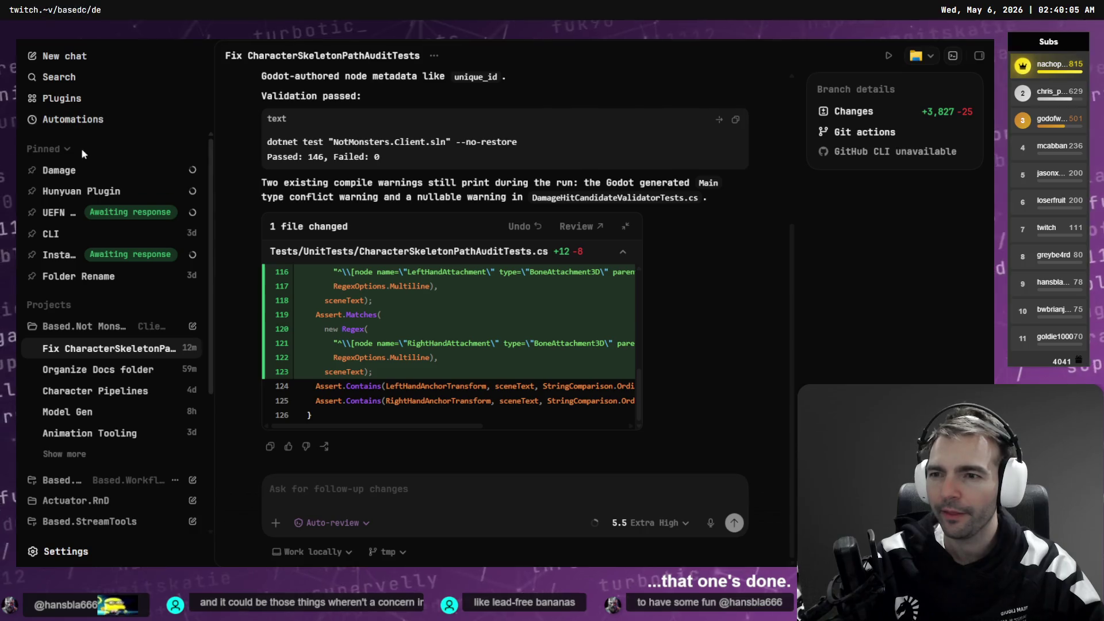
left_click(81, 191)
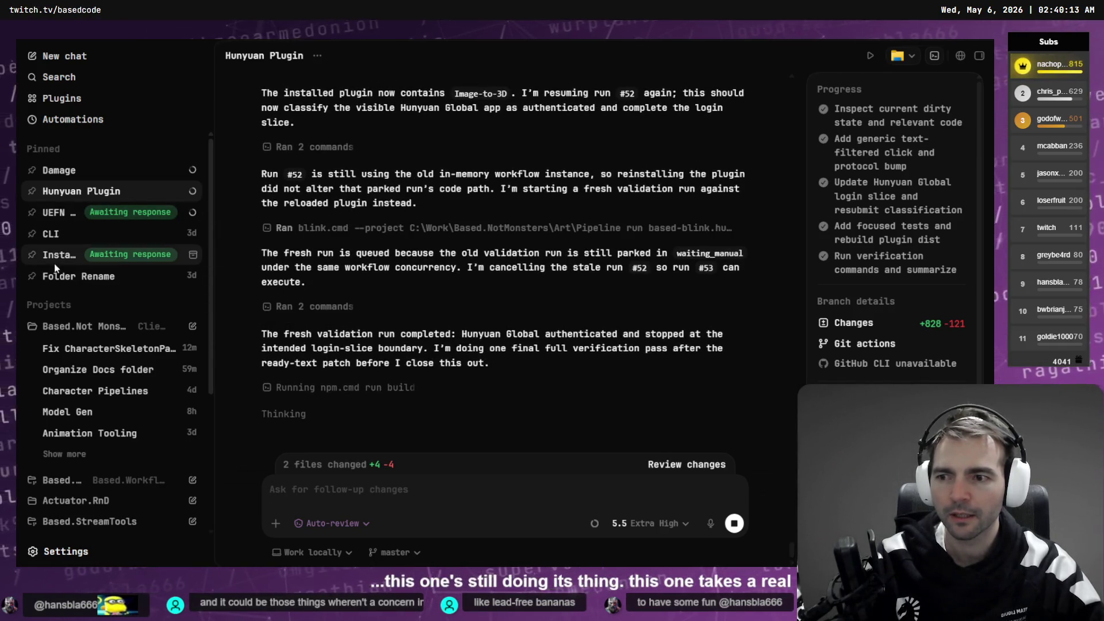
Step: Check the UEFN Handover, Installer/Updater and Damage chat results, then return to Godot
left_click(60, 218)
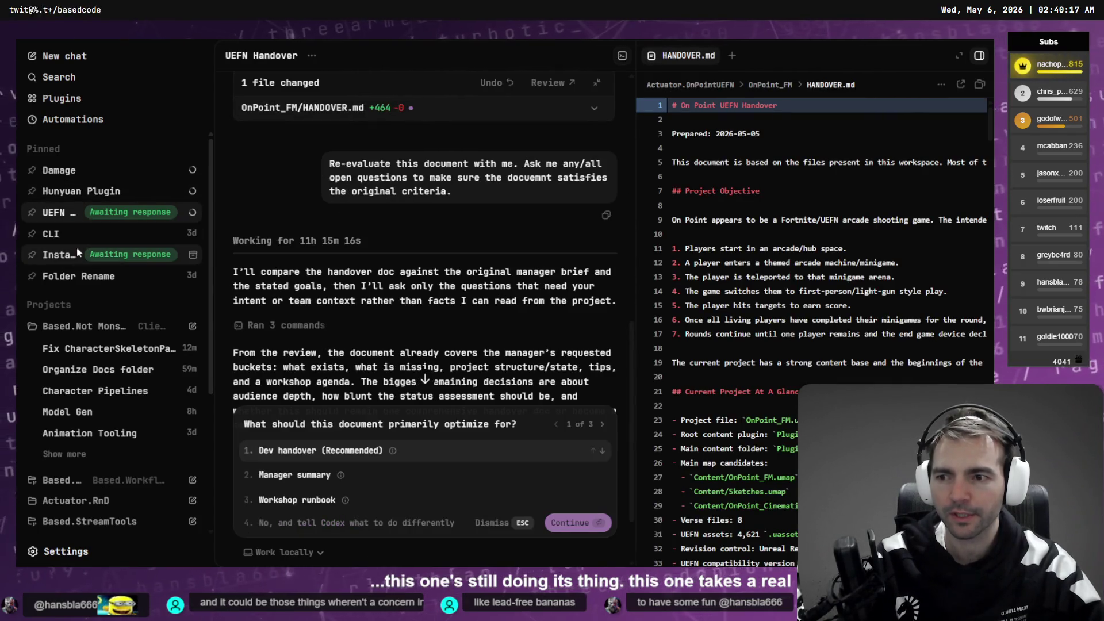
left_click(60, 257)
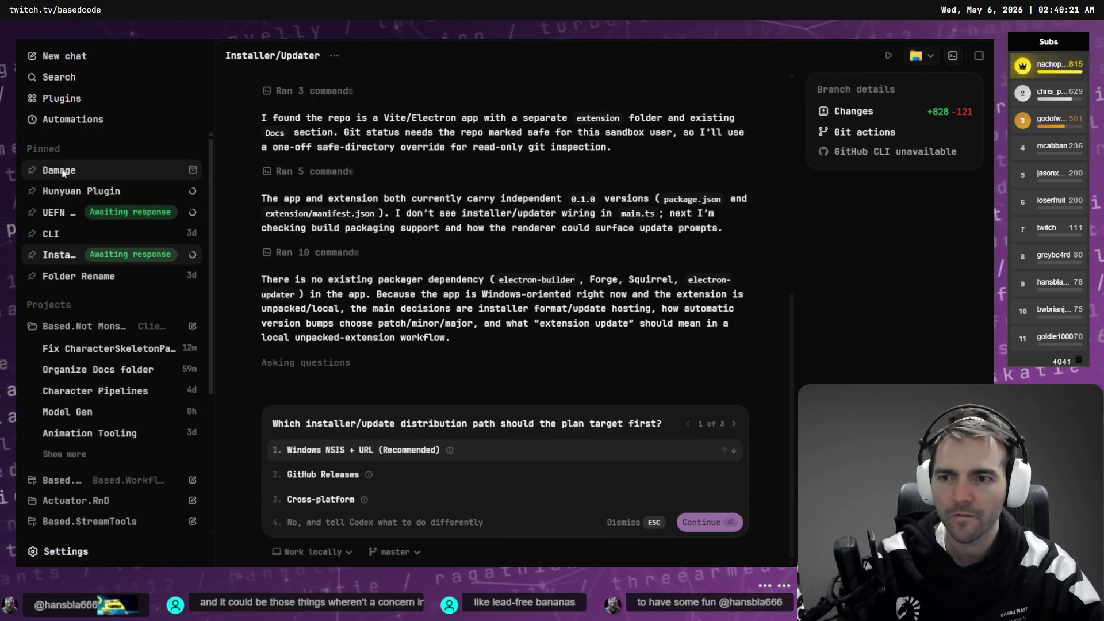
left_click(103, 176)
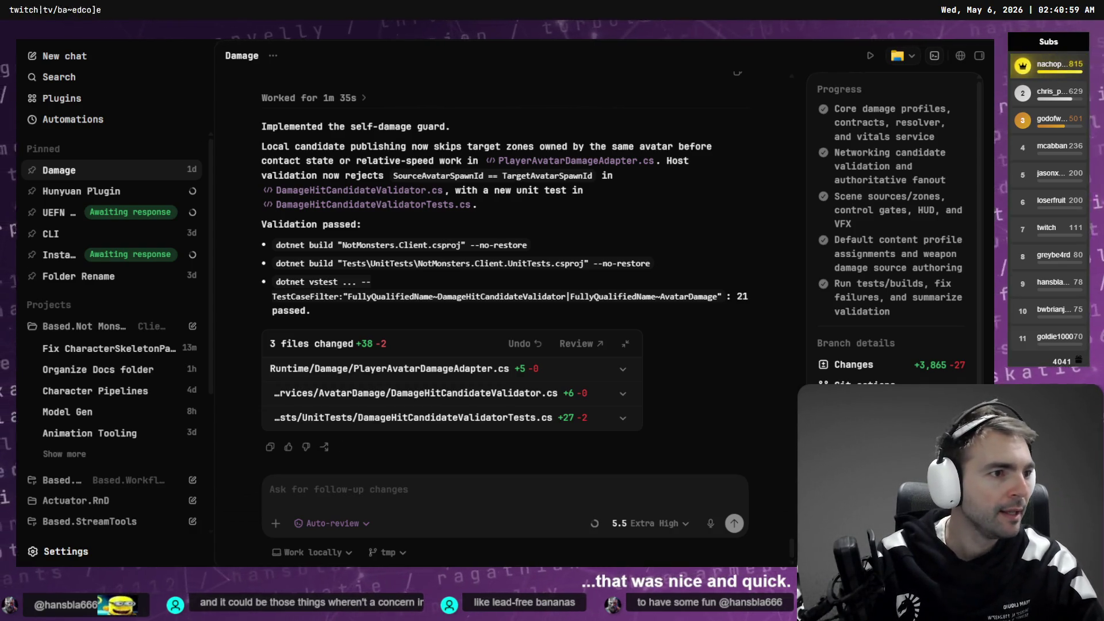
key("alt+Tab")
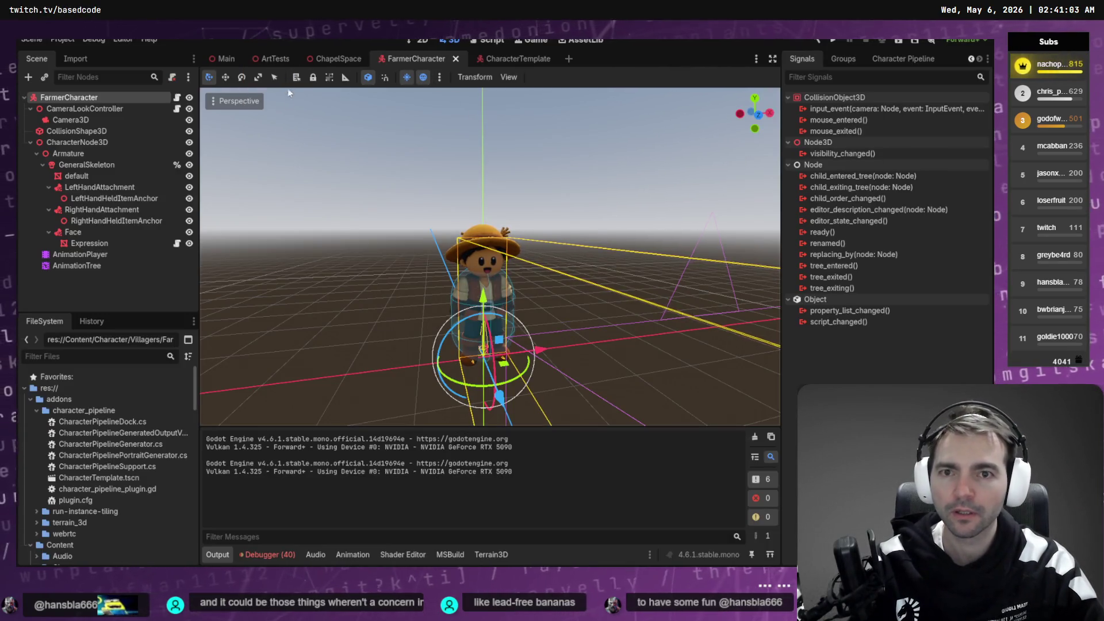
Step: Filter the FileSystem for 'Harnes', open AutoMatchHarness.tscn and run it with F6
left_click(96, 356)
type("Har")
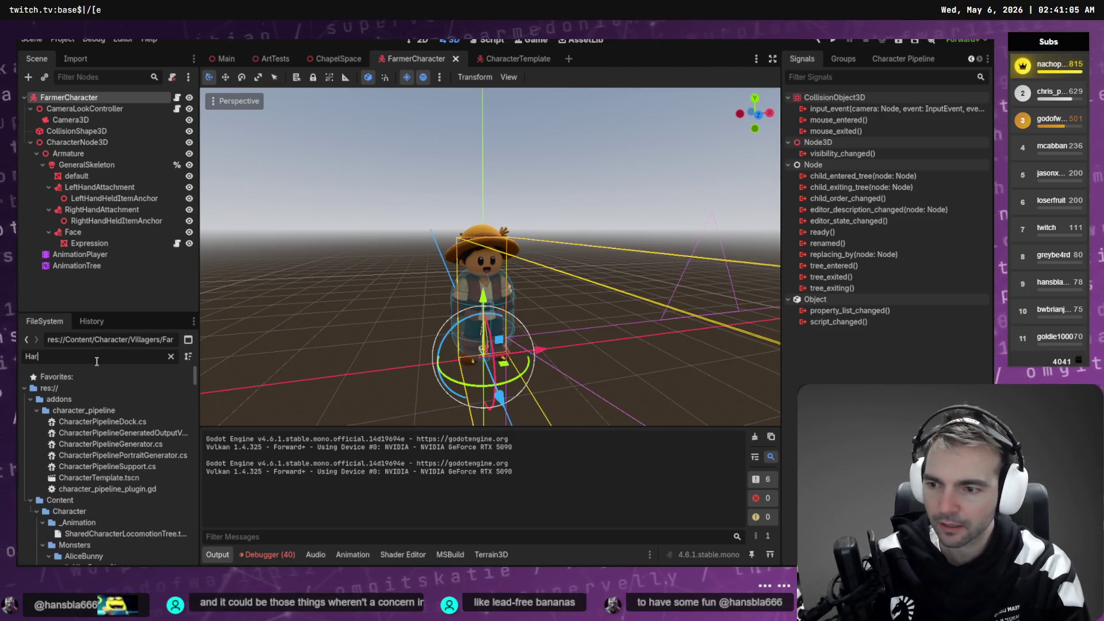
type("ness")
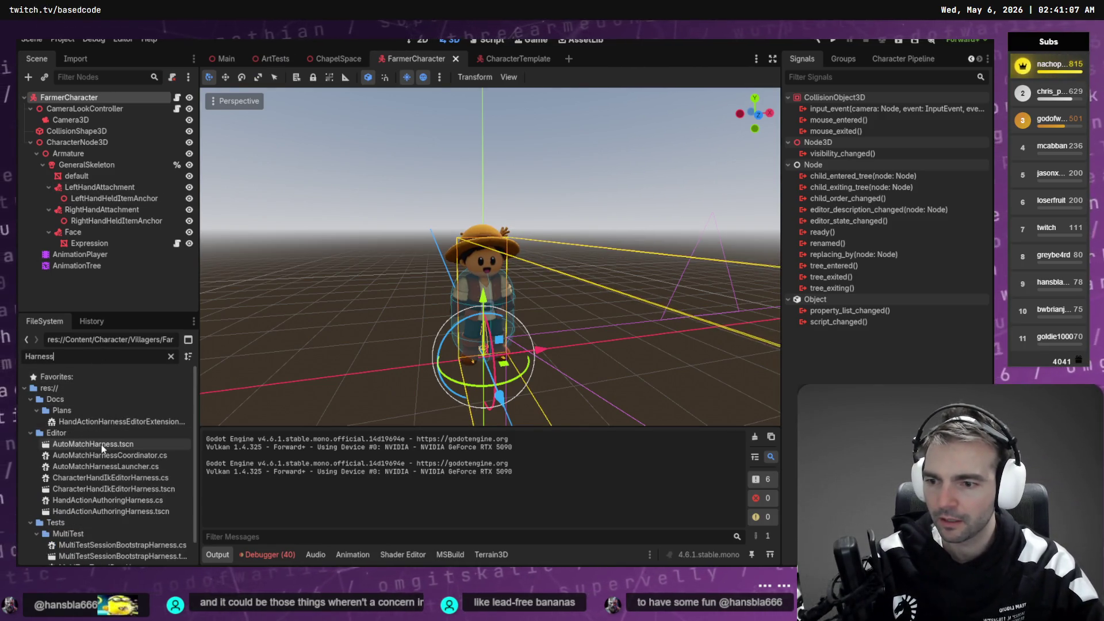
double_click(101, 443)
key("F6")
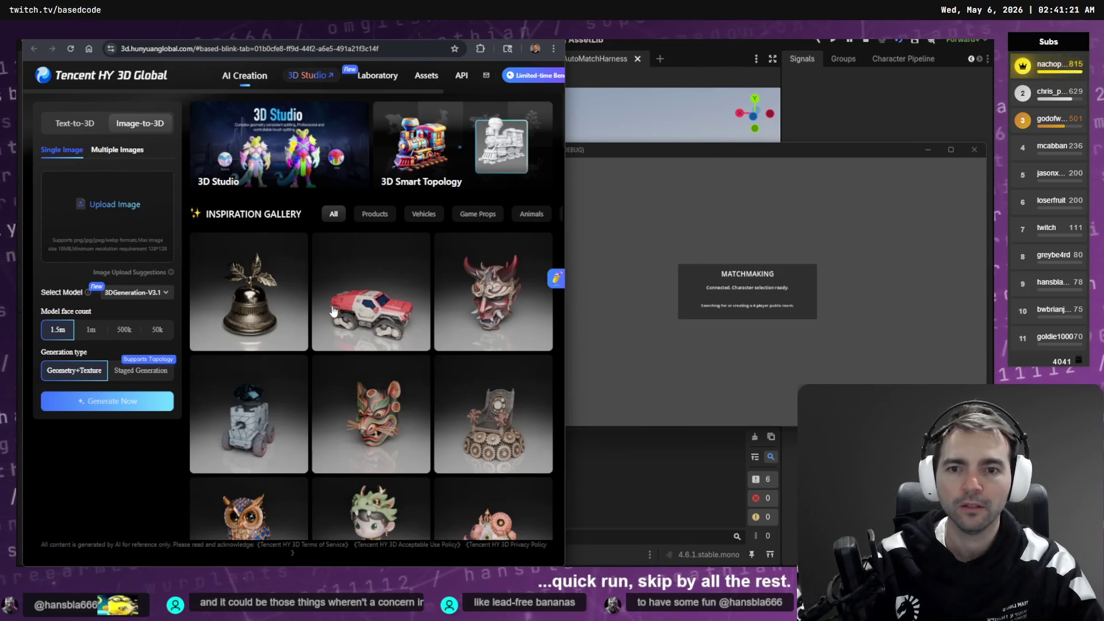
Step: Look over the Tencent HY 3D Global gallery page
mouse_move(333, 311)
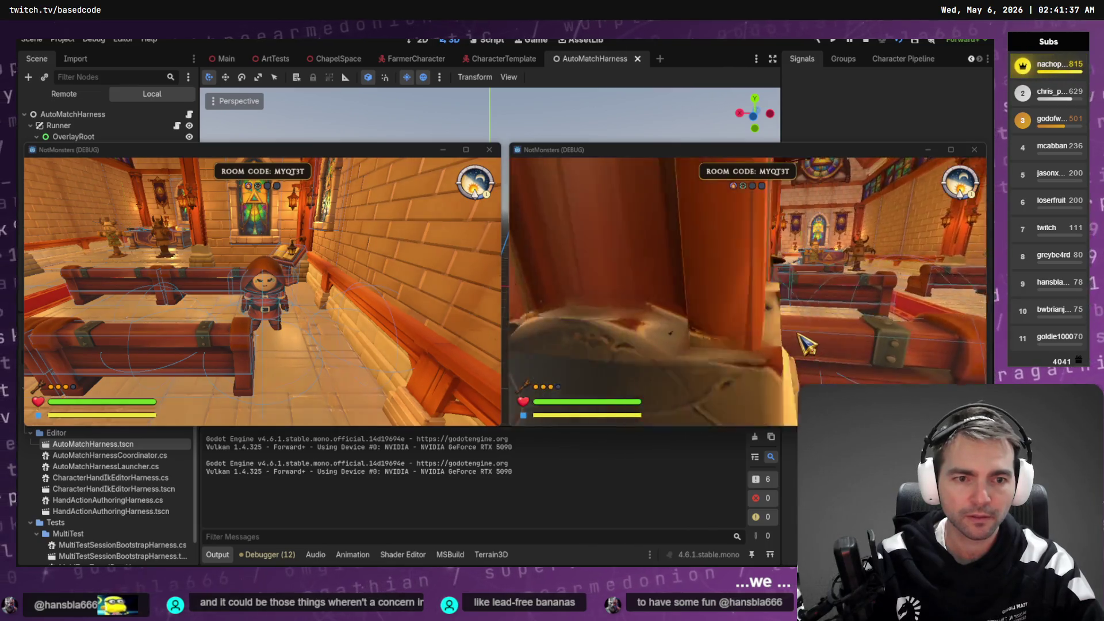
Step: In the right game window, walk the player along the red carpet among the pews
left_click(789, 329)
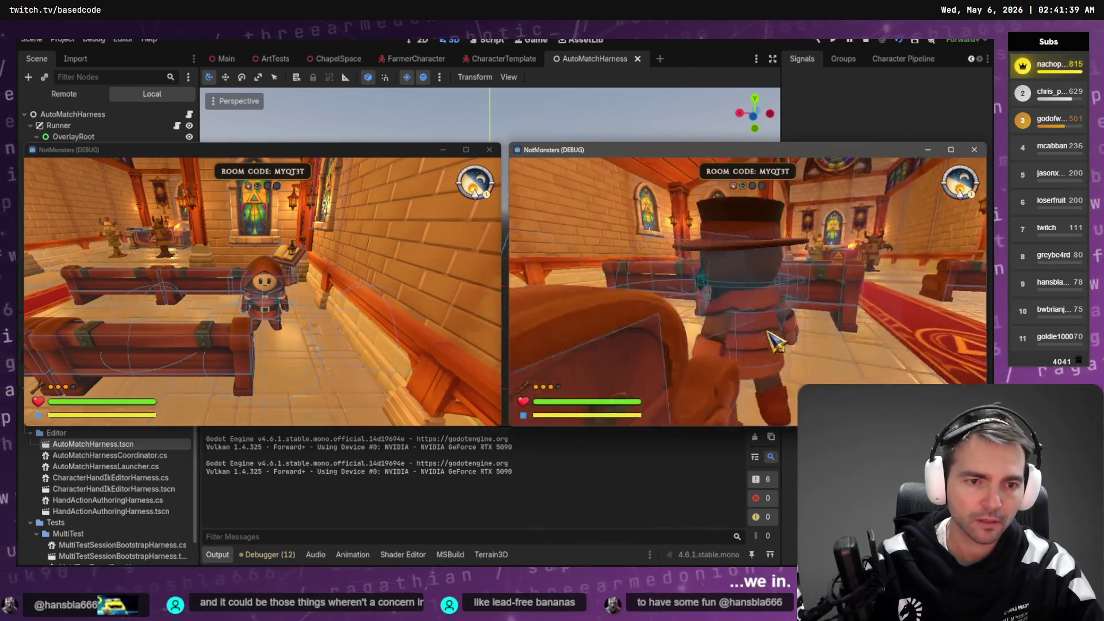
key("Escape")
left_click(796, 338)
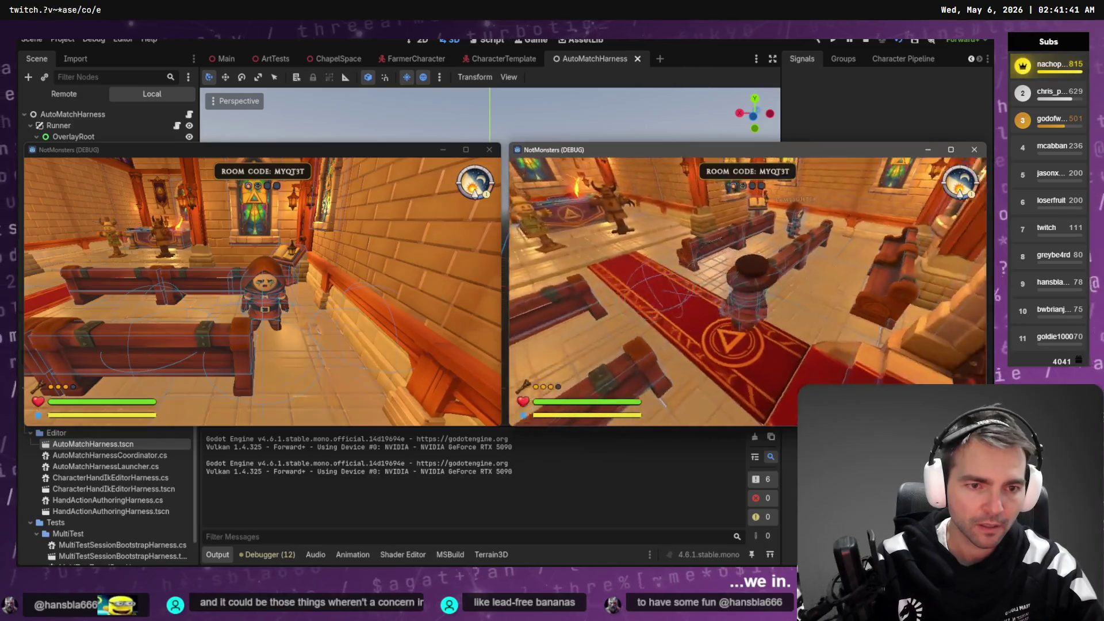
key("w")
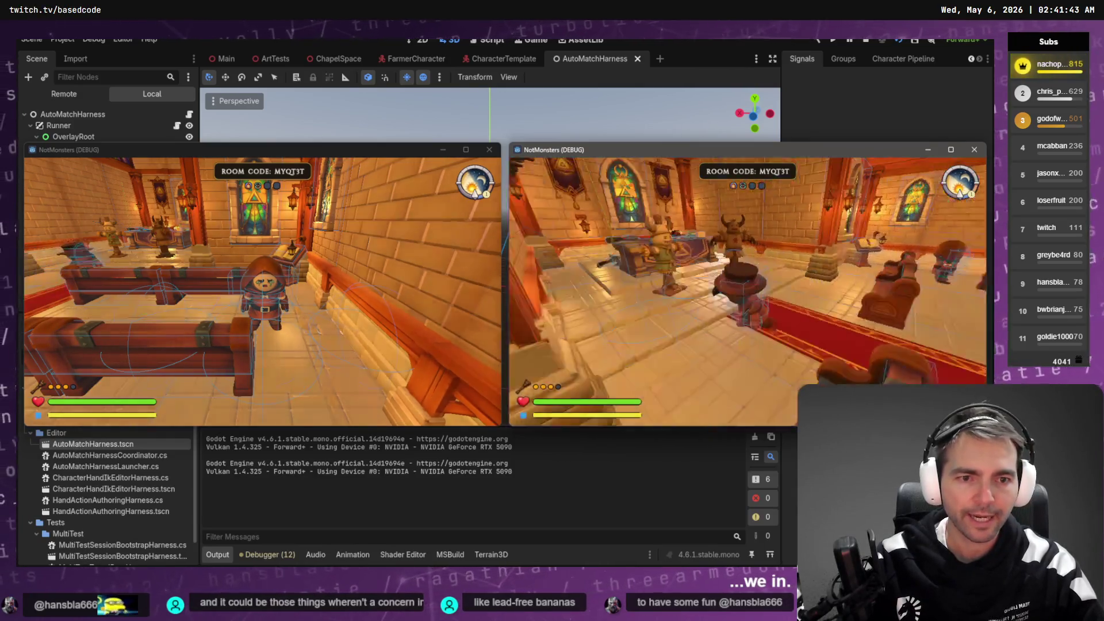
key("w")
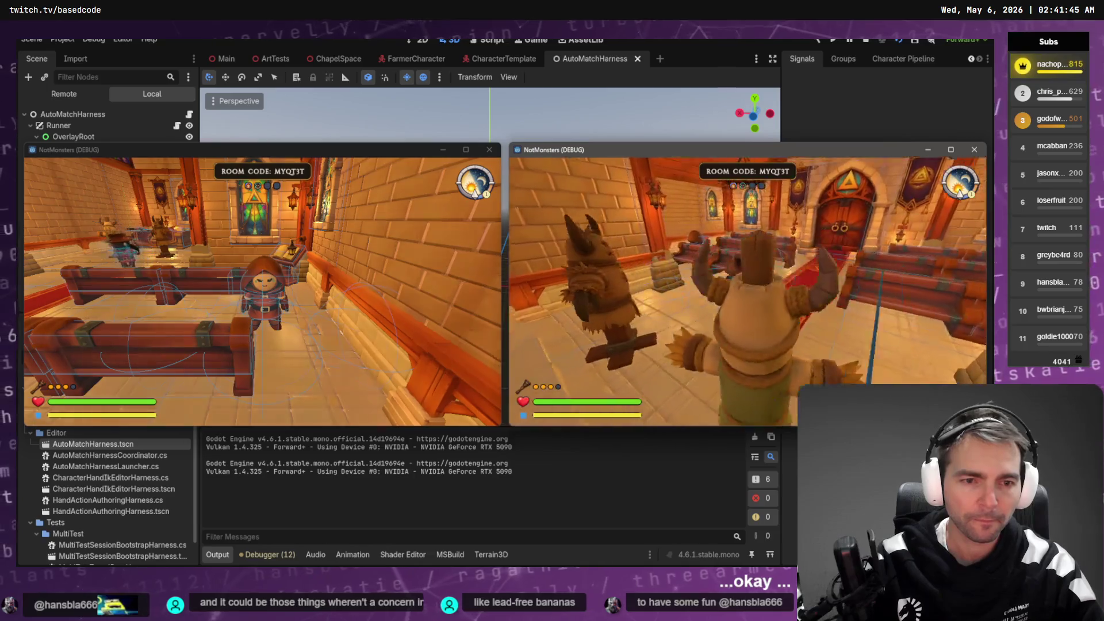
key("w")
key("w")
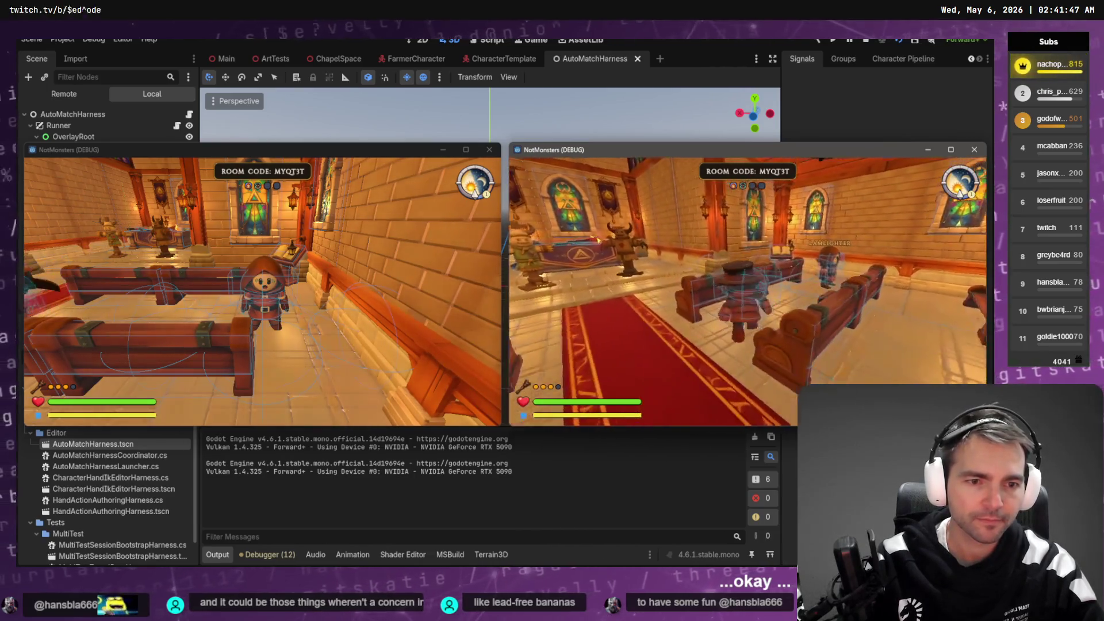
key("w")
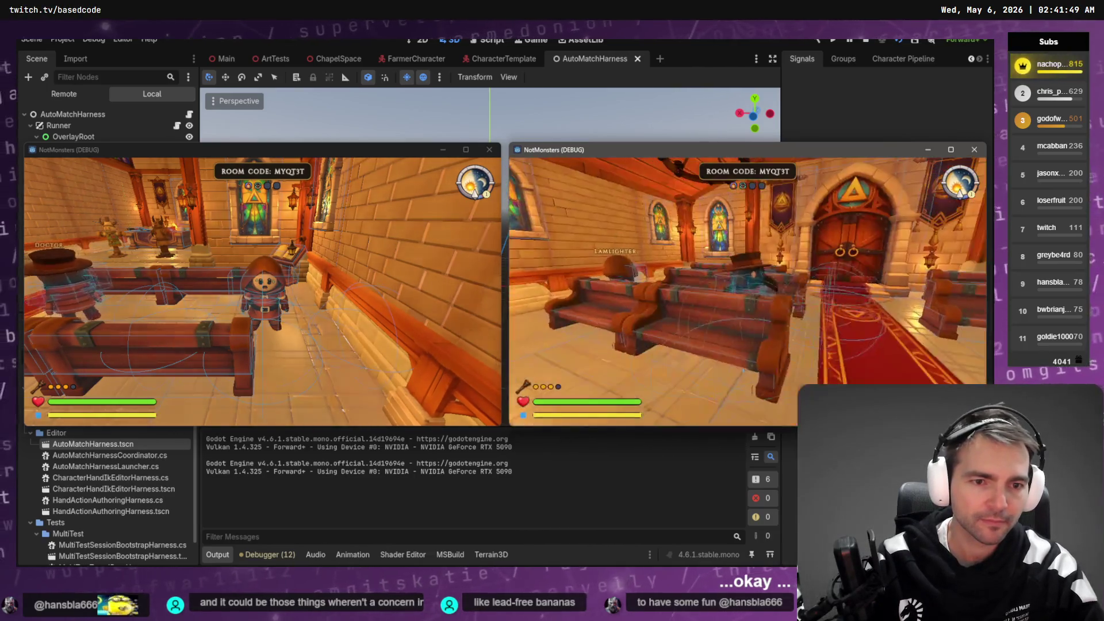
key("w")
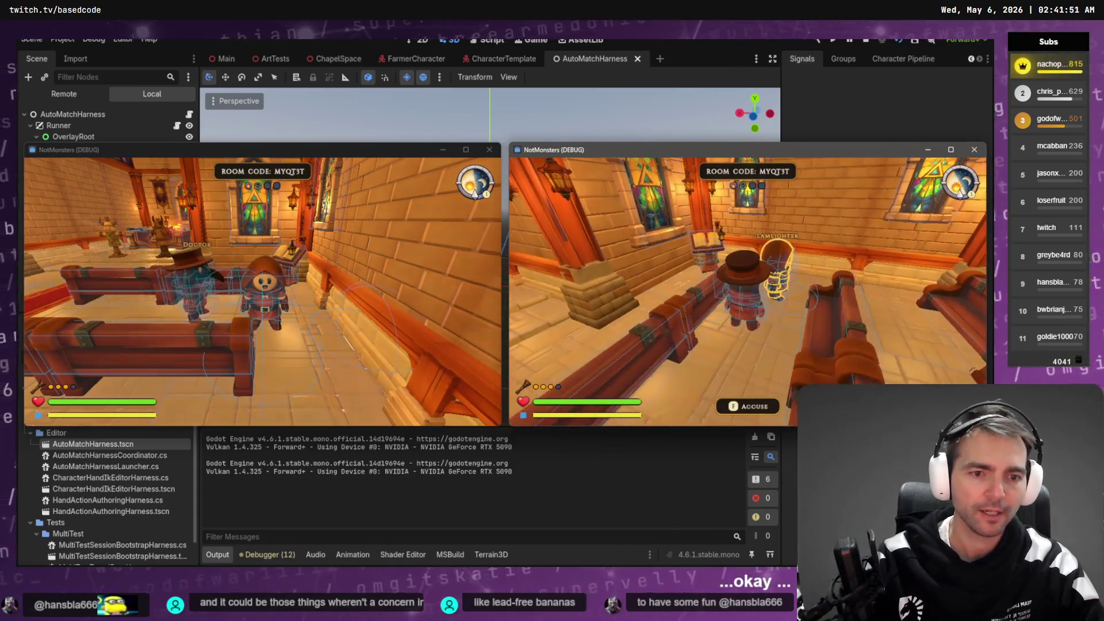
key("w")
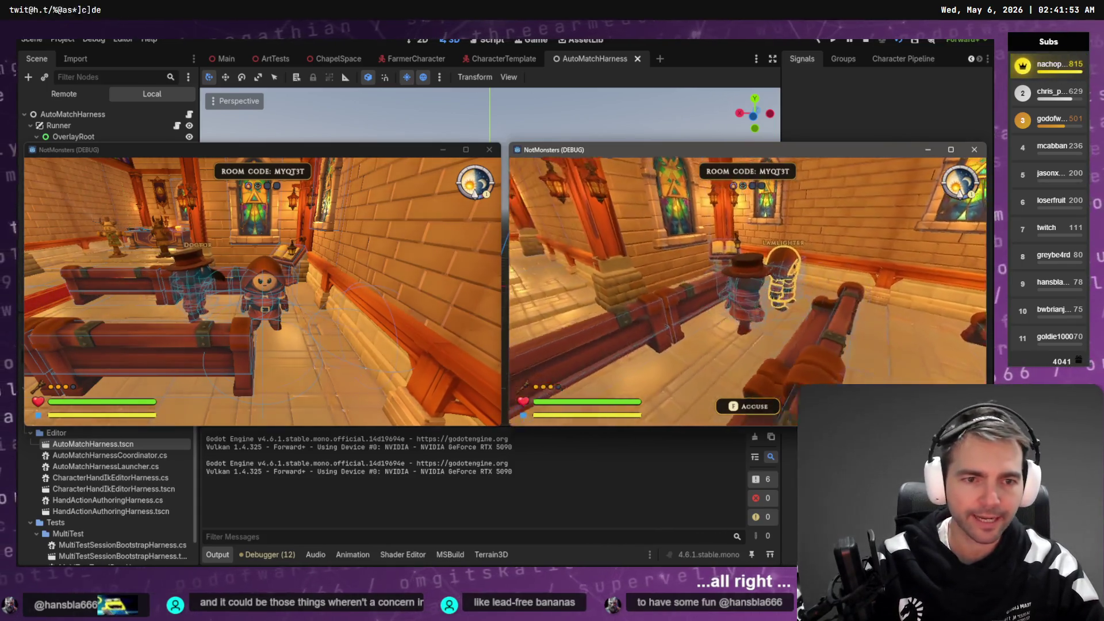
key("w")
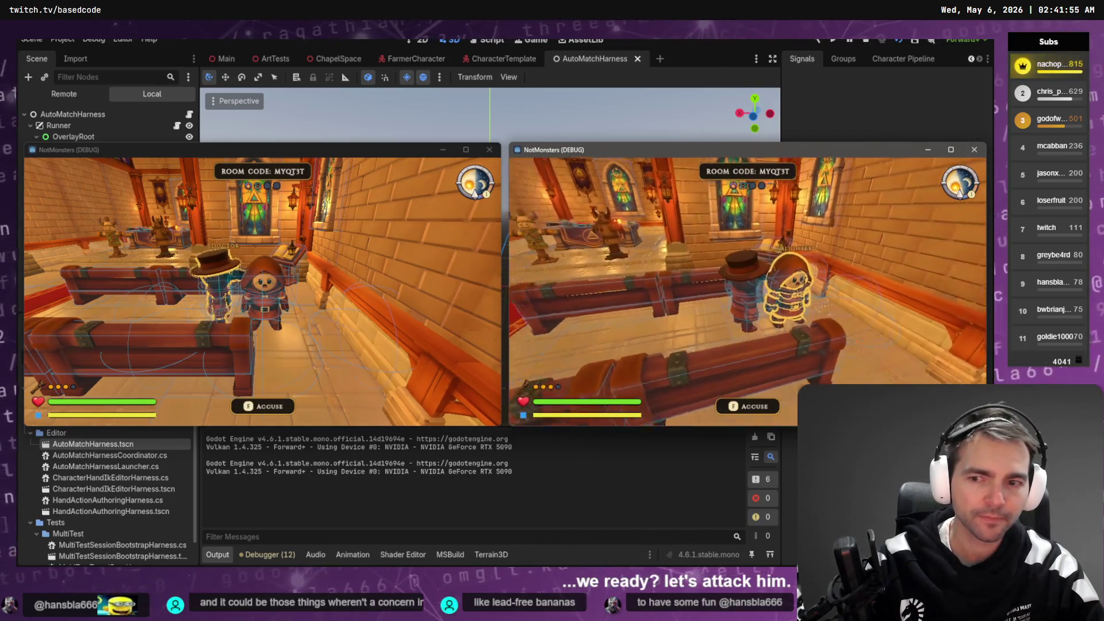
key("w")
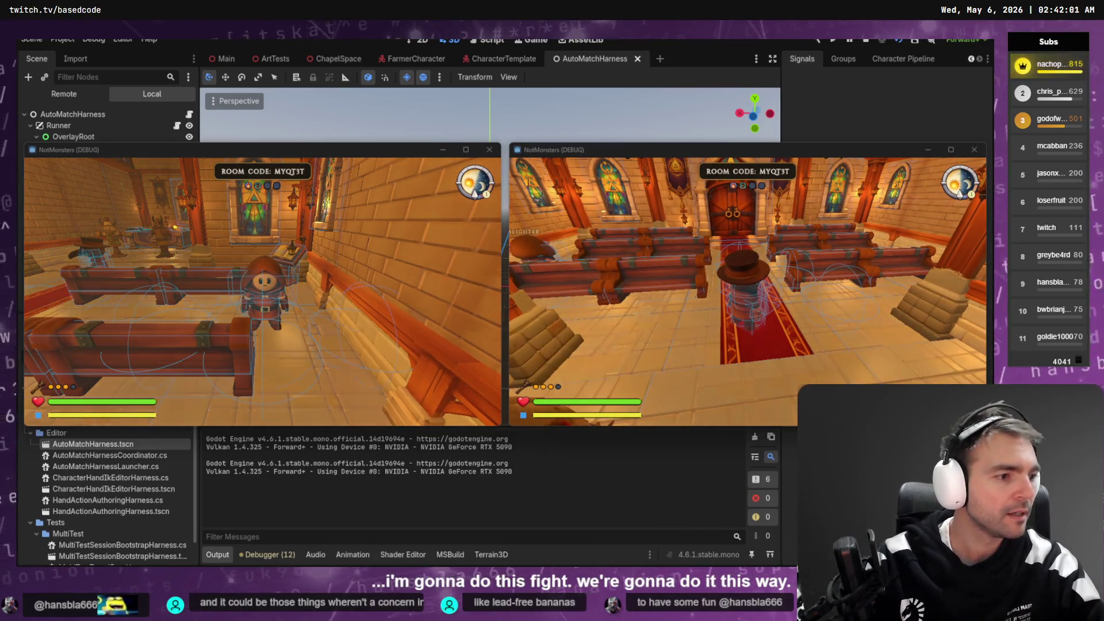
Step: Walk the left window's player up the aisle to the Doctor, then pause the right window
key("alt+Tab")
key("w")
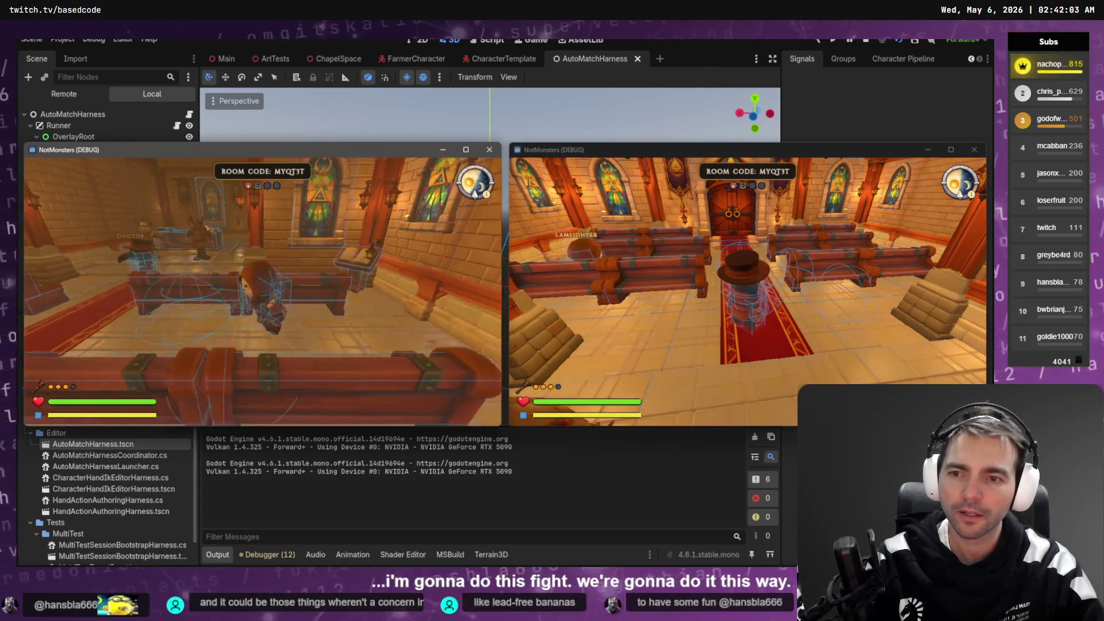
key("alt+Tab")
key("w")
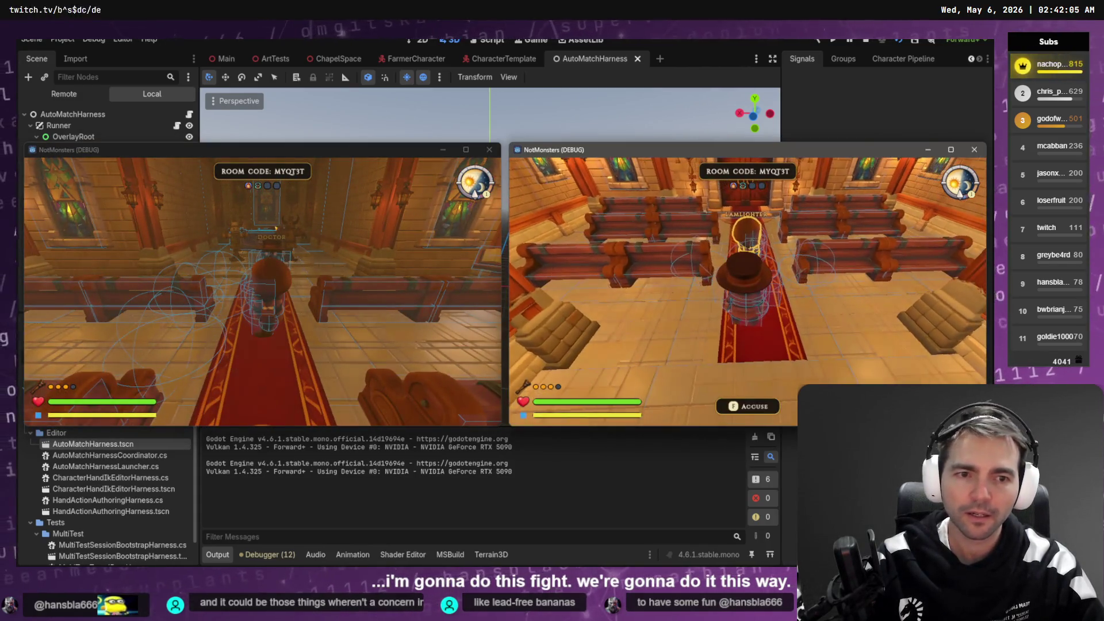
key("alt+Tab")
key("w")
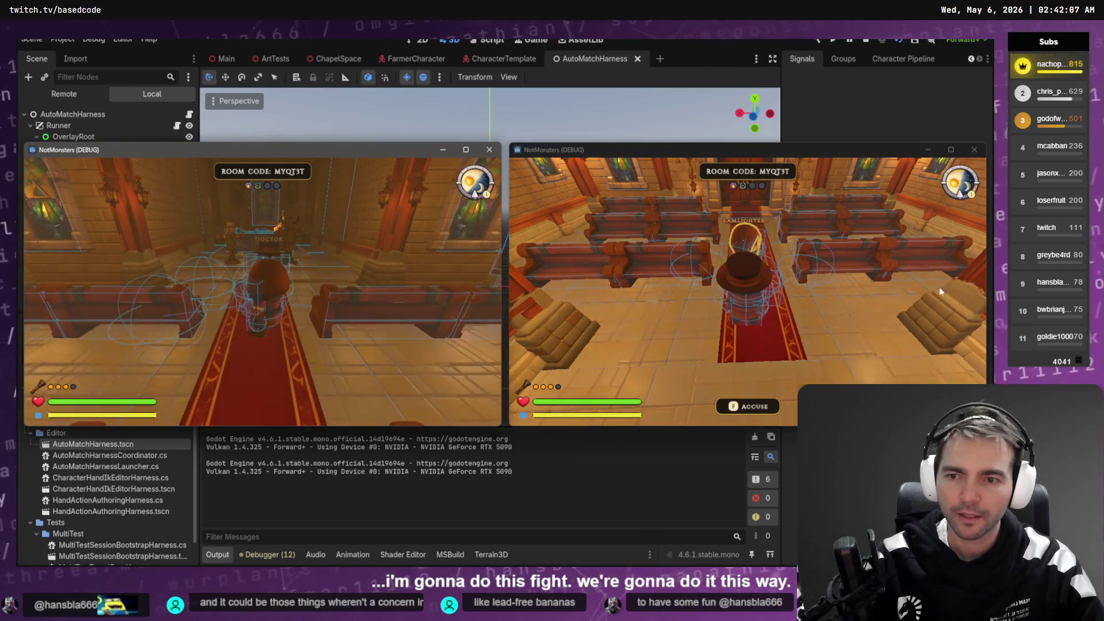
key("w")
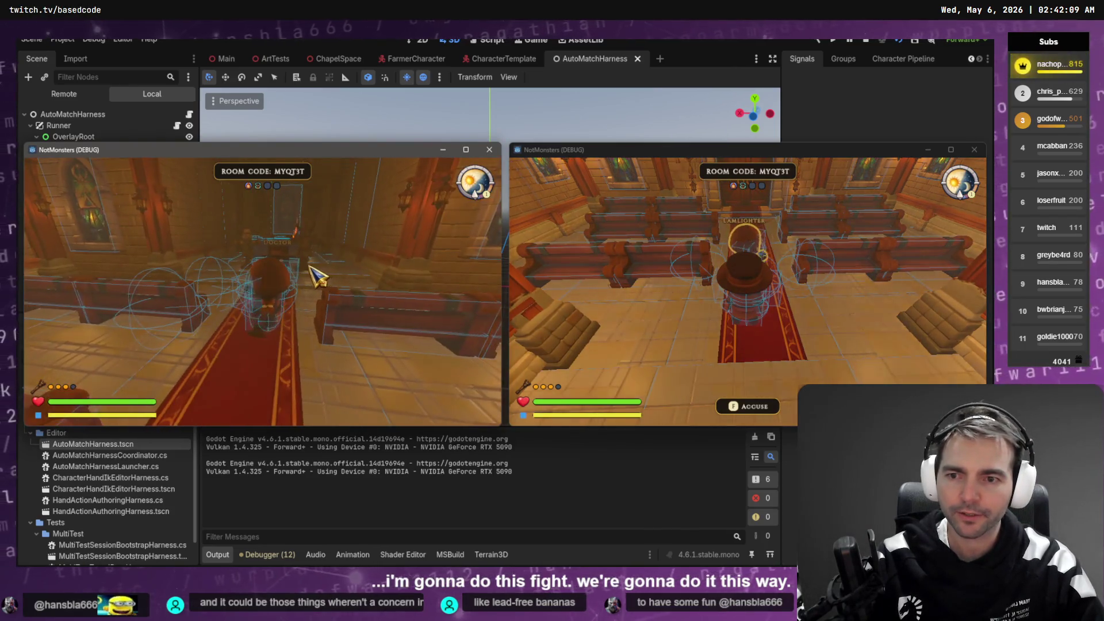
key("a")
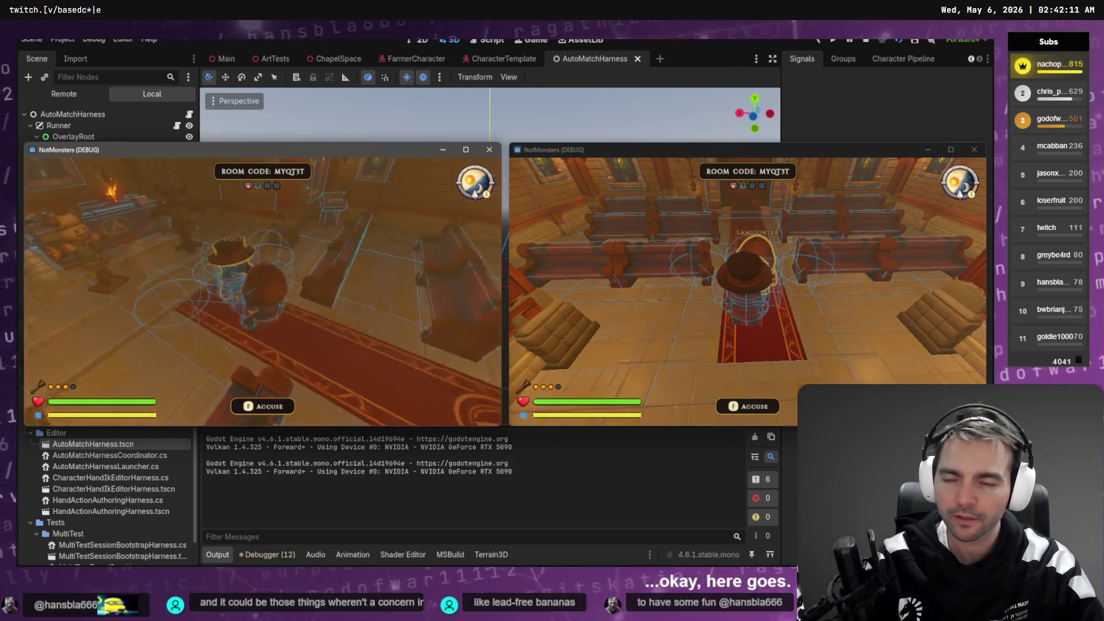
key("d")
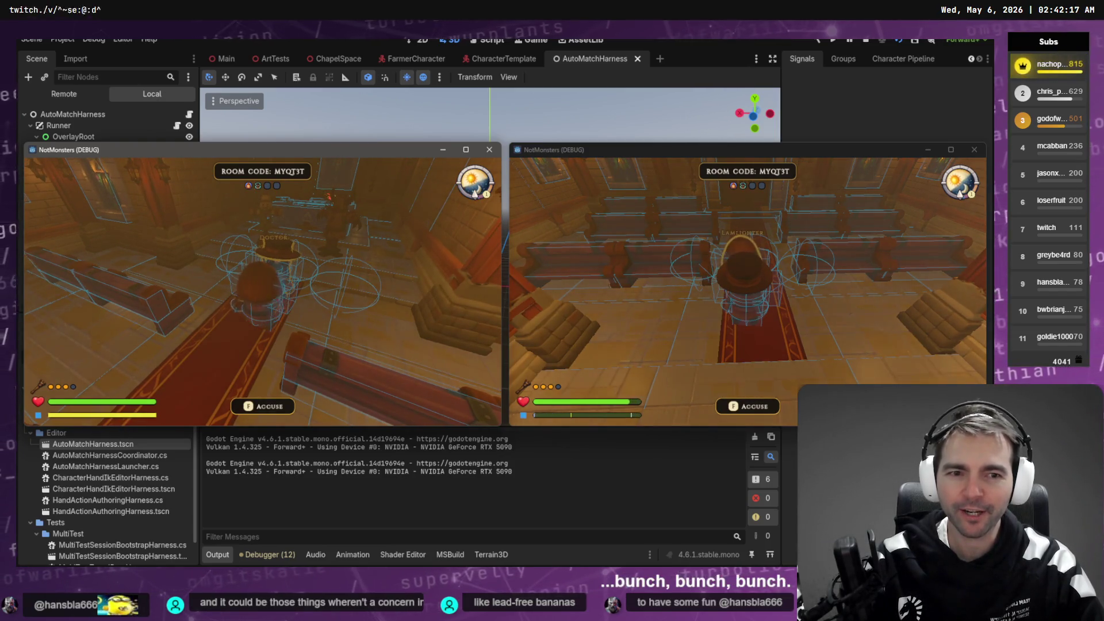
key("w")
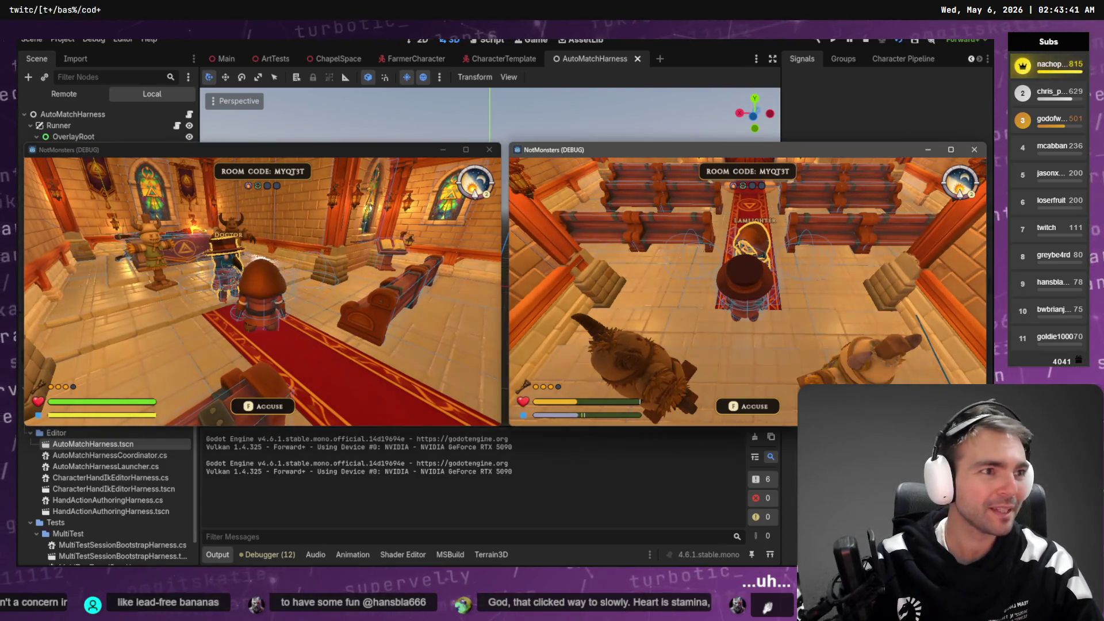
key("Escape")
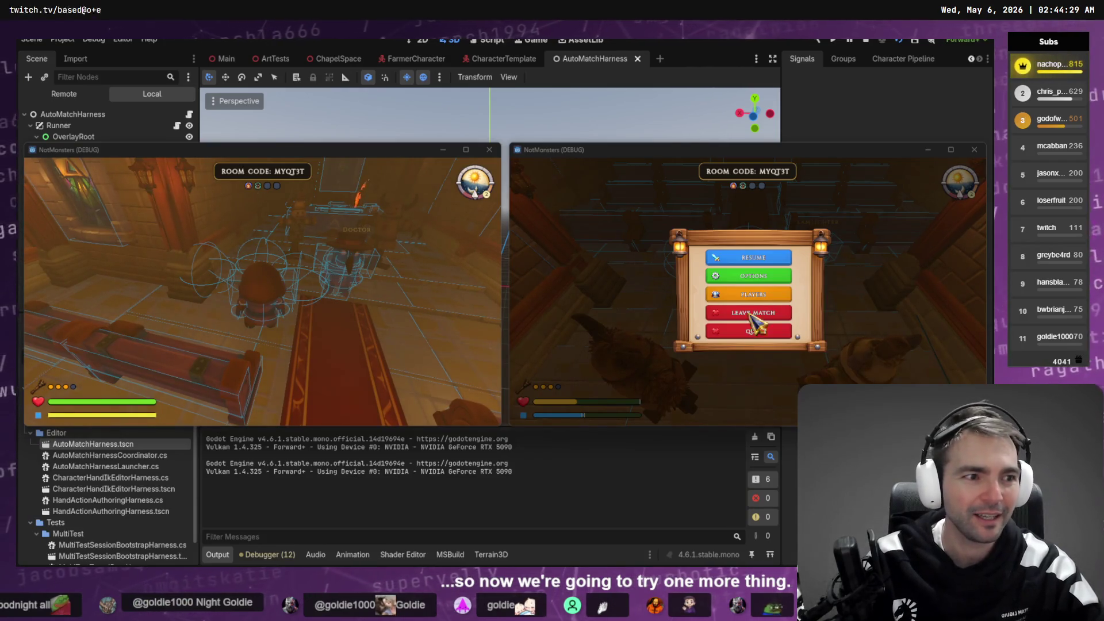
Step: Resume the right window, walk the left player nearer the Doctor, and pause the left window
key("Escape")
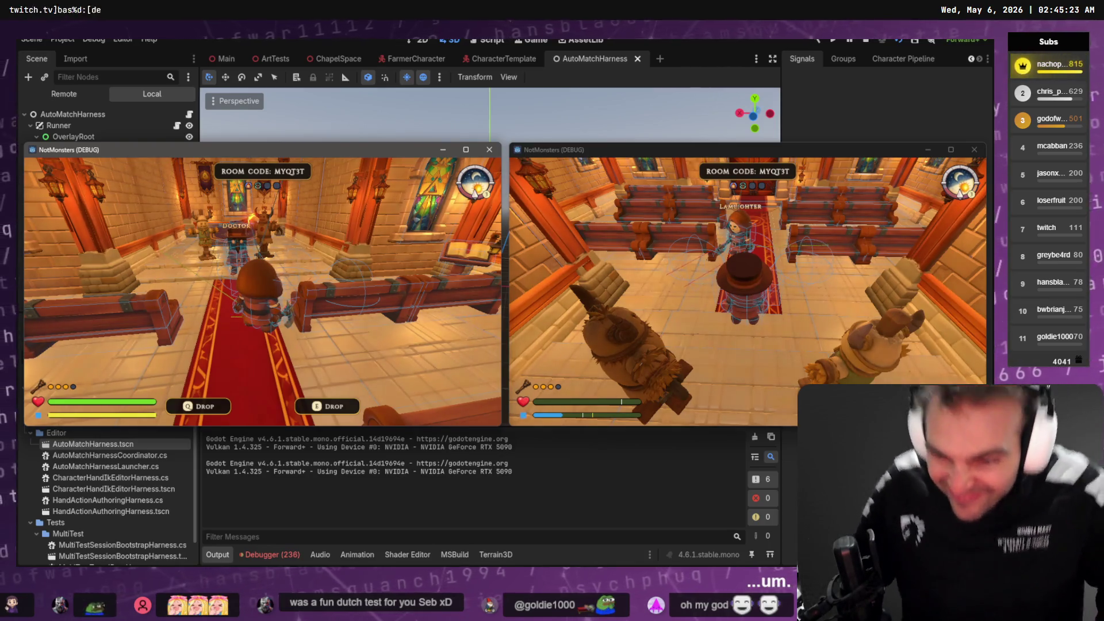
key("w")
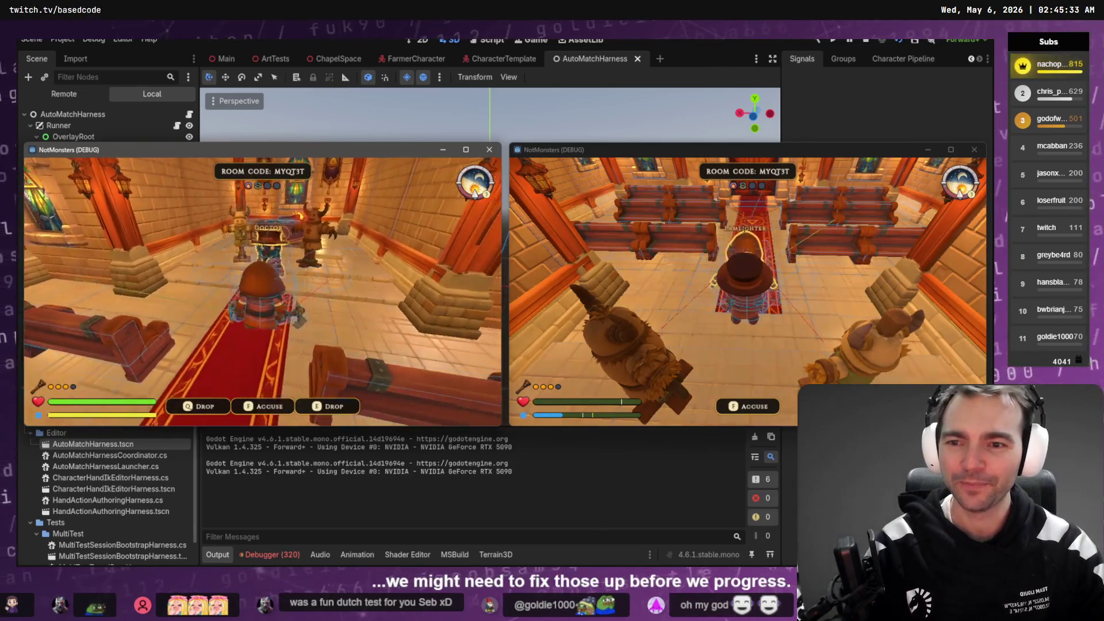
key("Escape")
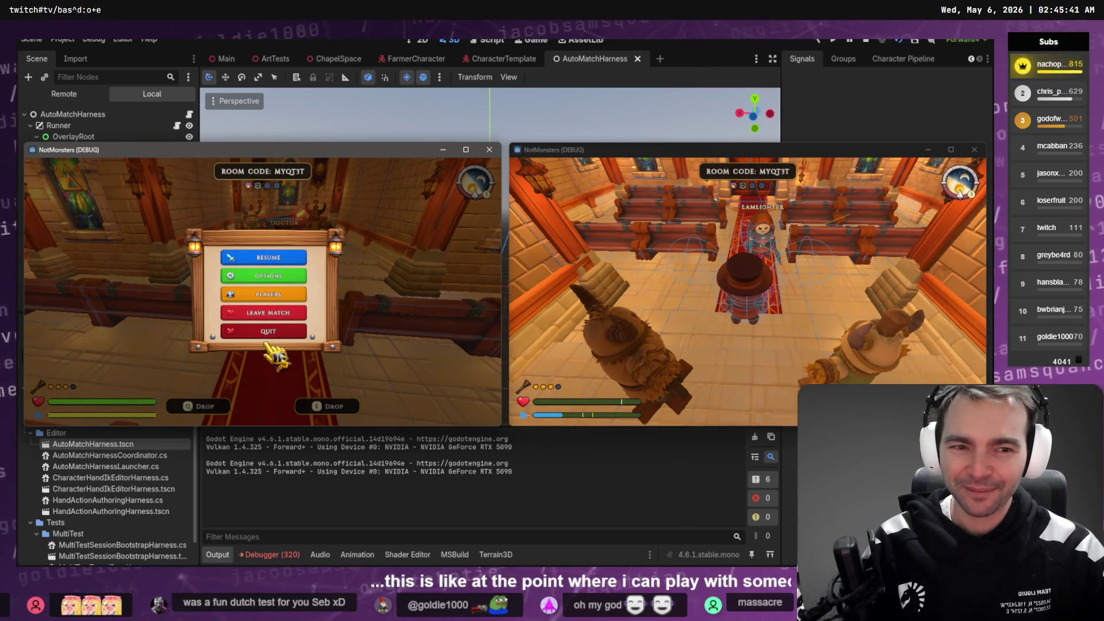
Step: Quit and confirm leaving the match, dismiss Match Ended, and view Session 2's Debugger errors
left_click(269, 333)
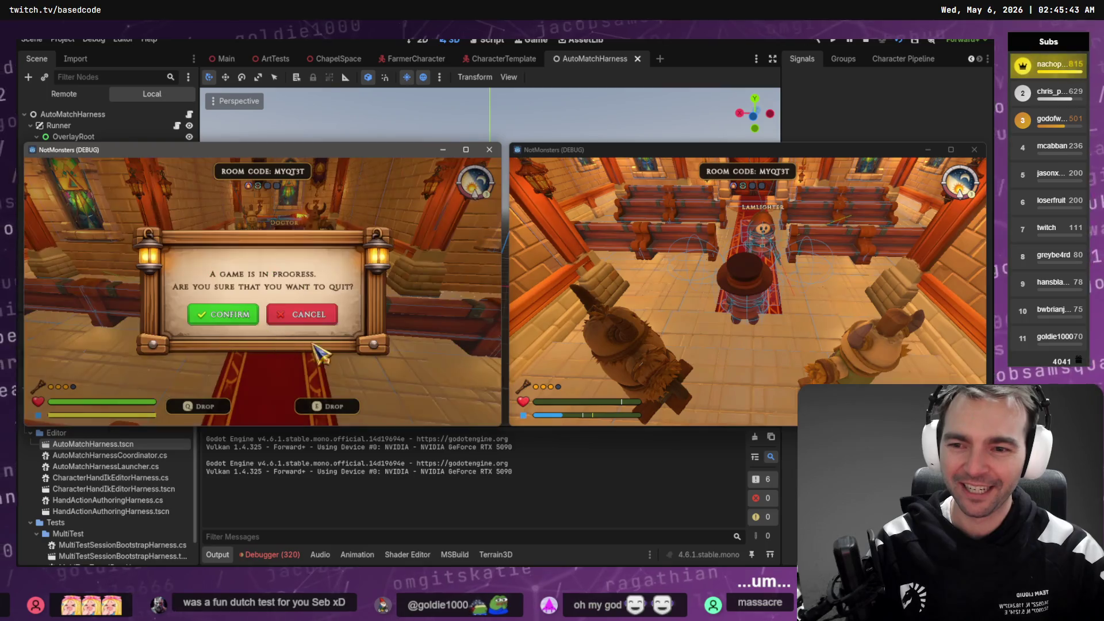
left_click(230, 318)
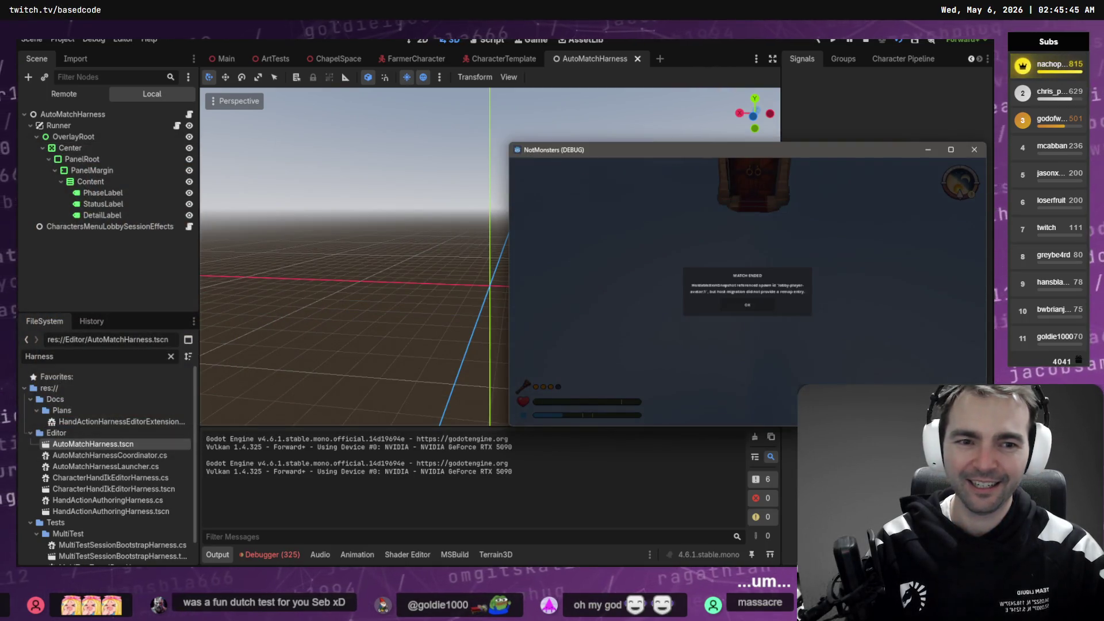
left_click(747, 305)
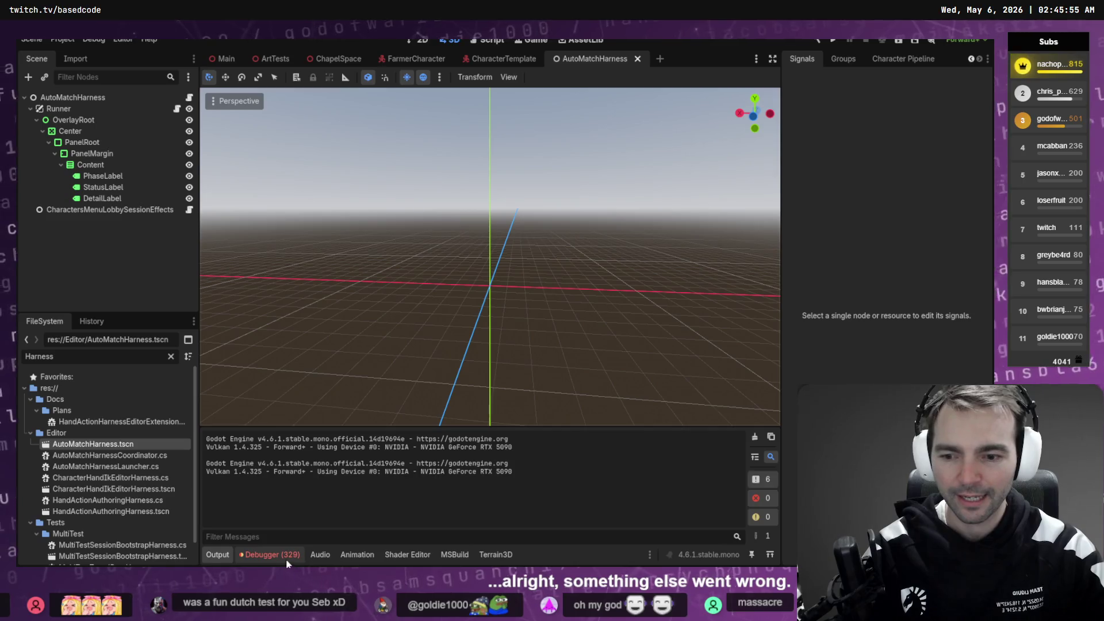
left_click(269, 554)
left_click(273, 404)
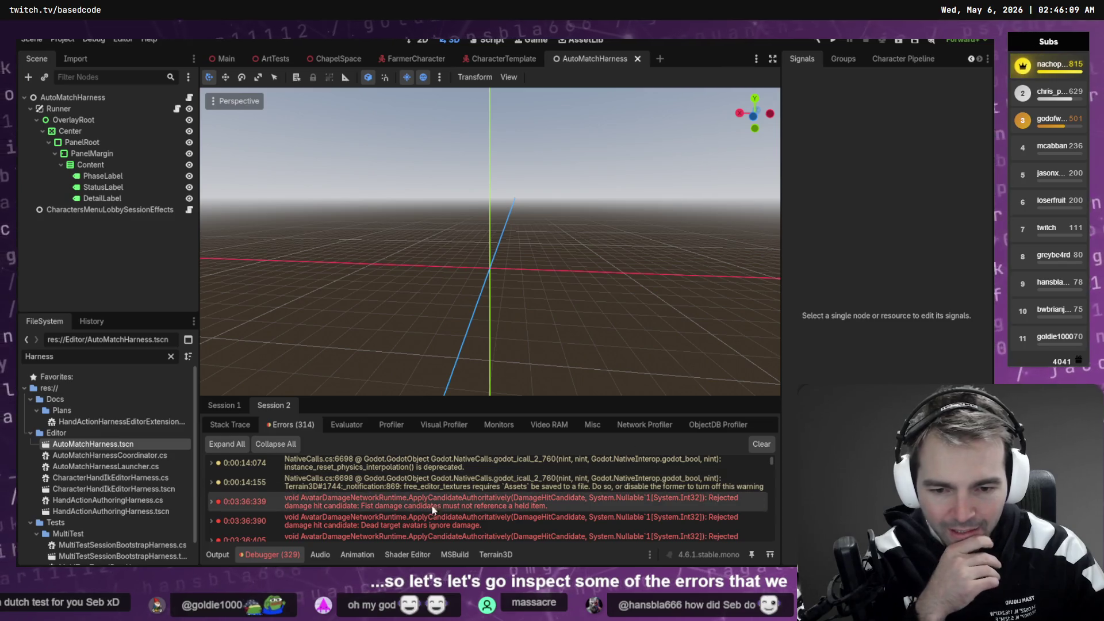
Step: Jump from the damage-candidate rejection error to AvatarDamageNetworkRuntime.cs line 179 and scan the error list
right_click(506, 506)
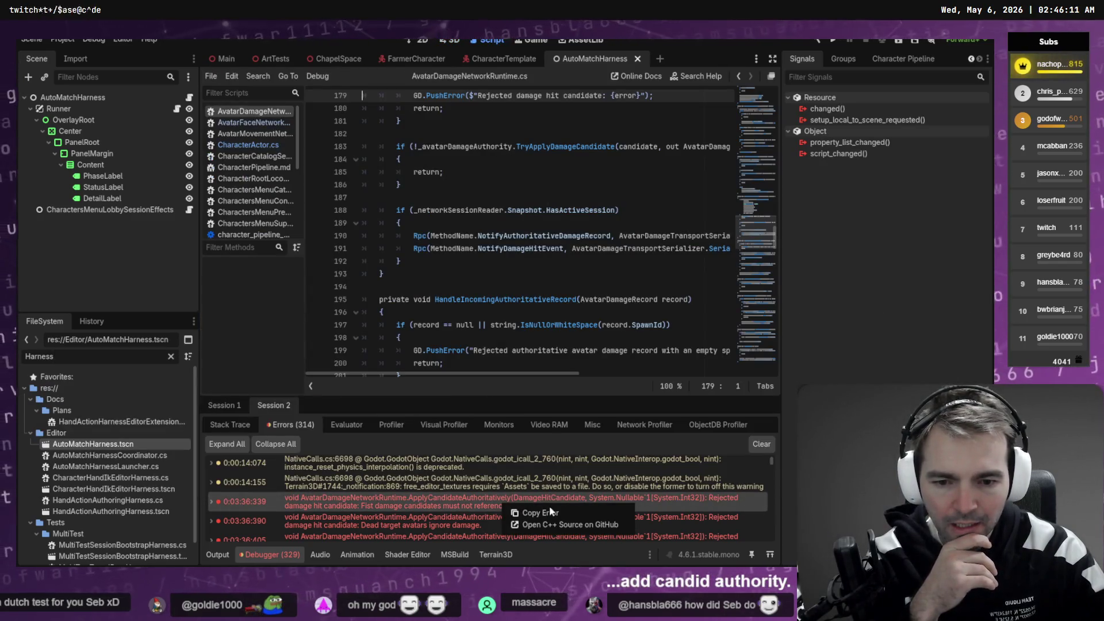
scroll(591, 502, "down", 2)
scroll(591, 501, "down", 10)
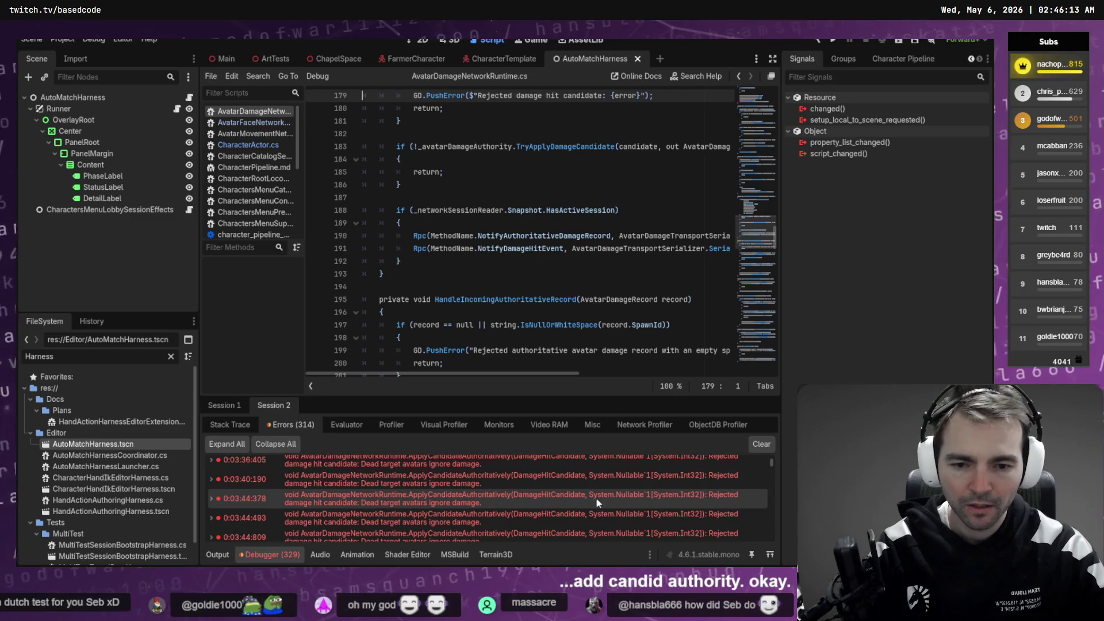
scroll(688, 493, "down", 10)
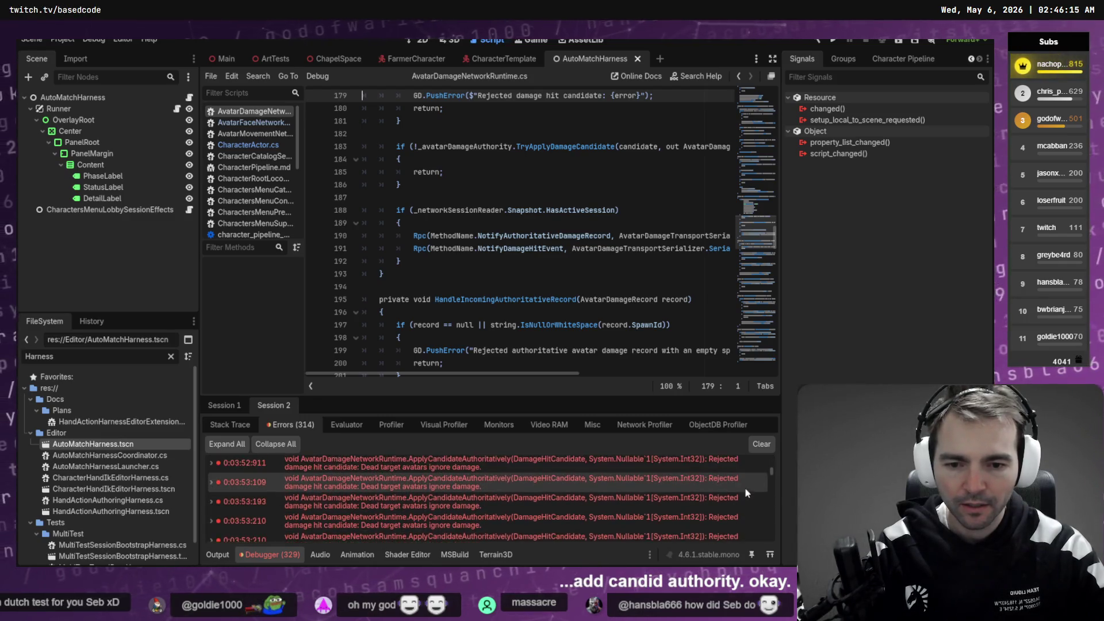
mouse_move(771, 481)
left_mouse_down()
mouse_move(771, 544)
mouse_move(767, 457)
left_mouse_up()
scroll(730, 491, "down", 3)
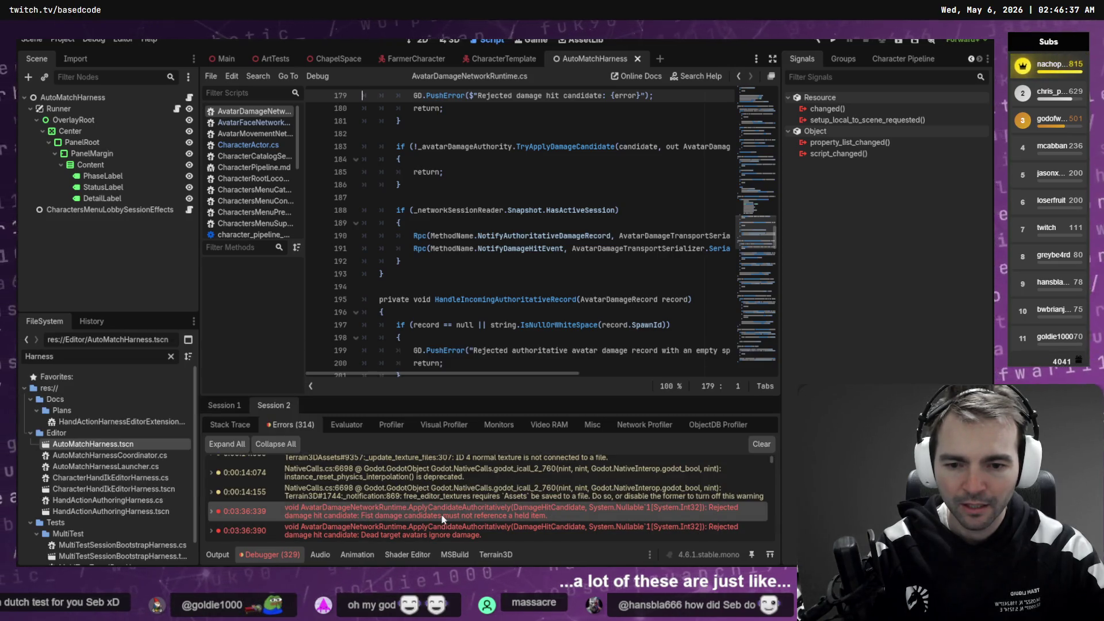
scroll(446, 503, "down", 1)
right_click(483, 503)
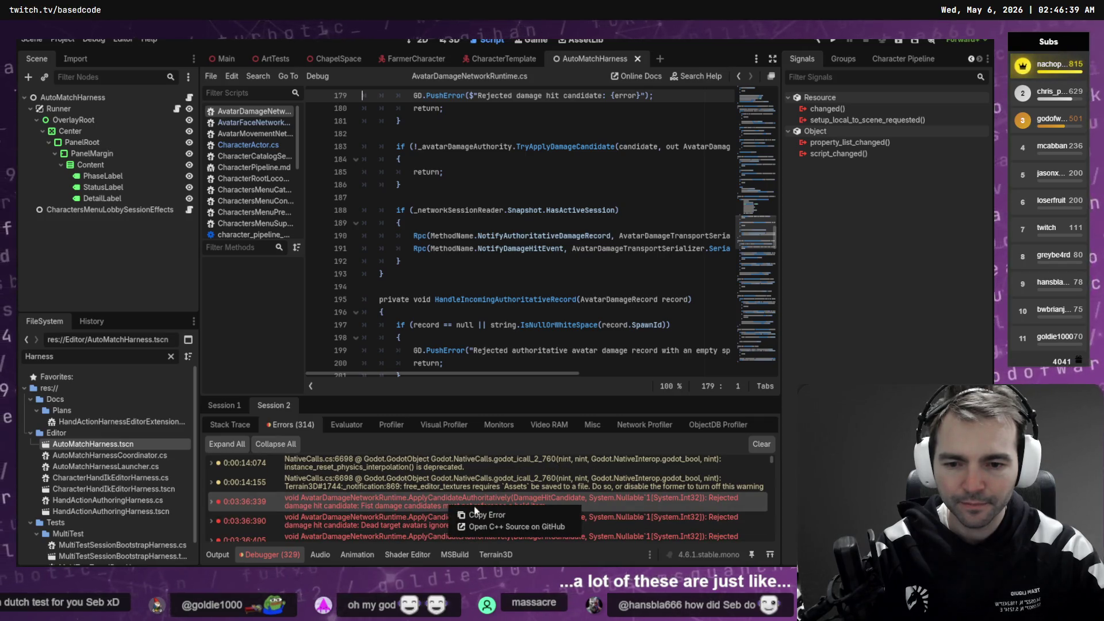
left_click(511, 511)
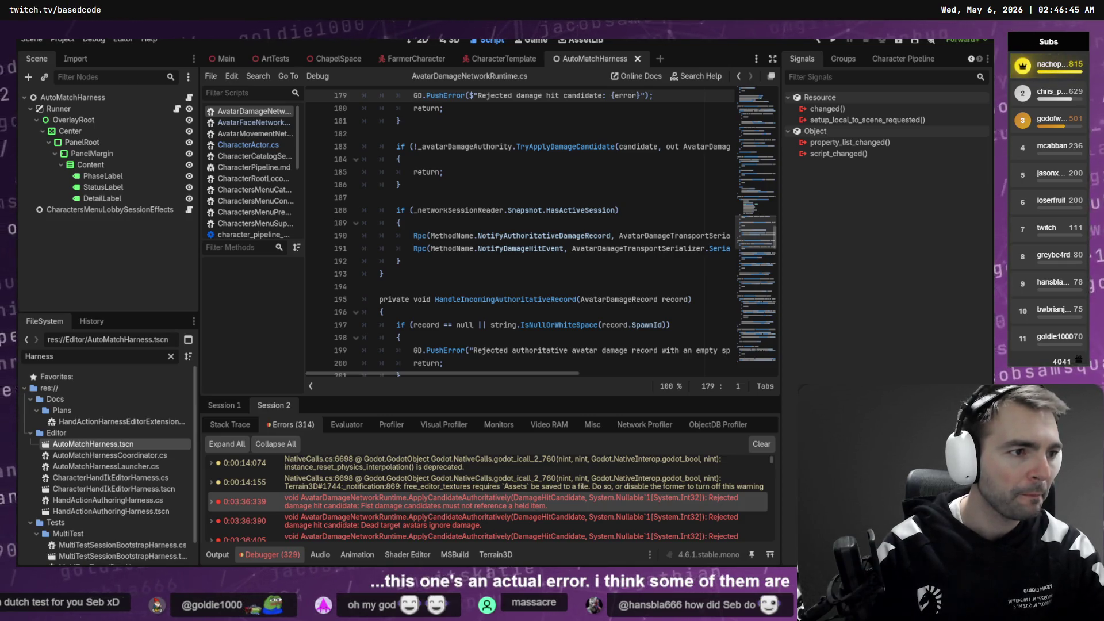
Step: Review the self-damage fix and First Damage Implementation Slice plan in Codex's Damage chat, then return to Godot
key("alt+Tab")
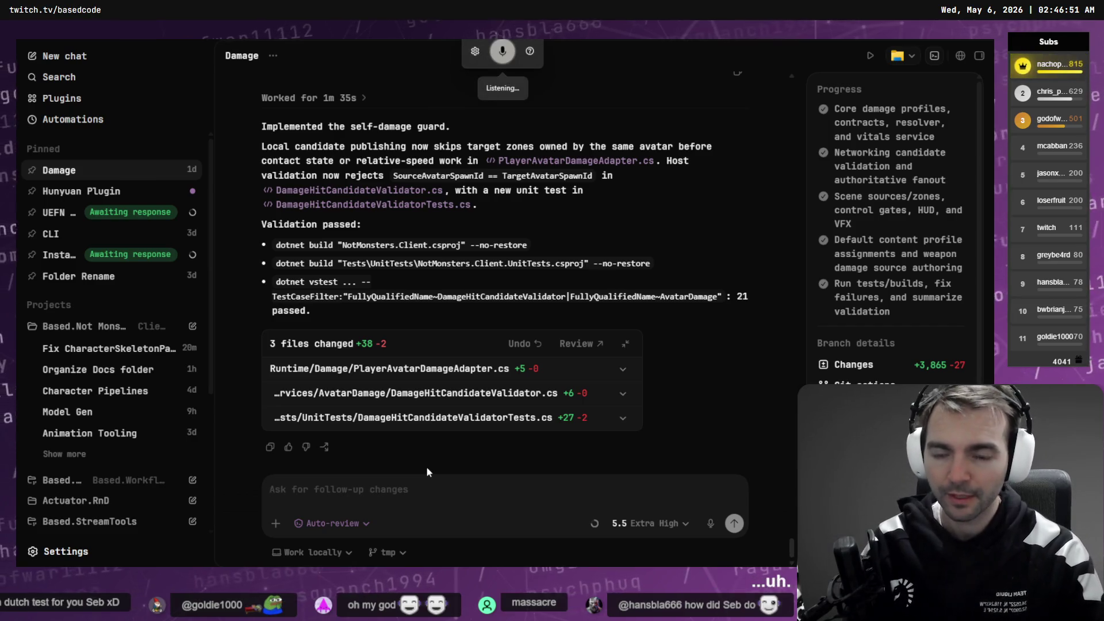
scroll(542, 256, "up", 10)
scroll(577, 270, "up", 20)
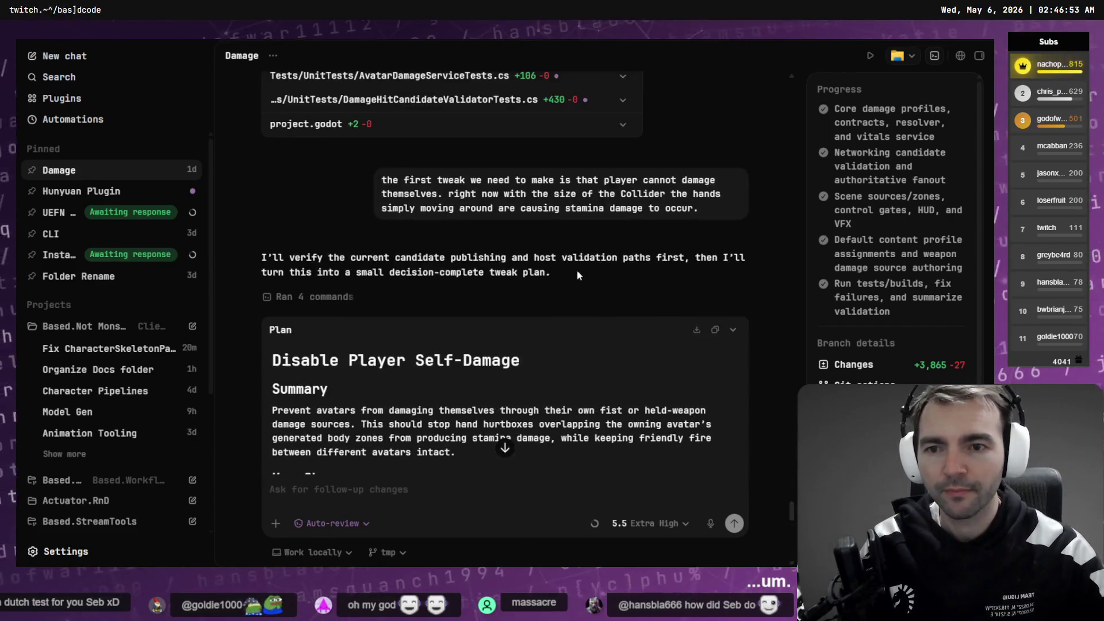
scroll(685, 341, "up", 20)
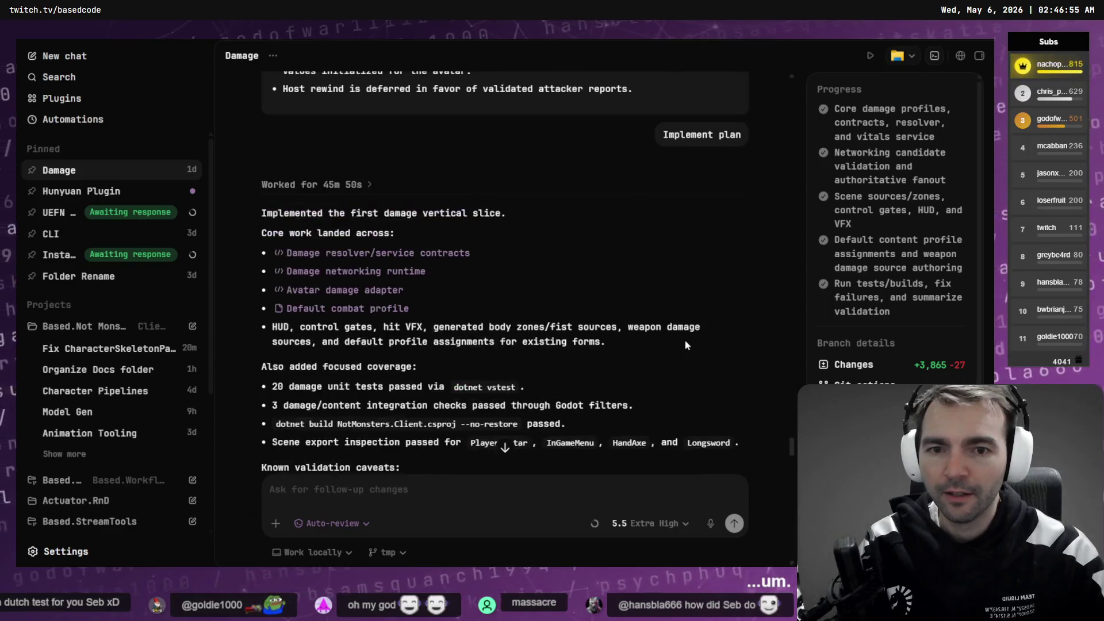
scroll(704, 332, "up", 15)
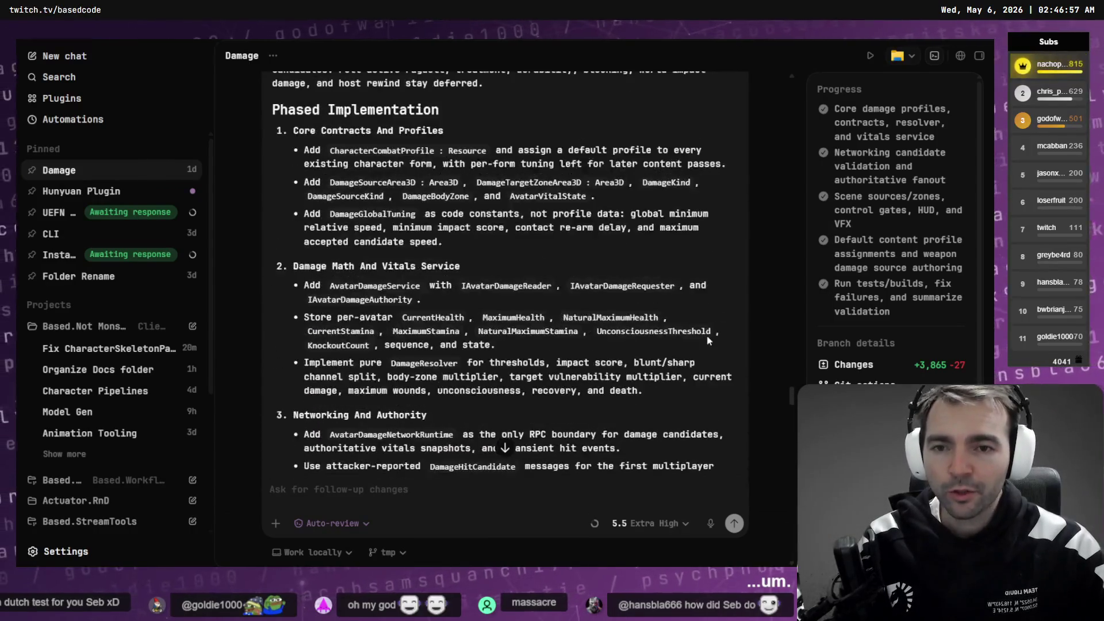
scroll(729, 341, "down", 3)
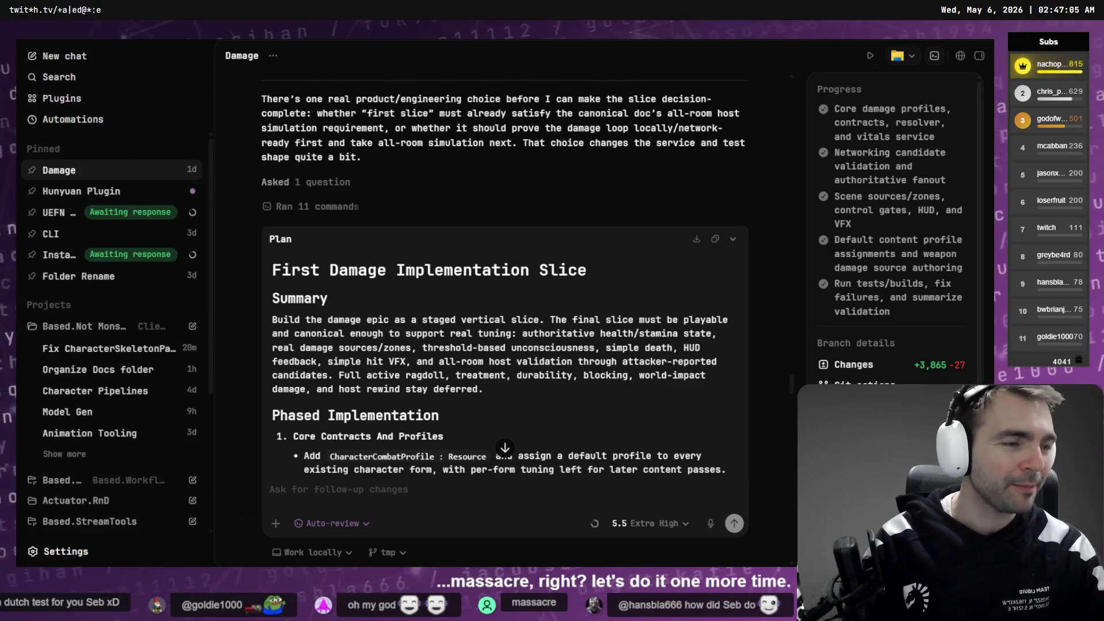
key("alt+Tab")
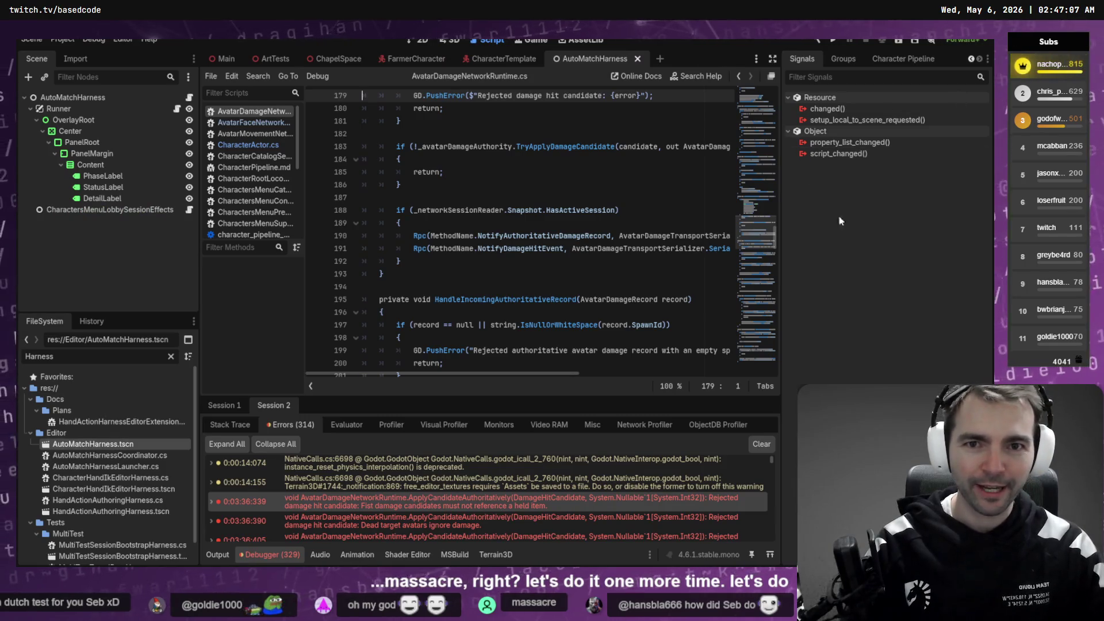
Step: Rebuild the .NET project and launch two NotMonsters debug instances at the main menu
key("F6")
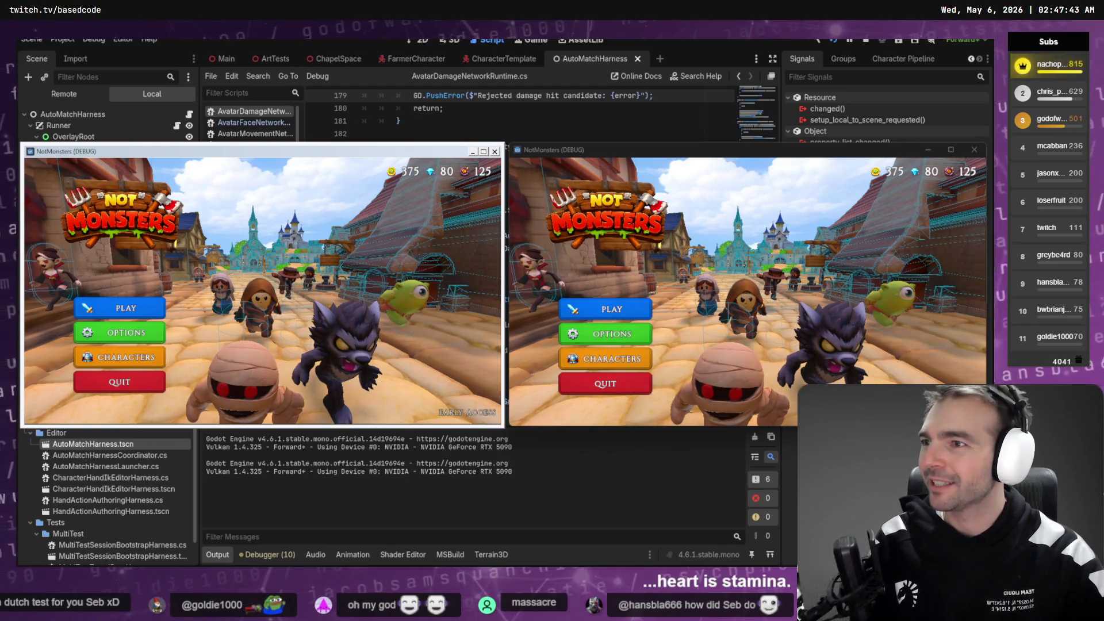
Step: Create online room HNUX4H in the left client and join it from the right client
left_click(152, 310)
left_click(227, 322)
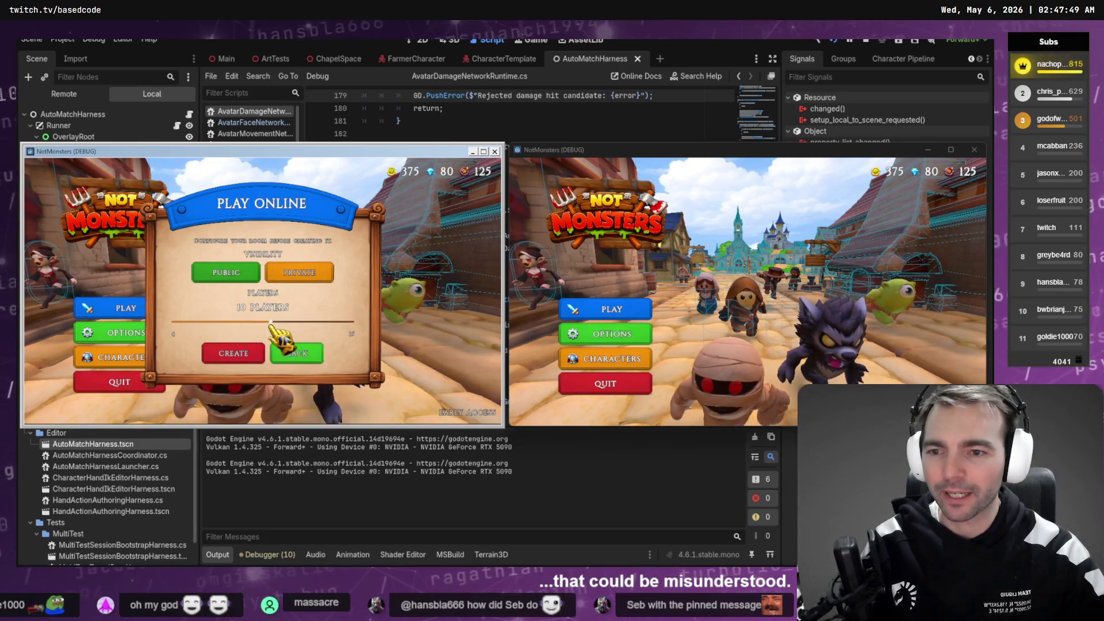
left_click(233, 353)
left_click(610, 309)
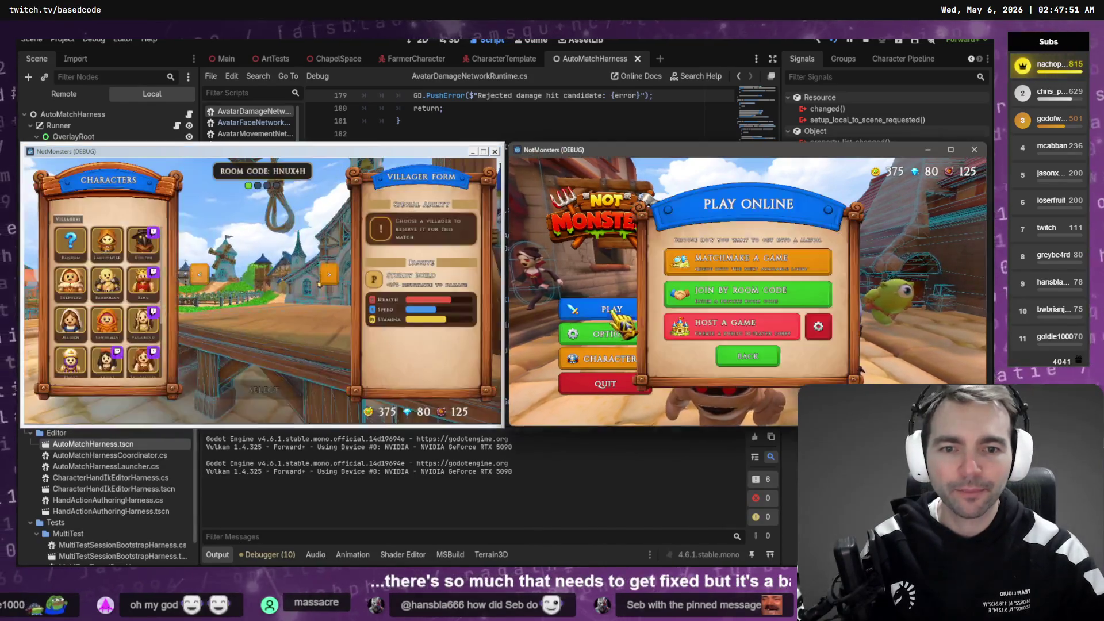
left_click(729, 266)
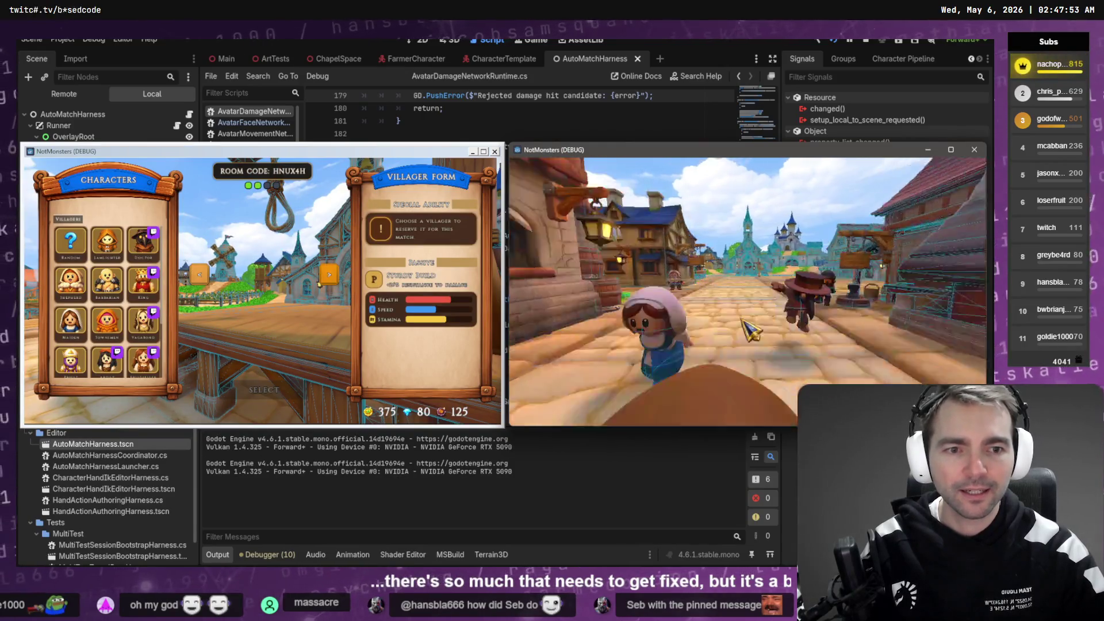
Step: Pick and confirm the Blacksmith in the left client and the Butcher in the right client
left_click(107, 359)
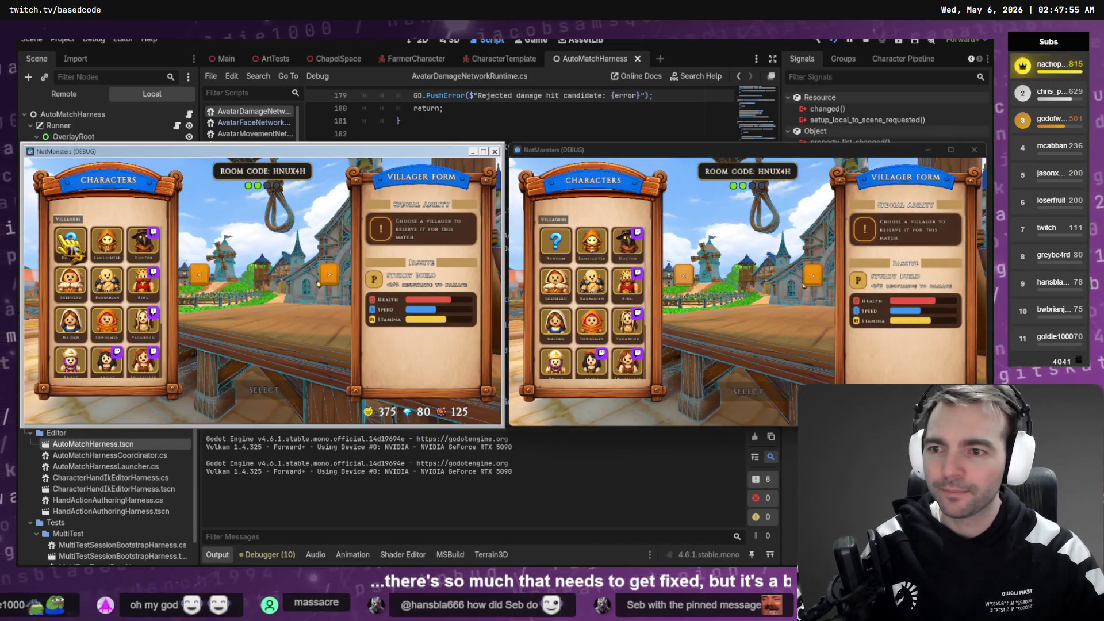
scroll(592, 299, "down", 3)
left_click(592, 358)
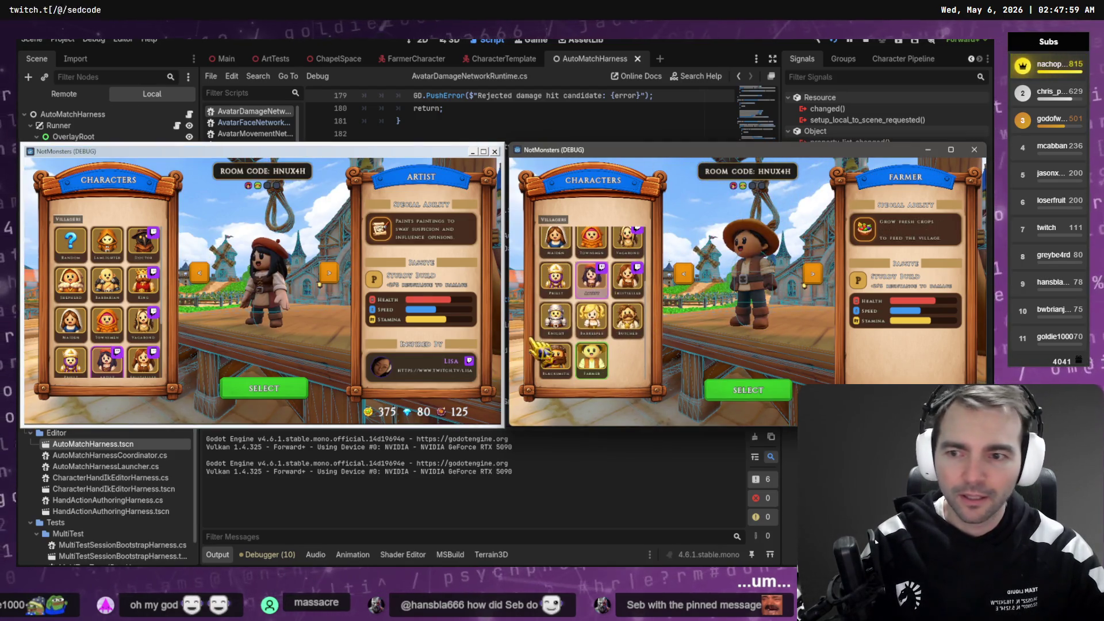
left_click(107, 282)
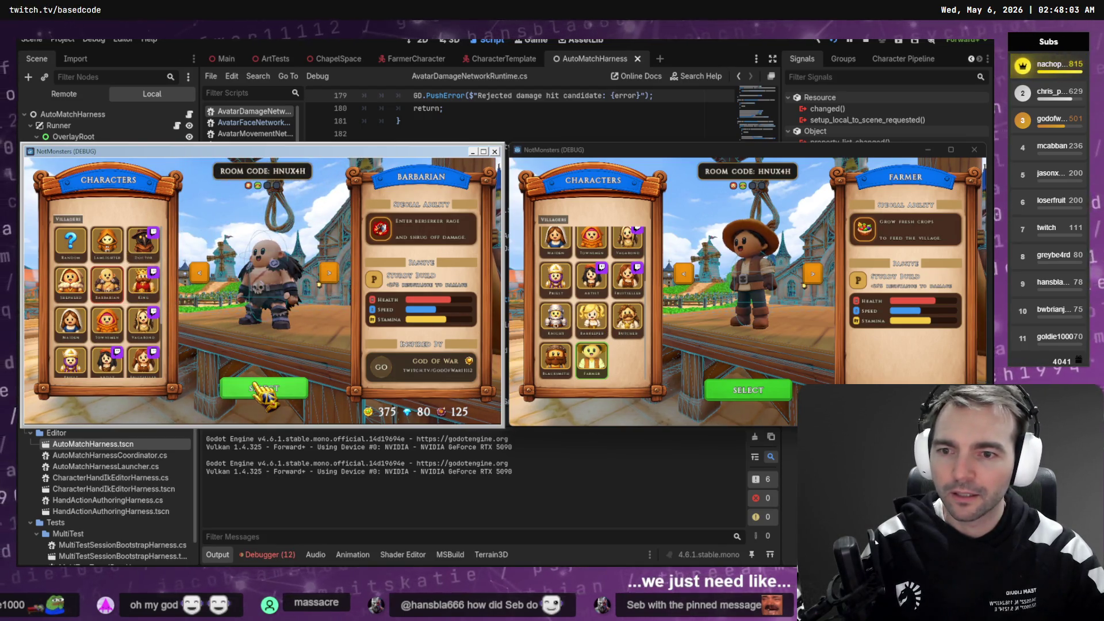
scroll(122, 331, "down", 3)
left_click(70, 356)
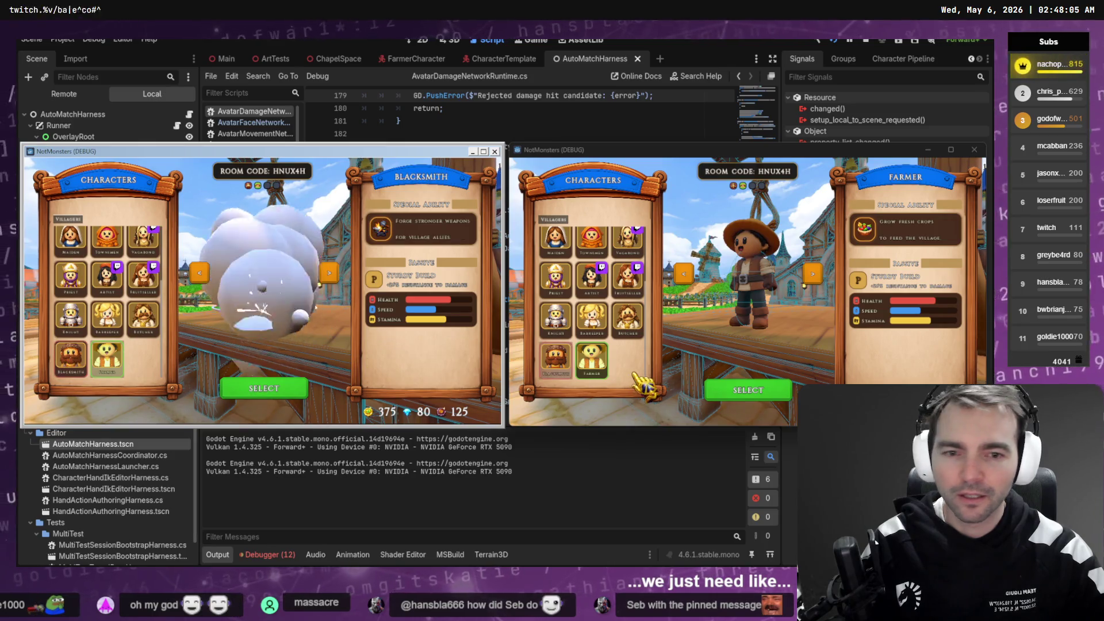
left_click(633, 330)
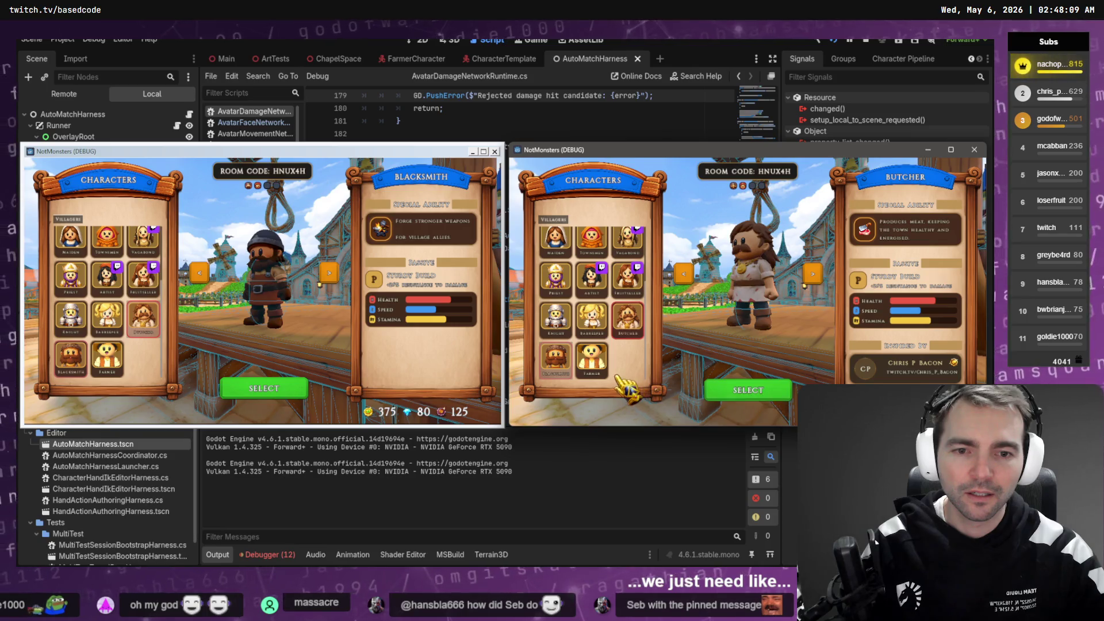
left_click(790, 393)
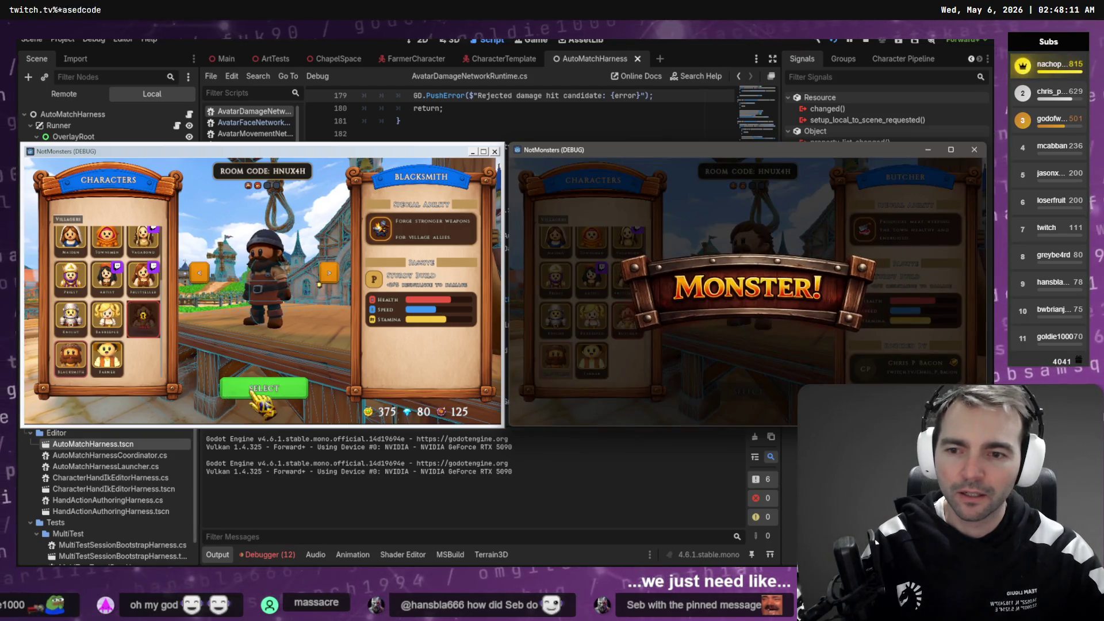
left_click(253, 389)
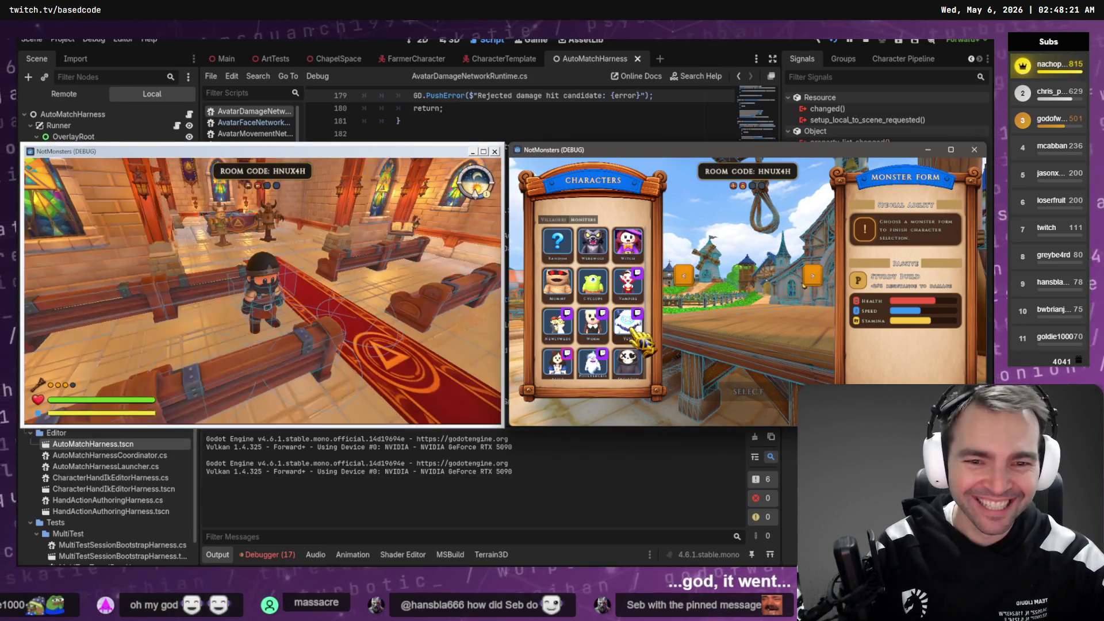
Step: Choose the Yeti monster form, load the chapel, and walk the left player down the aisle
left_click(638, 335)
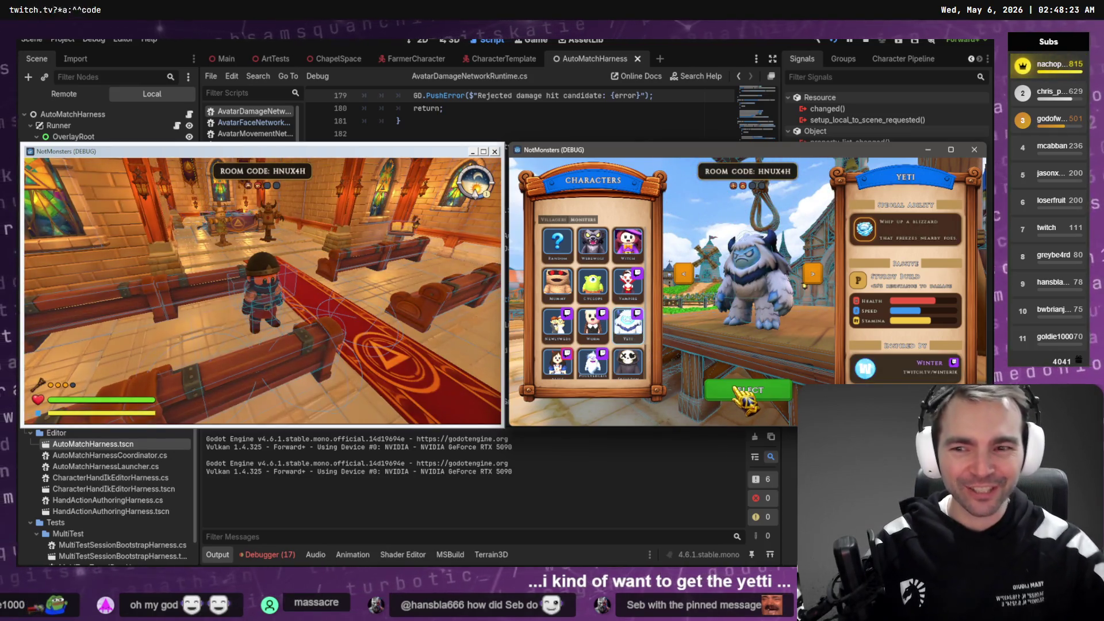
left_click(738, 393)
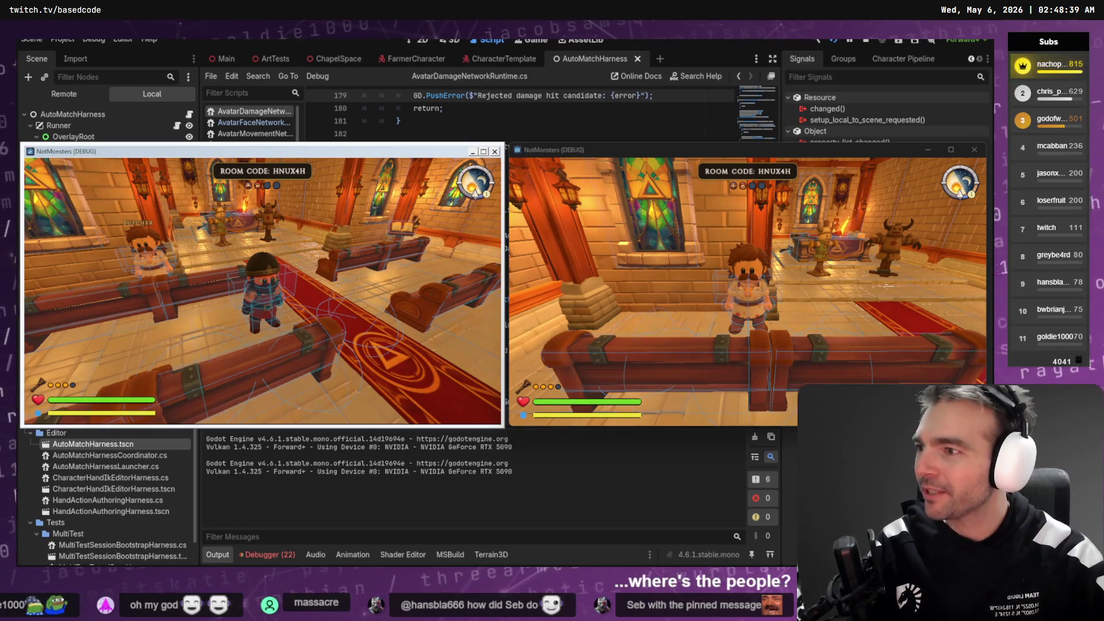
left_click(260, 204)
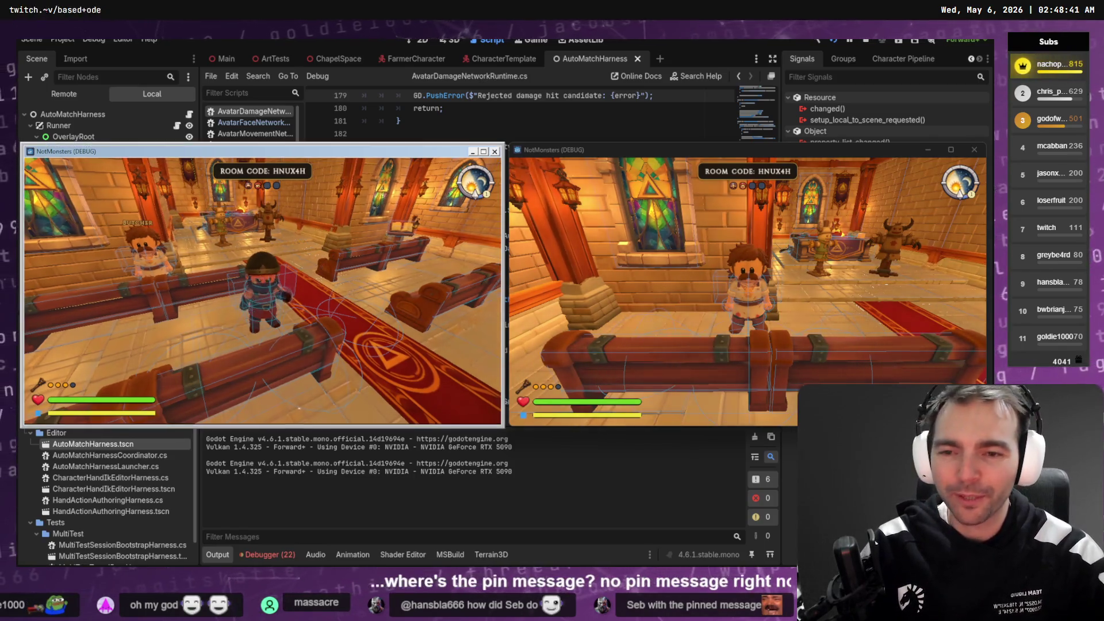
key("w")
key("w")
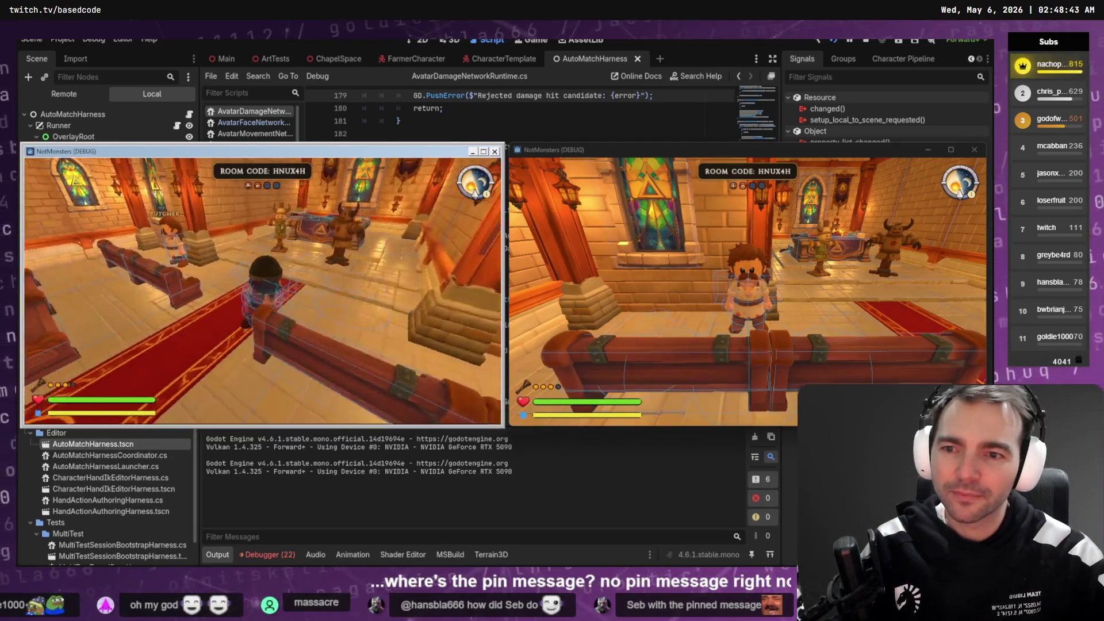
key("w")
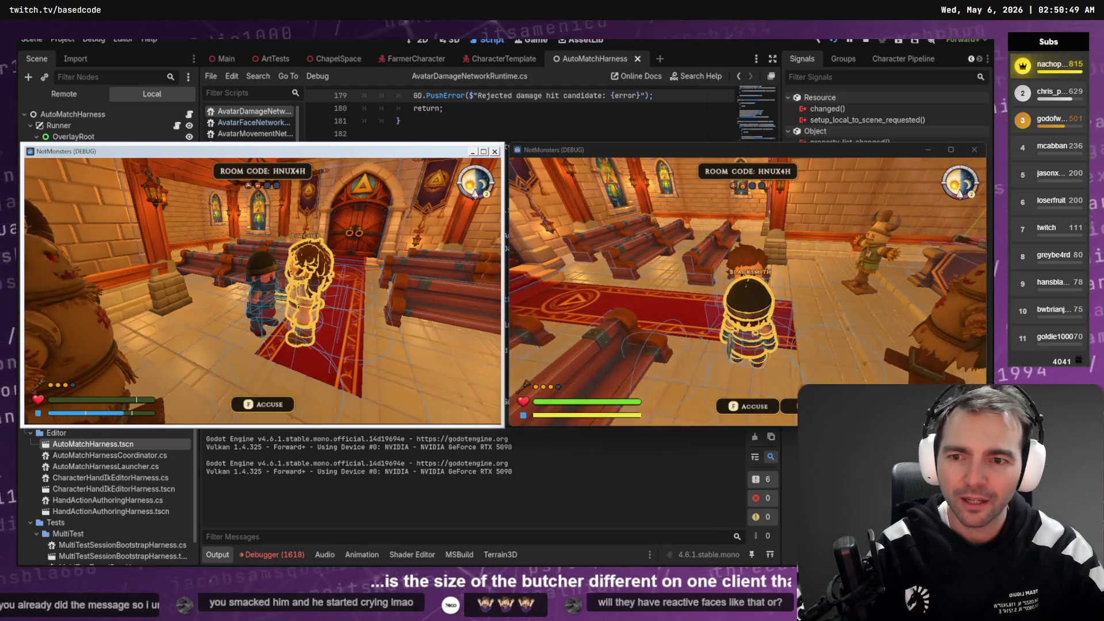
Step: Playtest in the chapel, then close the left NotMonsters debug window
key("alt+Tab")
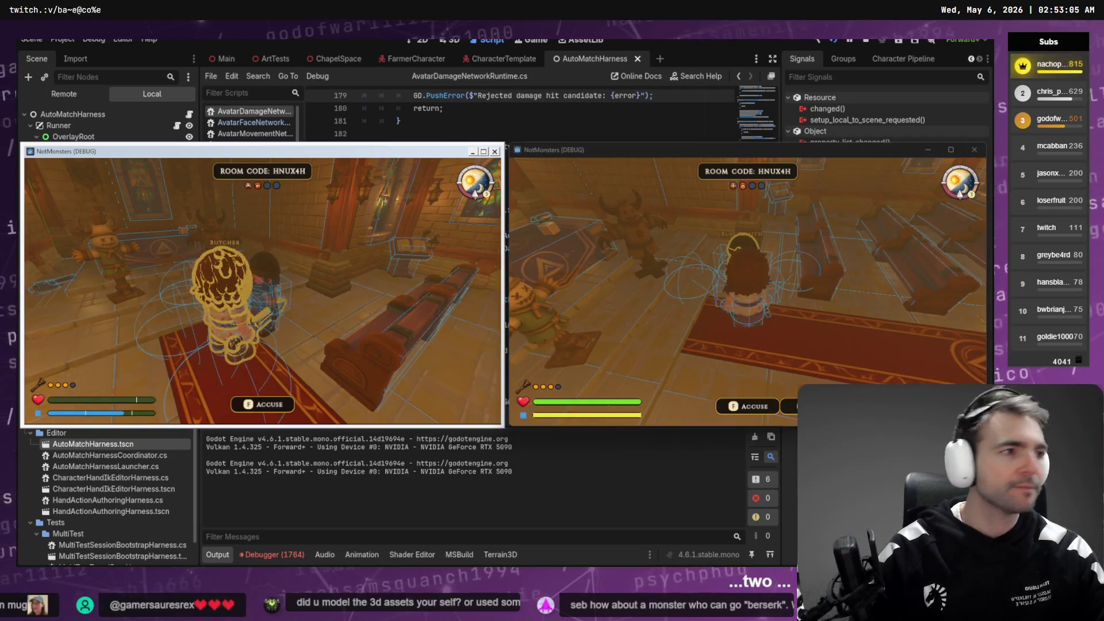
key("alt+F4")
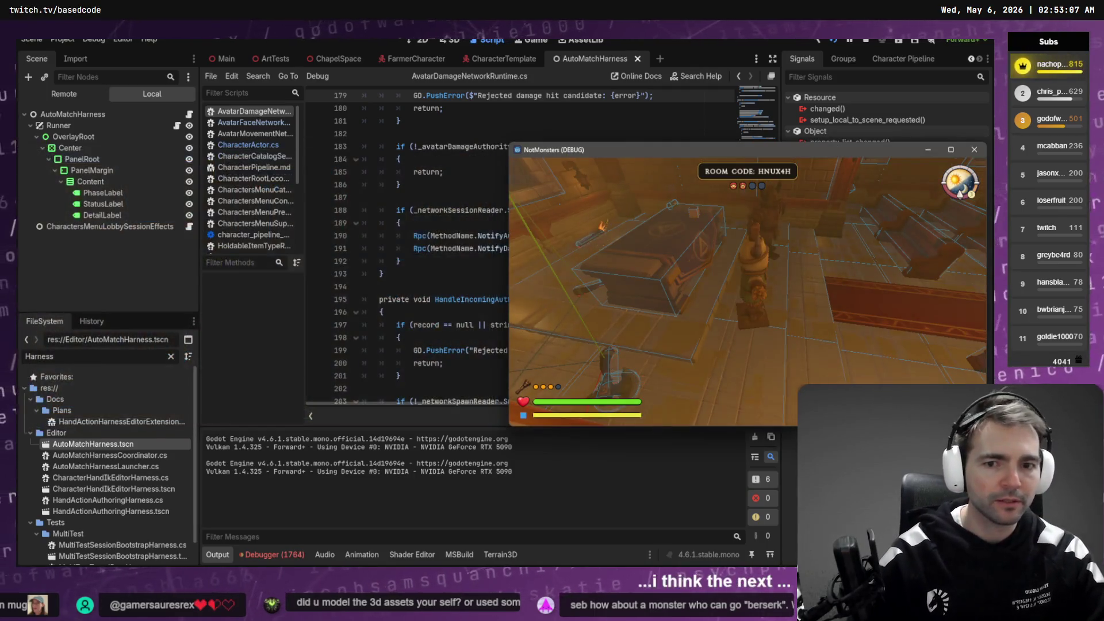
Step: Close the remaining game client and read the Damage Math And Vitals Service section in Codex
key("alt+F4")
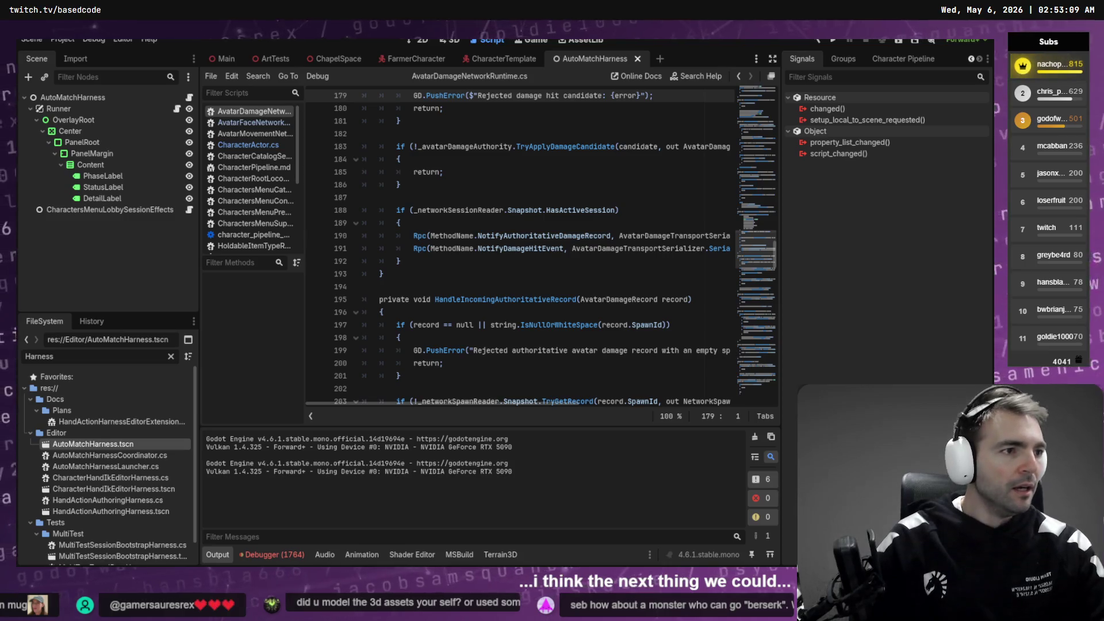
key("alt+Tab")
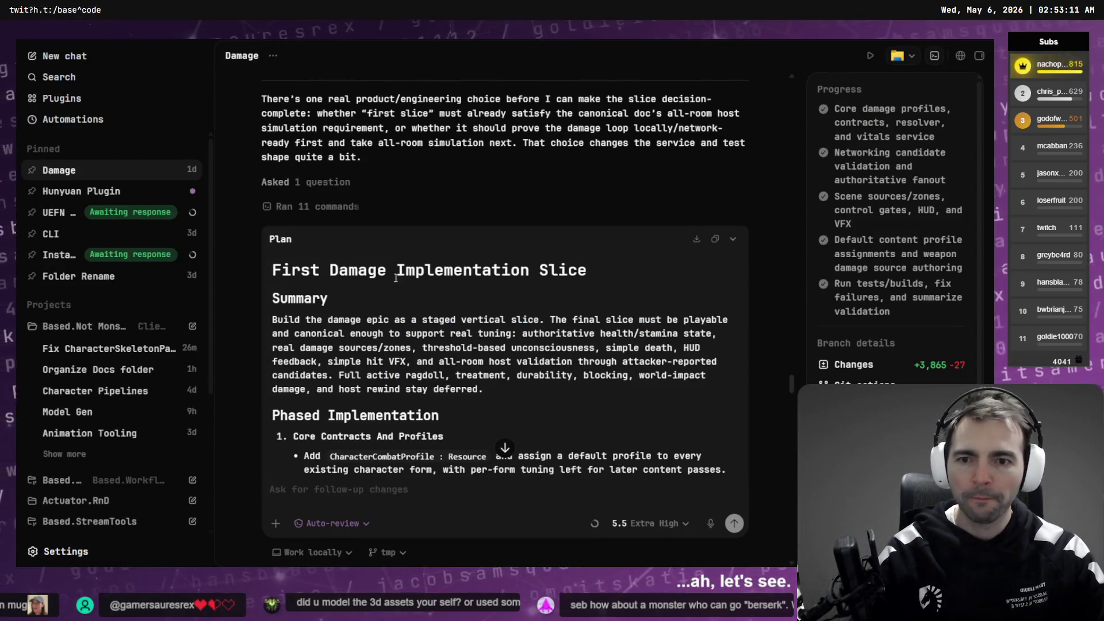
scroll(420, 277, "down", 3)
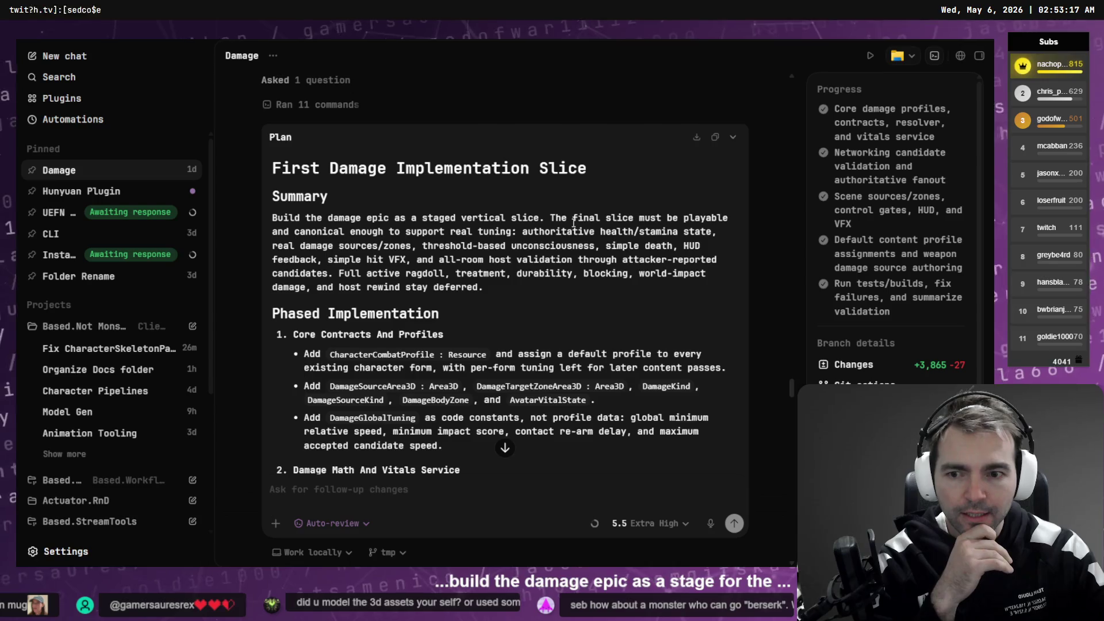
scroll(573, 222, "down", 10)
scroll(552, 253, "up", 5)
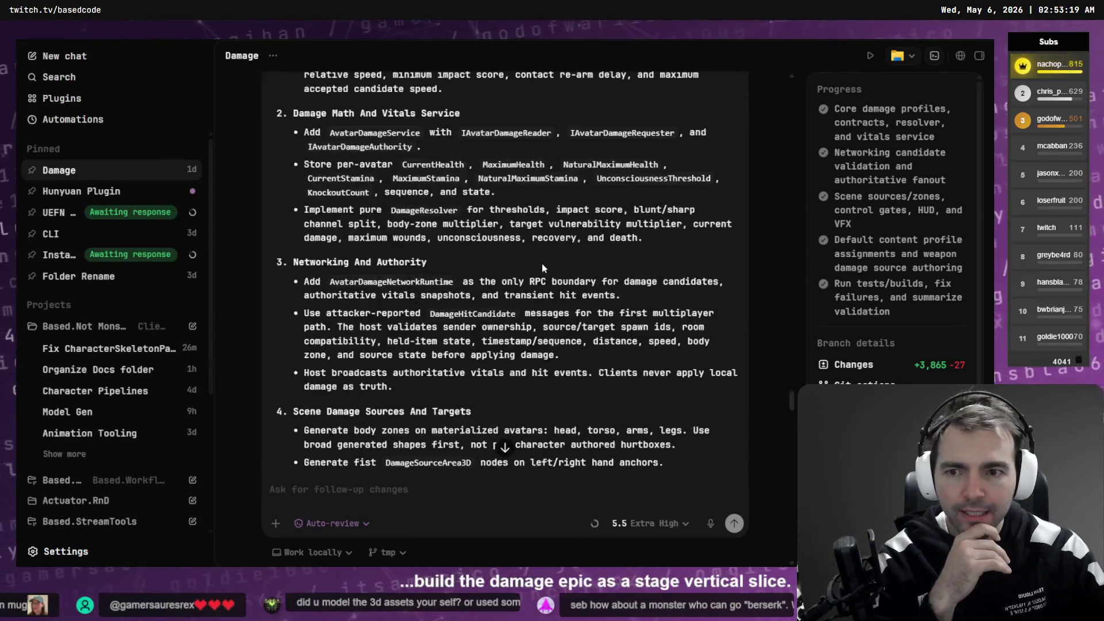
scroll(343, 252, "up", 14)
scroll(348, 279, "down", 6)
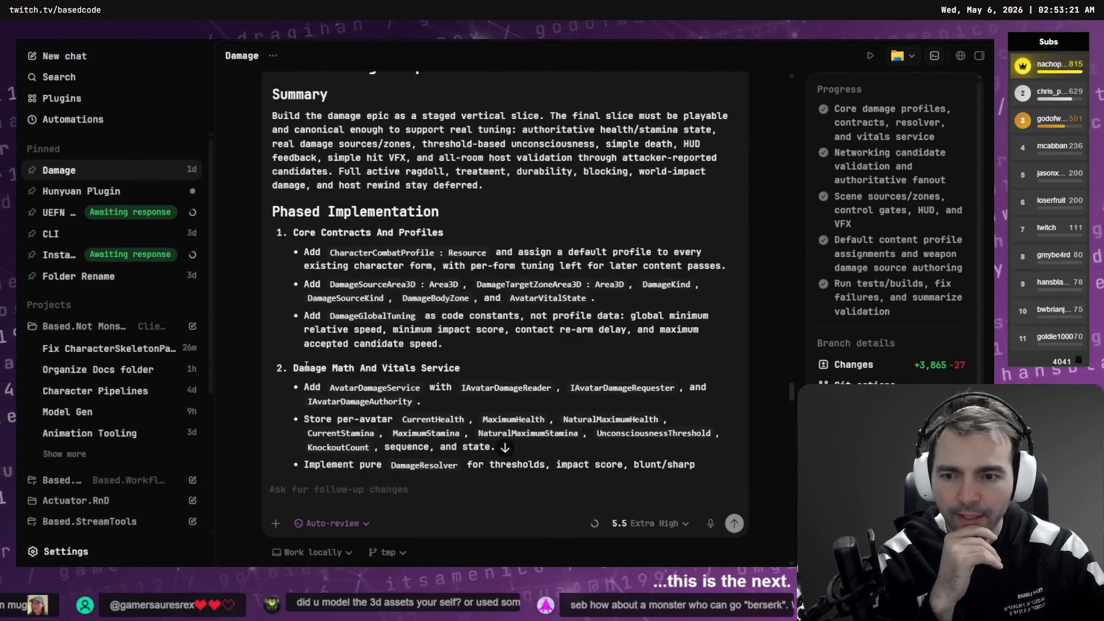
mouse_move(292, 371)
left_mouse_down()
mouse_move(474, 370)
mouse_move(301, 367)
left_mouse_up()
left_click(485, 372)
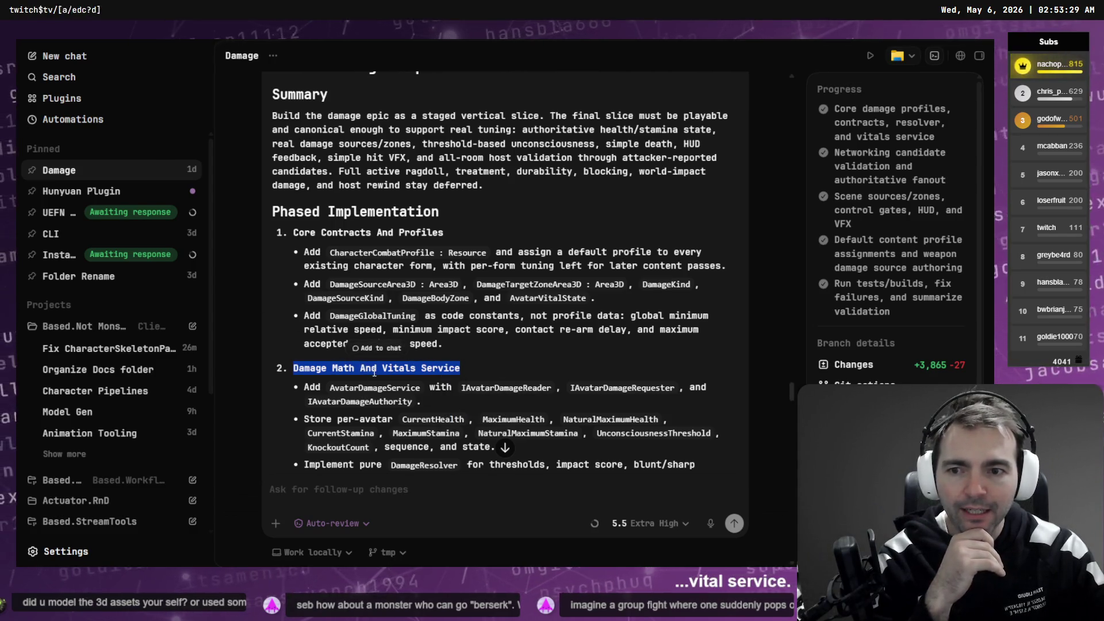
Step: Scroll the Damage chat to the 'Implemented the self-damage guard' summary and its changed-files list
scroll(375, 373, "down", 20)
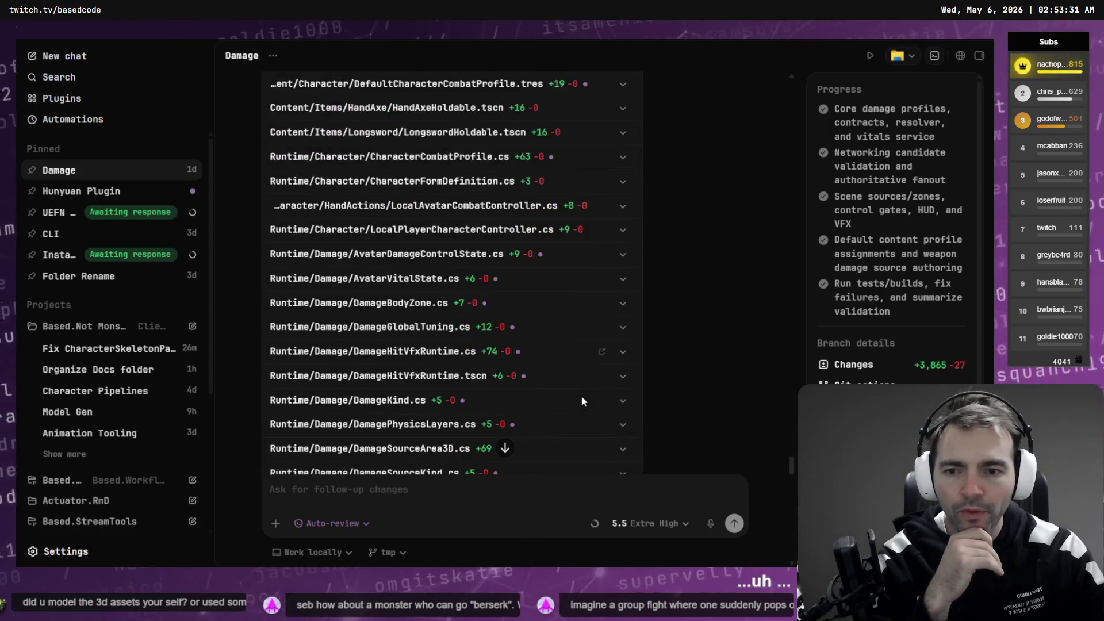
scroll(580, 401, "down", 15)
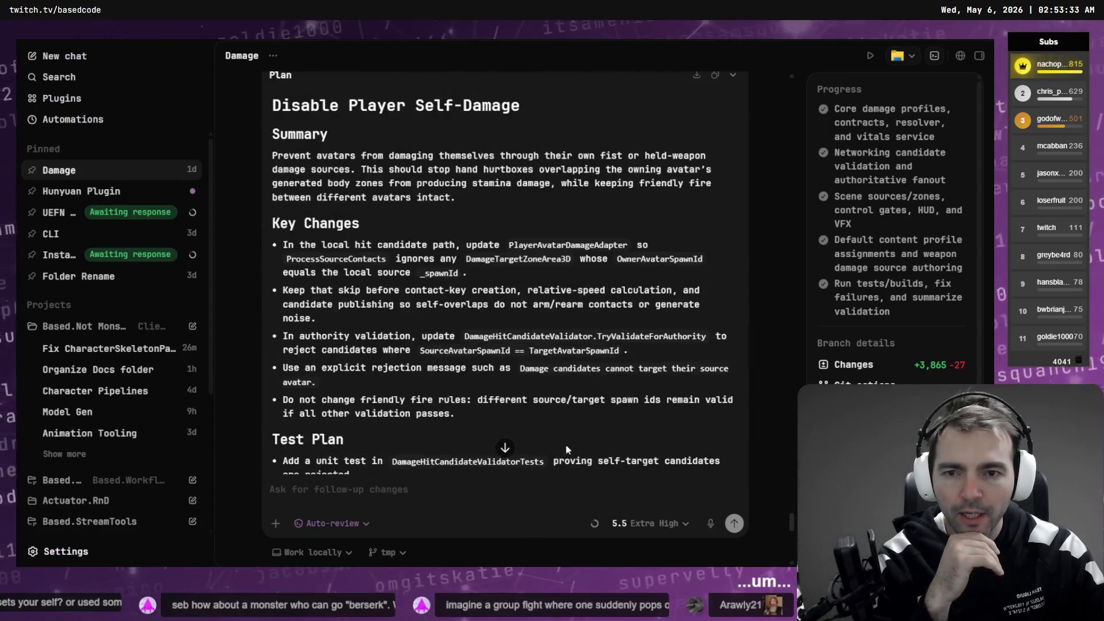
scroll(296, 99, "down", 4)
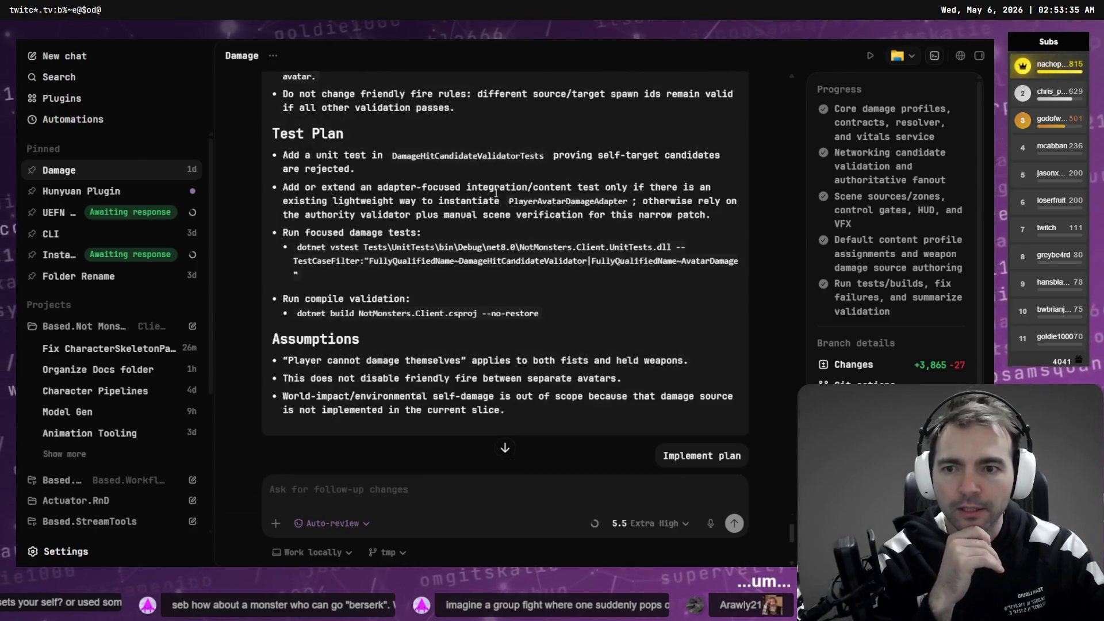
scroll(532, 278, "up", 15)
scroll(523, 296, "up", 10)
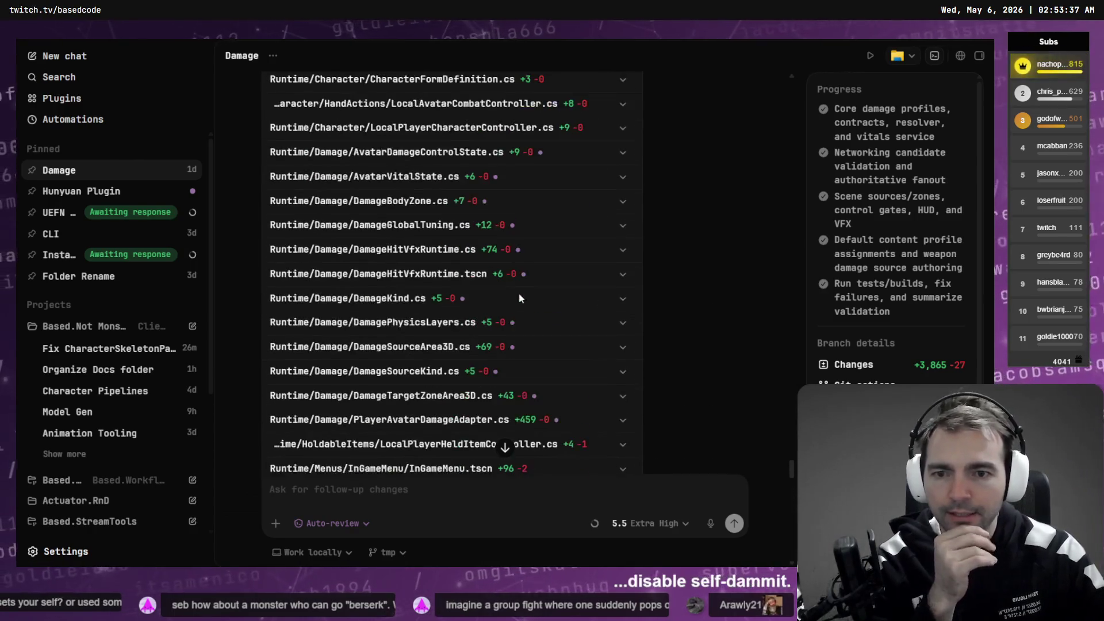
scroll(544, 278, "down", 5)
scroll(544, 279, "up", 15)
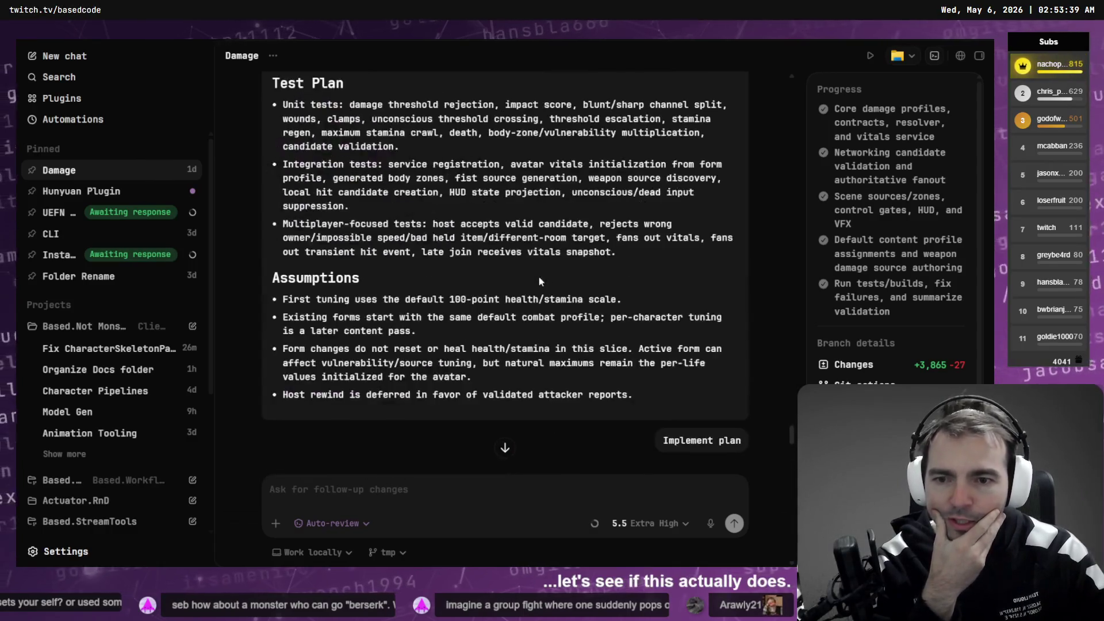
scroll(538, 289, "up", 10)
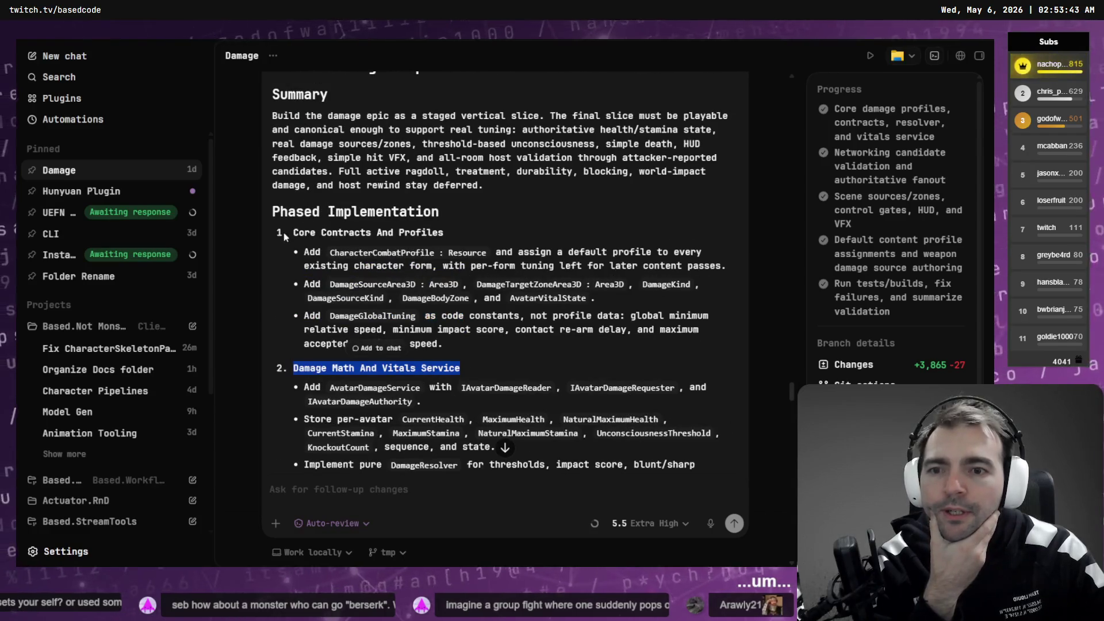
scroll(438, 256, "up", 1)
scroll(432, 247, "down", 7)
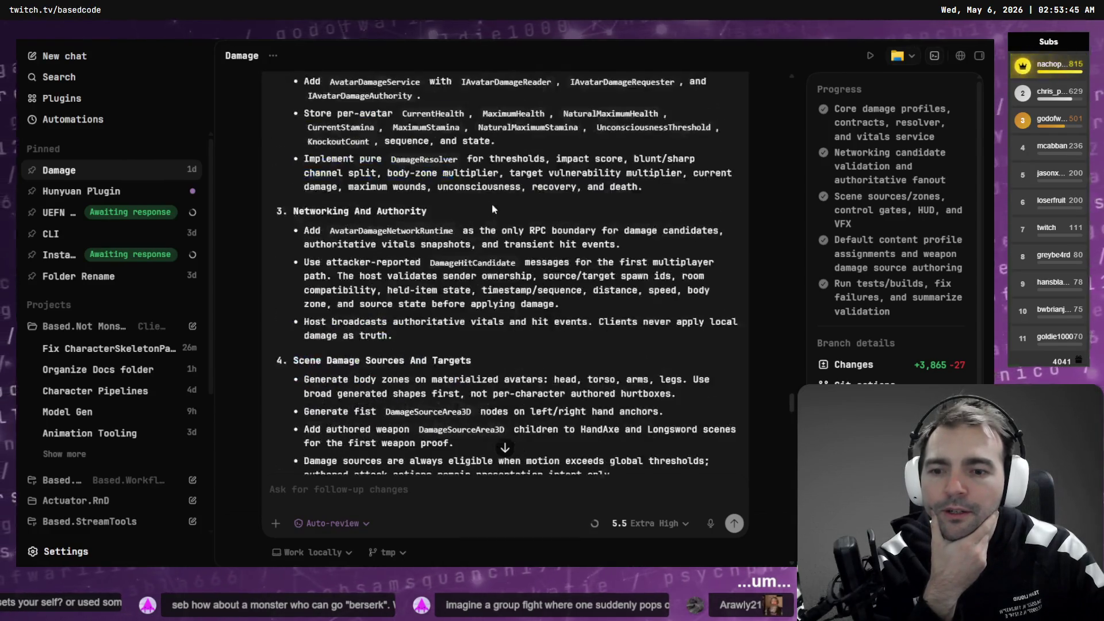
scroll(397, 207, "up", 4)
scroll(362, 172, "down", 2)
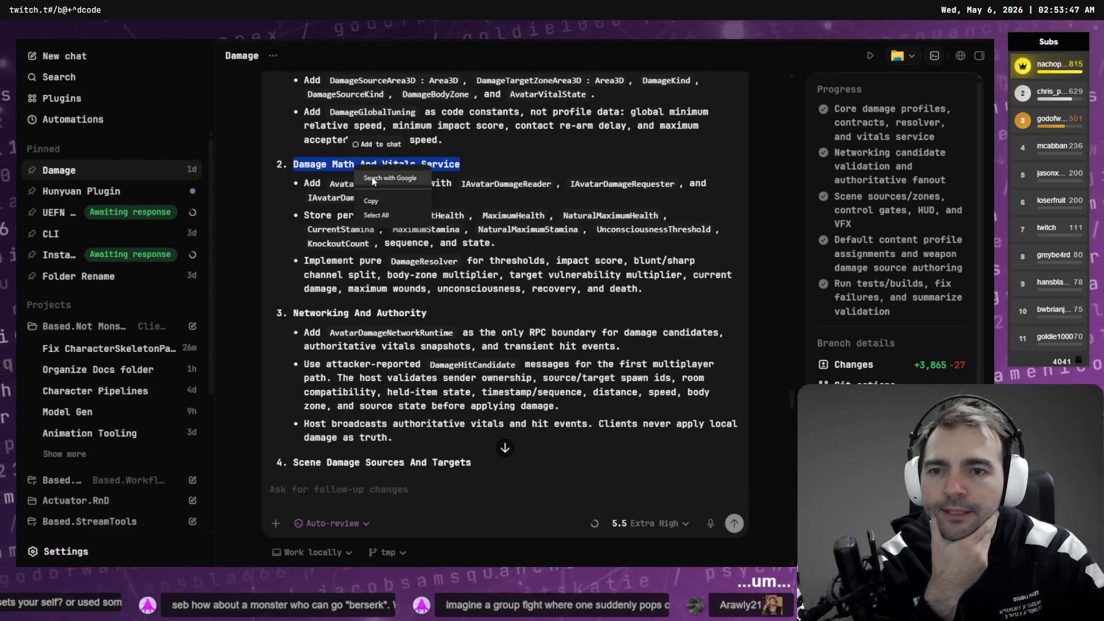
scroll(601, 224, "down", 15)
scroll(601, 224, "down", 20)
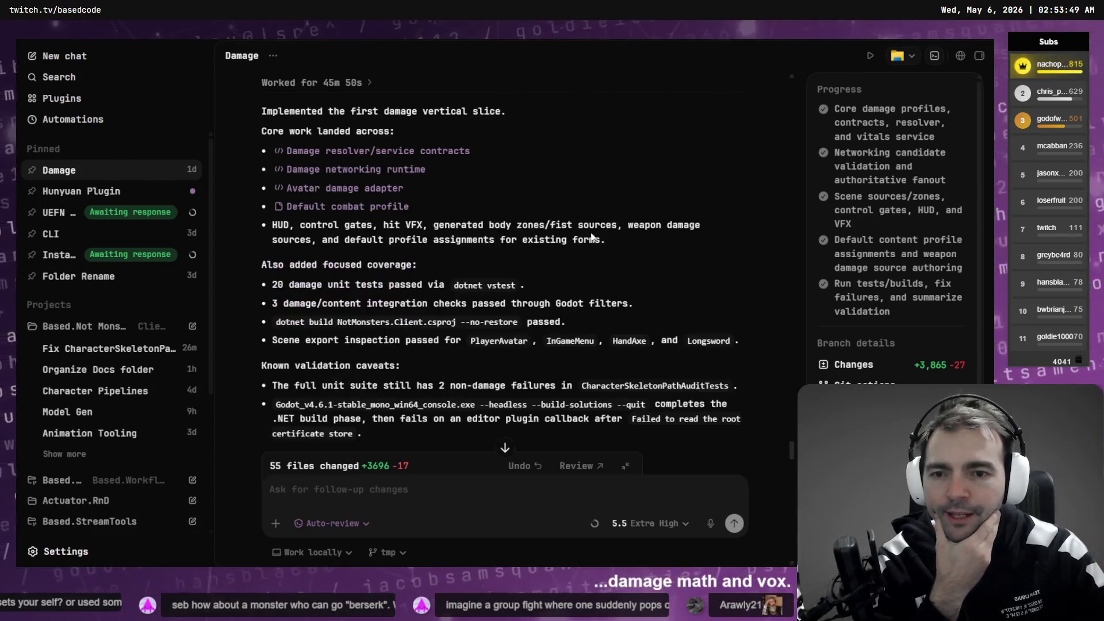
scroll(588, 241, "down", 20)
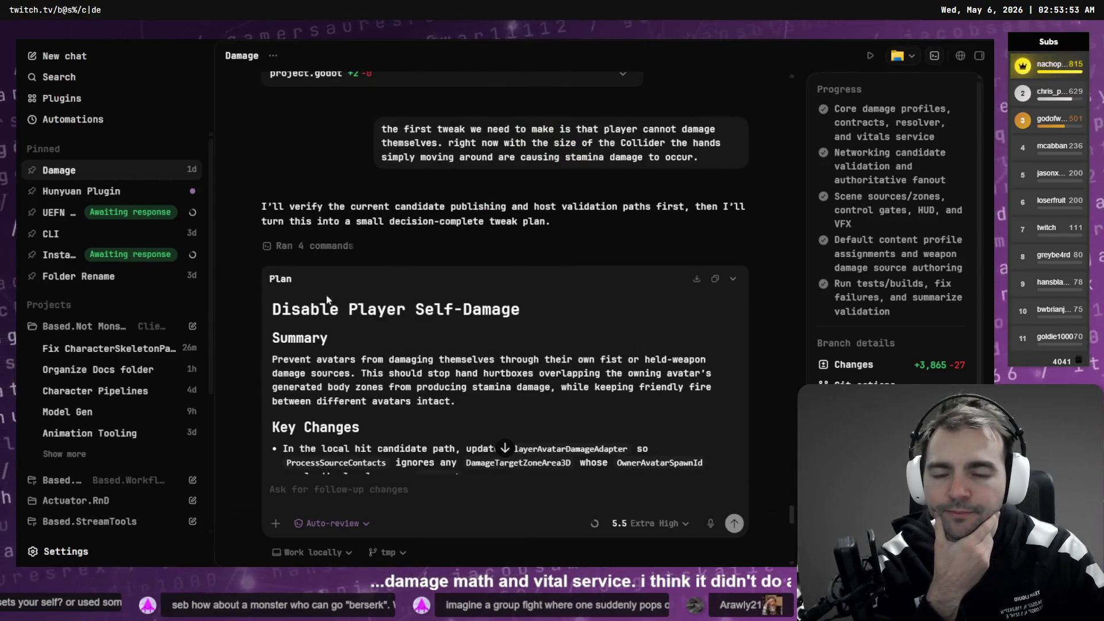
scroll(326, 300, "down", 15)
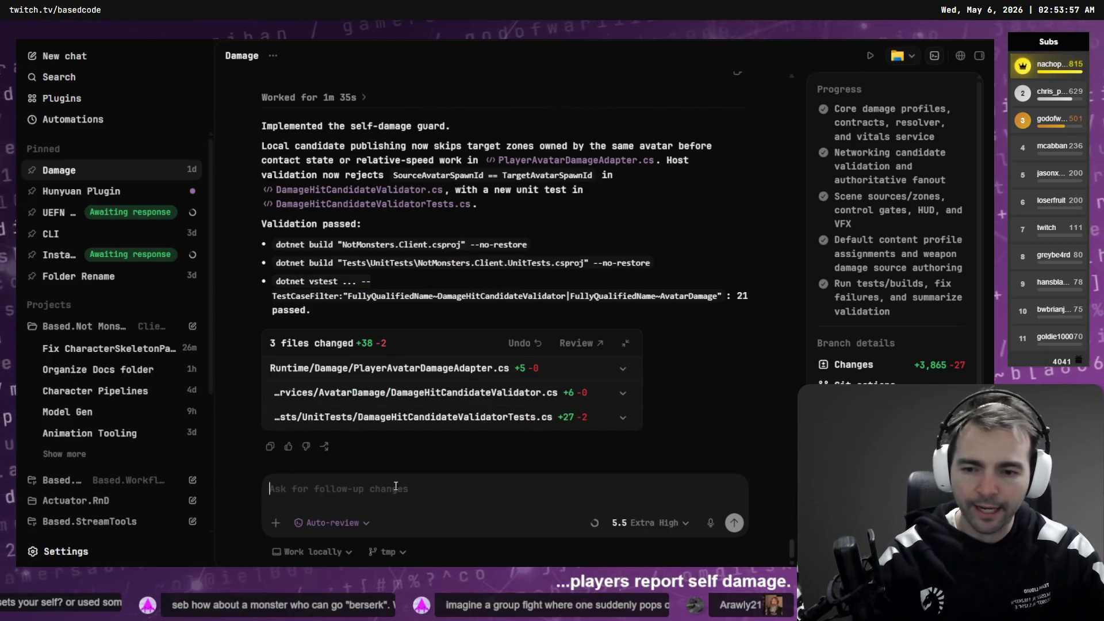
Step: Dictate a question asking for the next implementation phase and send it in Plan mode
key("ctrl+super")
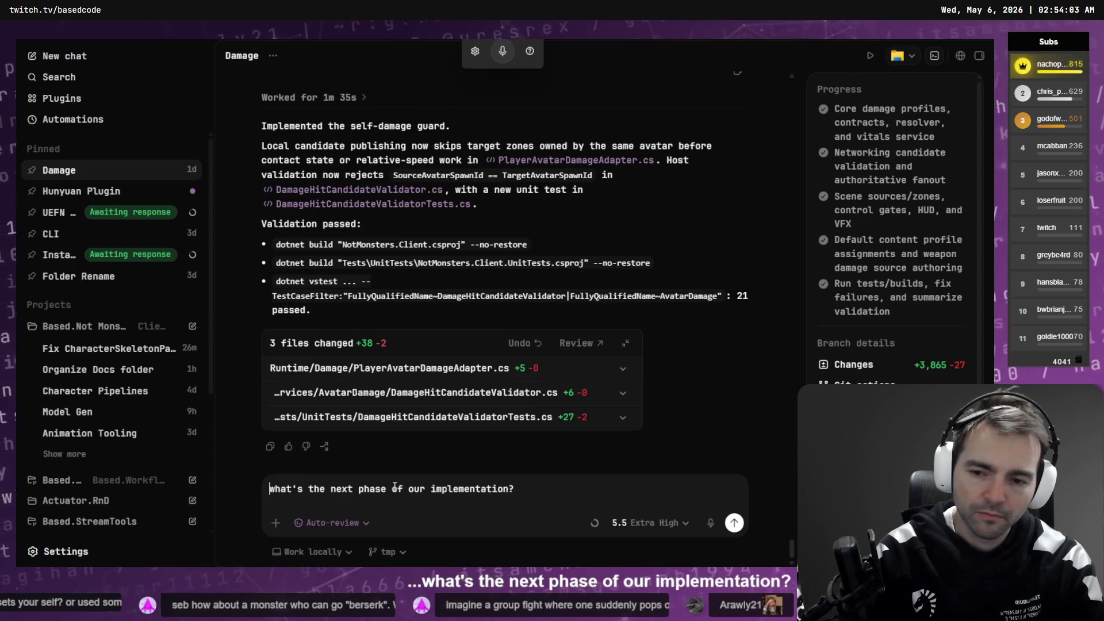
key("shift+Tab")
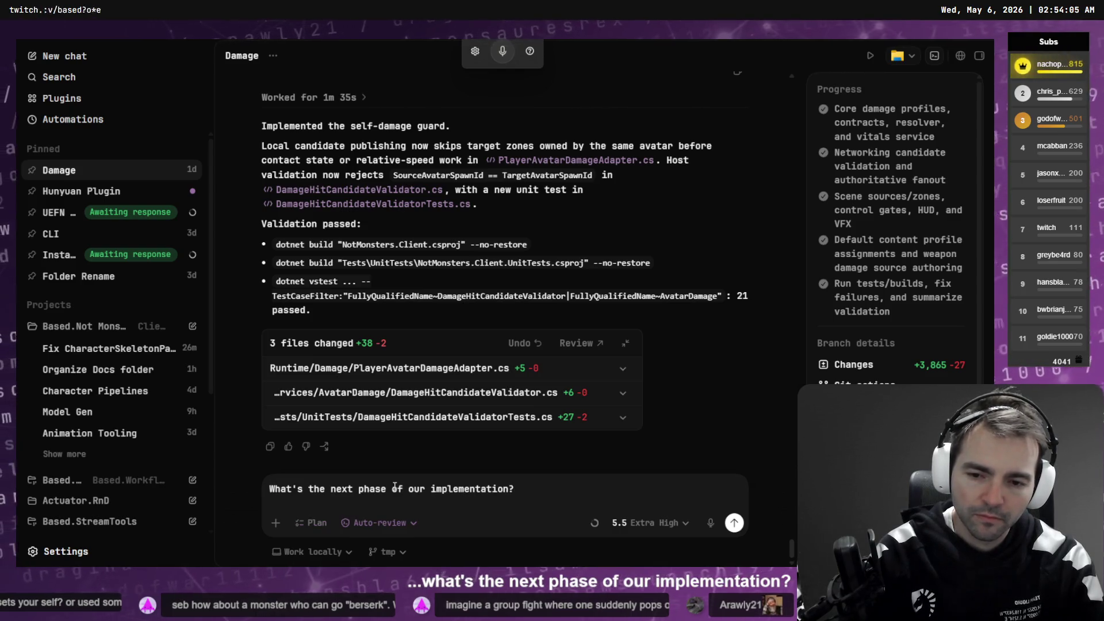
key("Return")
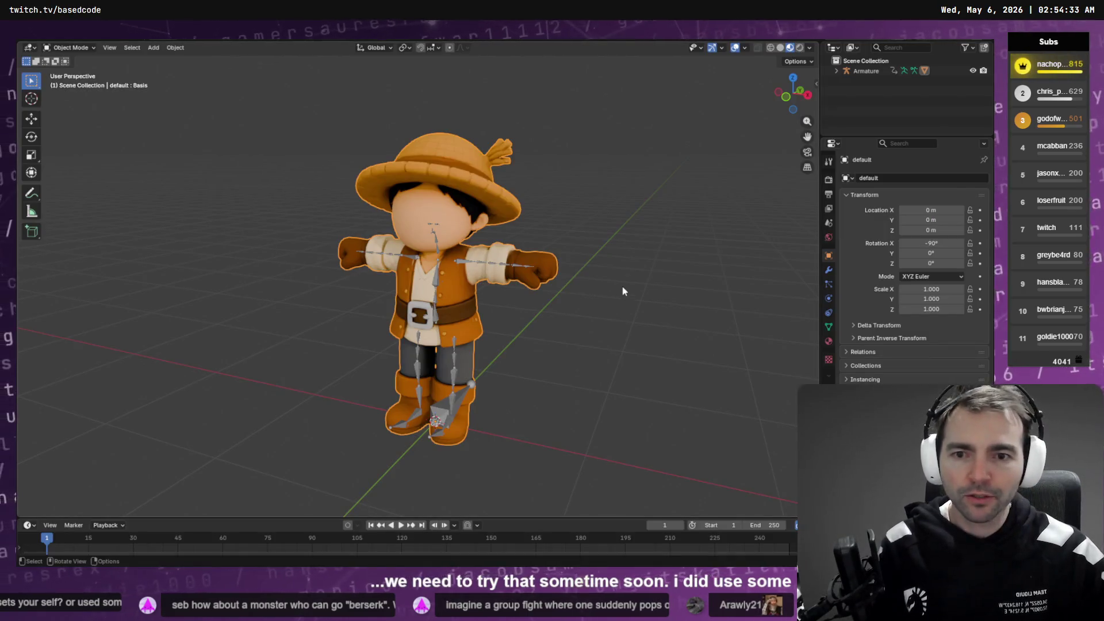
Step: Inspect the farmer character's mesh topology in Edit Mode from several angles, then return to Object Mode
key("Tab")
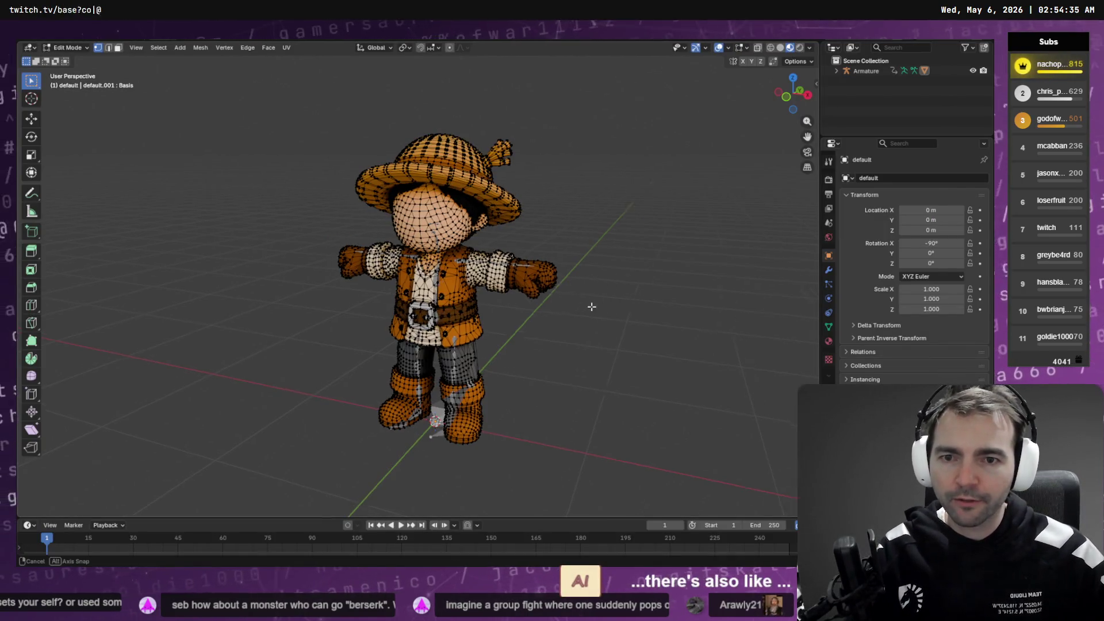
mouse_move(595, 288)
left_mouse_down()
mouse_move(705, 285)
mouse_move(579, 305)
left_mouse_up()
scroll(579, 293, "up", 5)
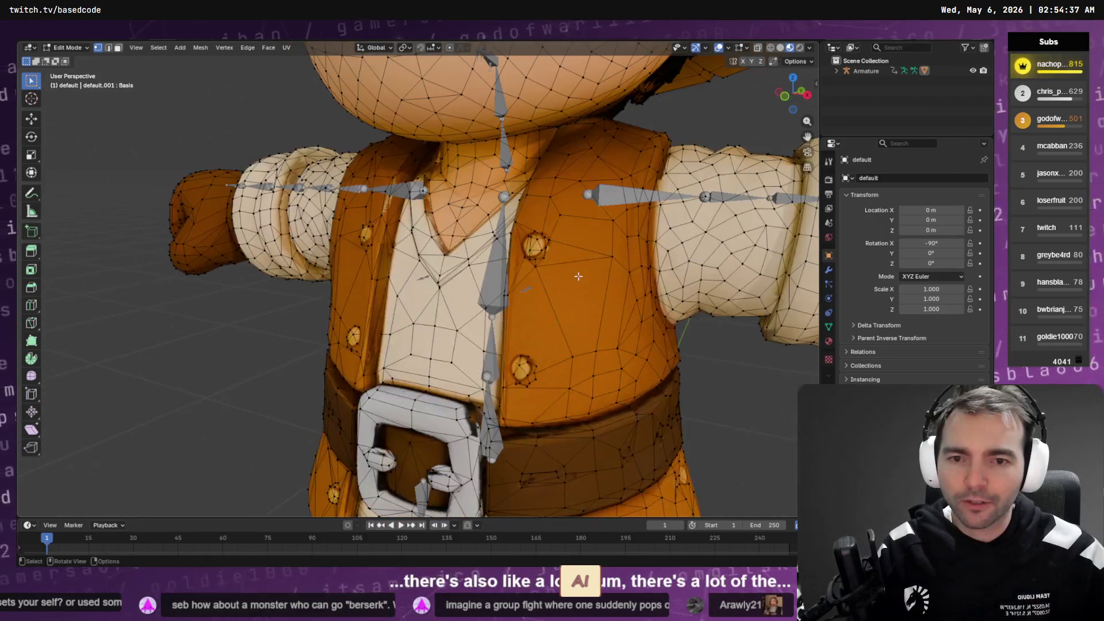
scroll(577, 283, "down", 3)
scroll(577, 283, "up", 3)
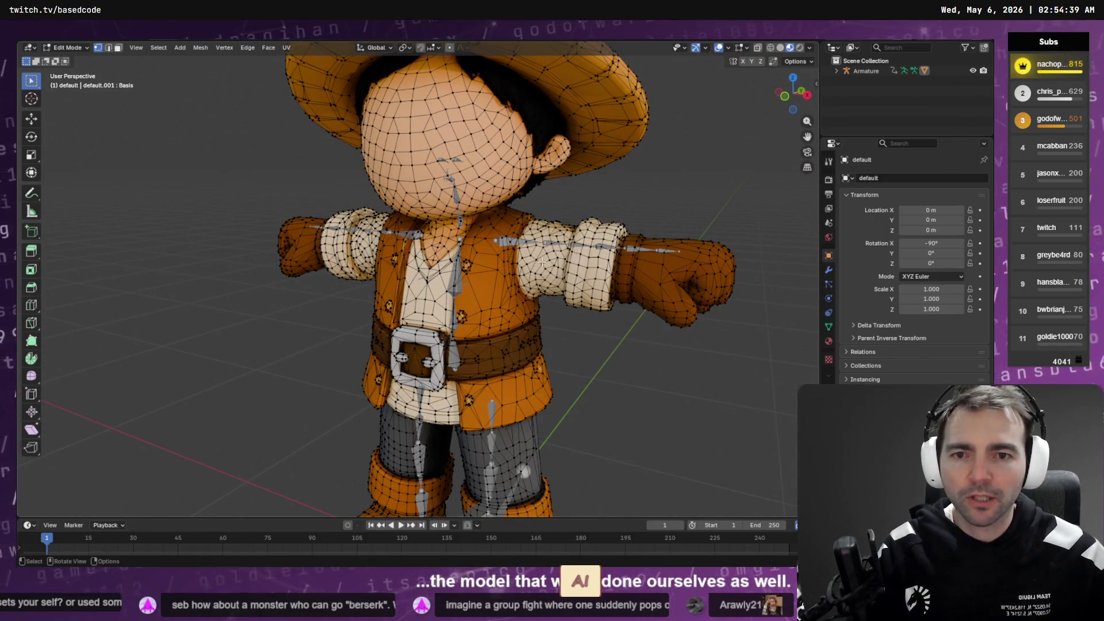
scroll(500, 172, "down", 3)
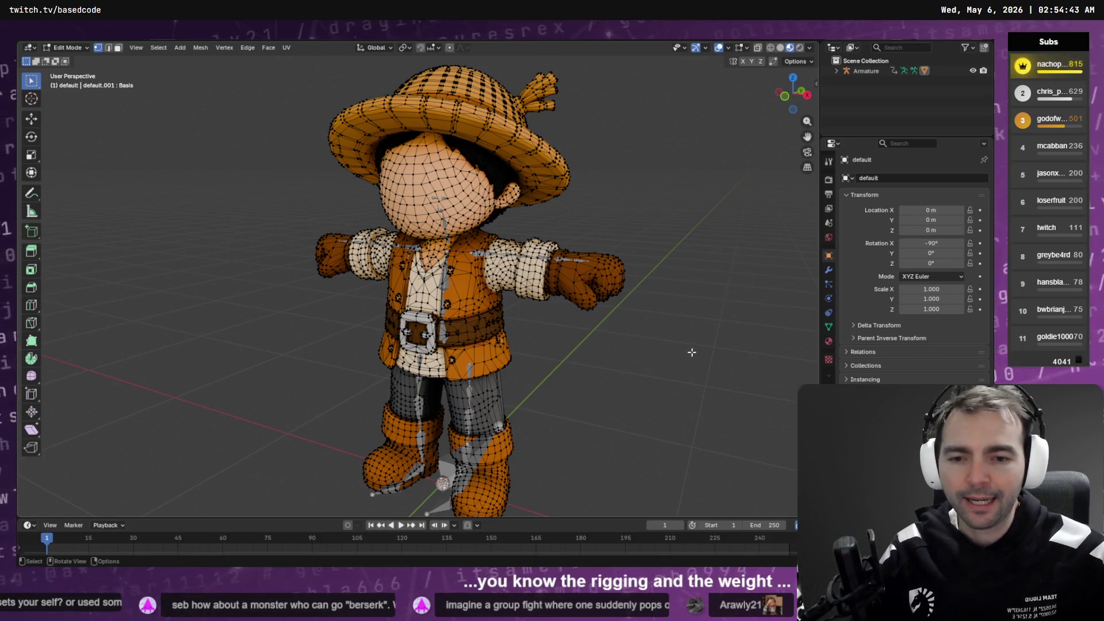
mouse_move(569, 419)
left_mouse_down()
mouse_move(661, 443)
mouse_move(713, 431)
mouse_move(518, 403)
mouse_move(406, 414)
mouse_move(579, 397)
mouse_move(623, 405)
left_mouse_up()
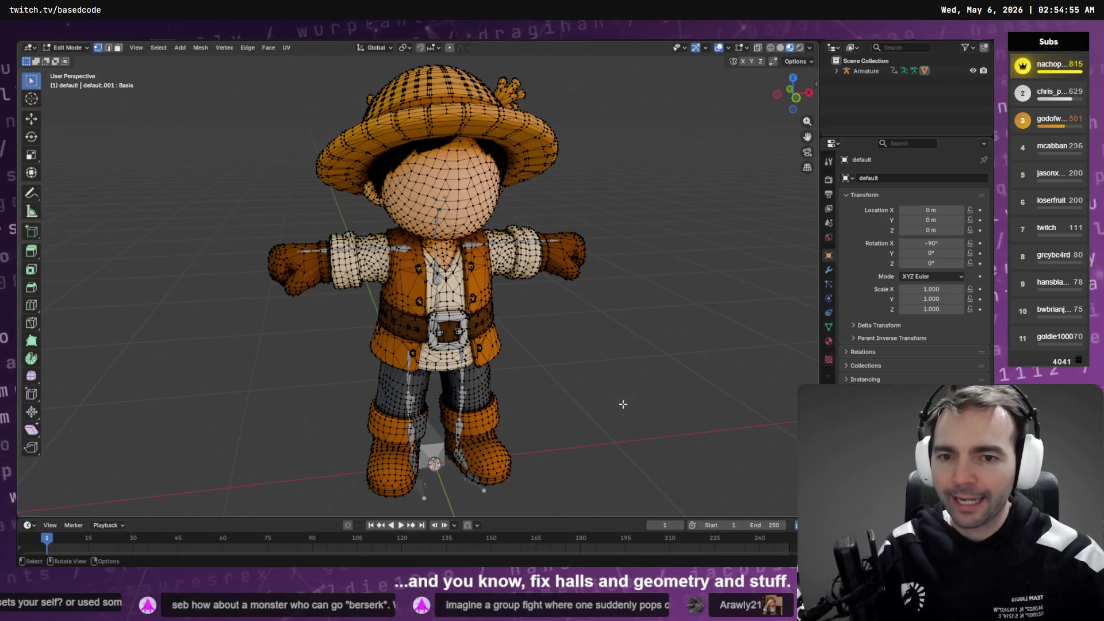
key("Tab")
mouse_move(523, 323)
left_mouse_down()
mouse_move(543, 308)
mouse_move(513, 326)
left_mouse_up()
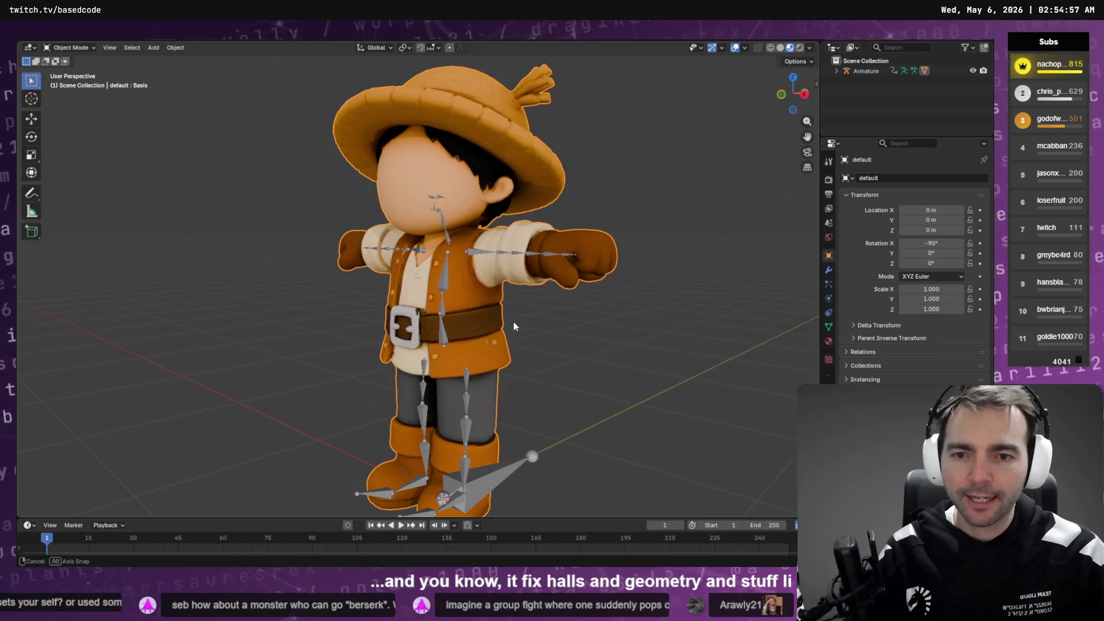
key("alt+Tab")
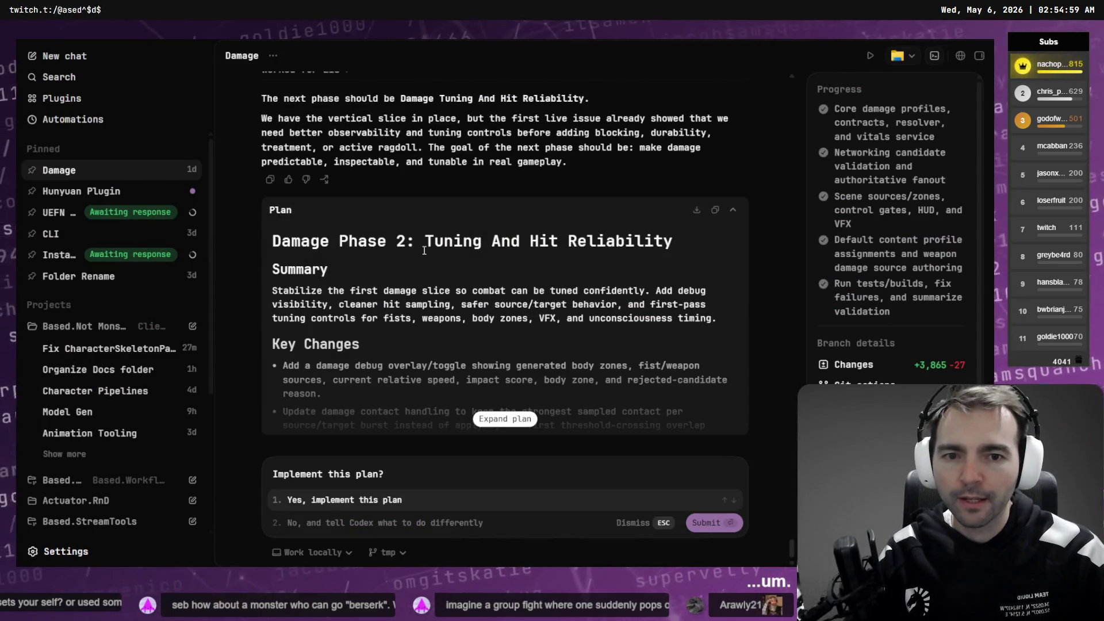
Step: Expand the Damage Phase 2: Tuning And Hit Reliability plan and read its Key Changes and Test Plan
mouse_move(424, 244)
left_mouse_down()
mouse_move(678, 253)
mouse_move(668, 257)
left_mouse_up()
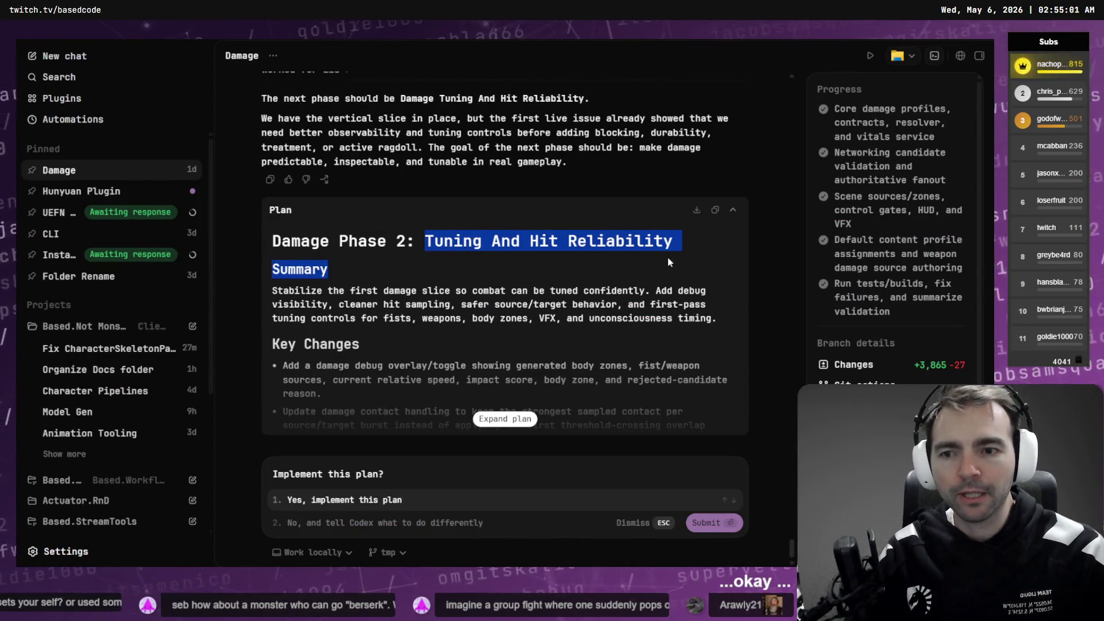
left_click(667, 257)
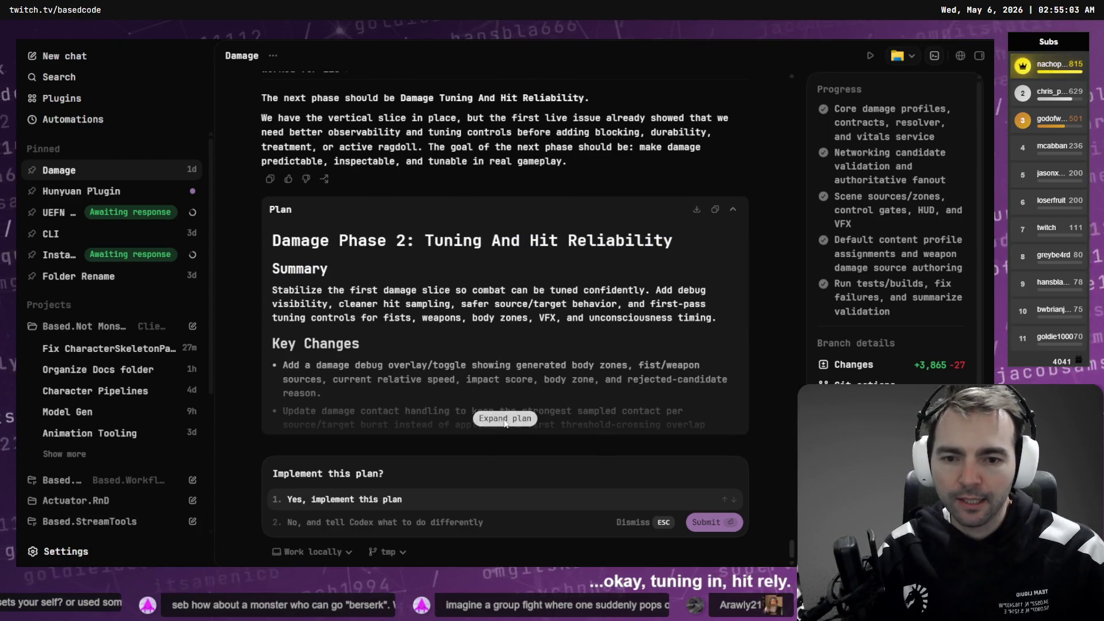
left_click(505, 418)
scroll(504, 390, "up", 5)
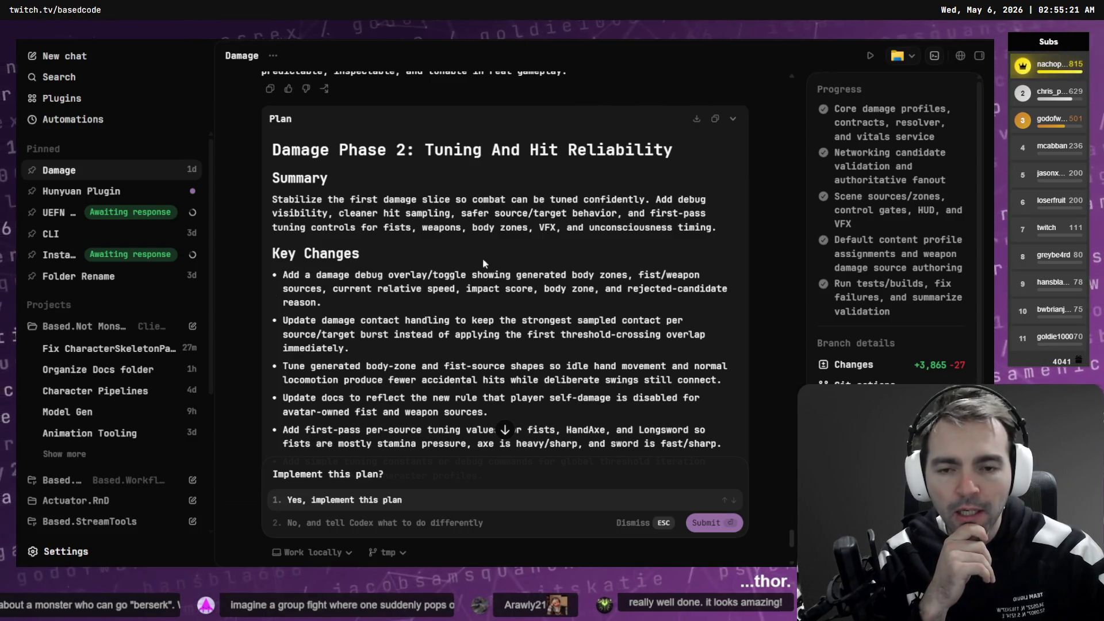
left_click_drag(379, 303, 283, 274)
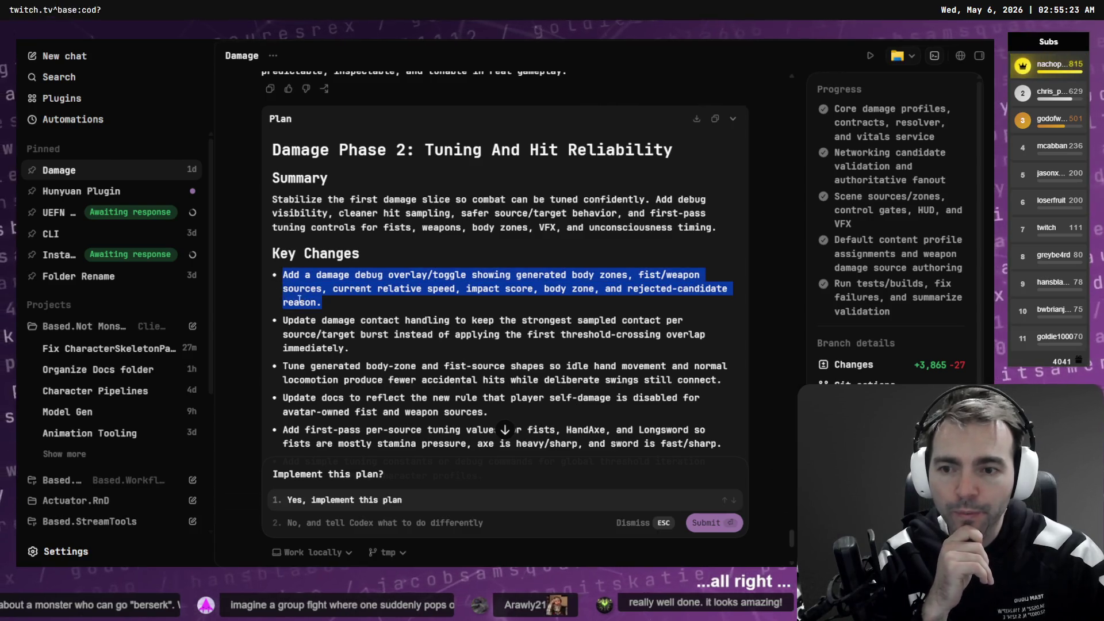
scroll(354, 246, "down", 2)
left_click(353, 246)
left_click_drag(354, 247, 249, 222)
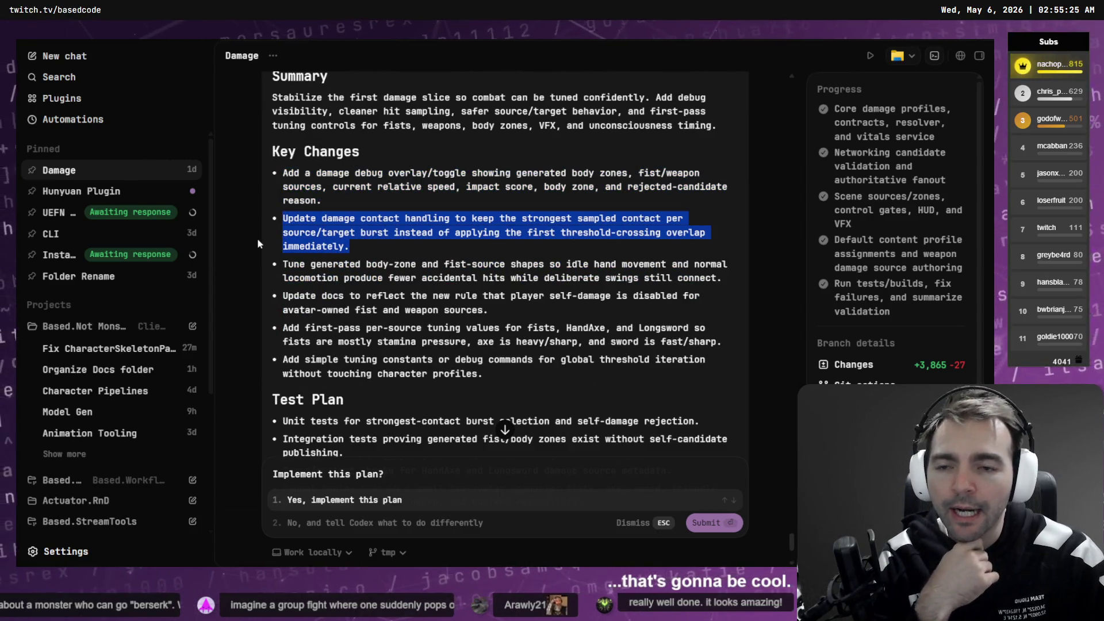
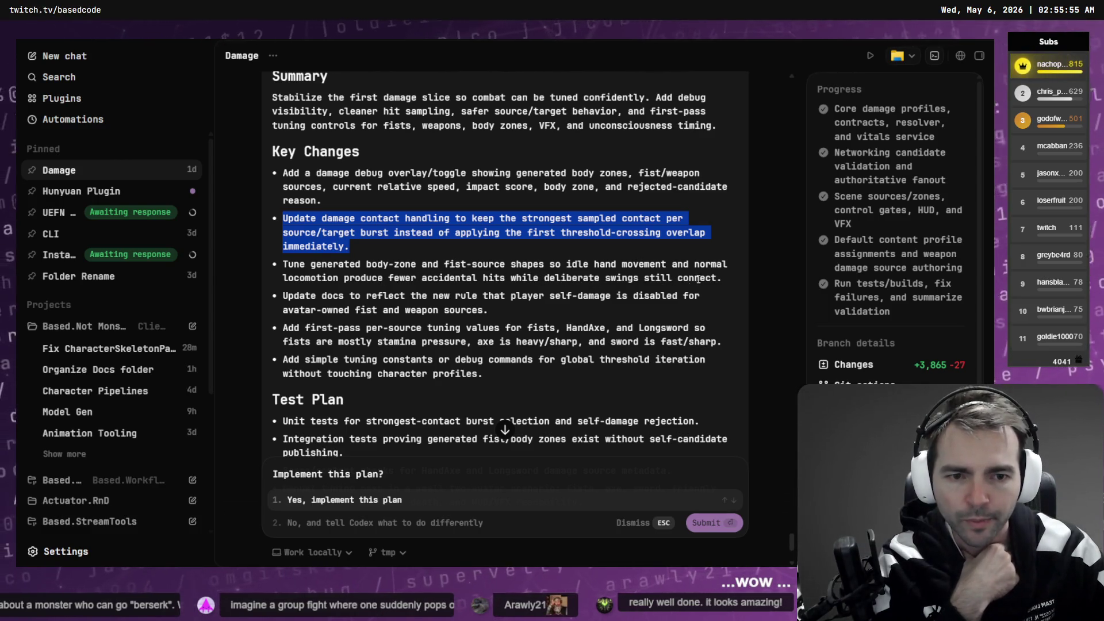
Step: Read the plan's Key Changes: docs update, per-source tuning values and tuning constants
mouse_move(283, 295)
left_mouse_down()
mouse_move(487, 305)
mouse_move(297, 300)
left_mouse_up()
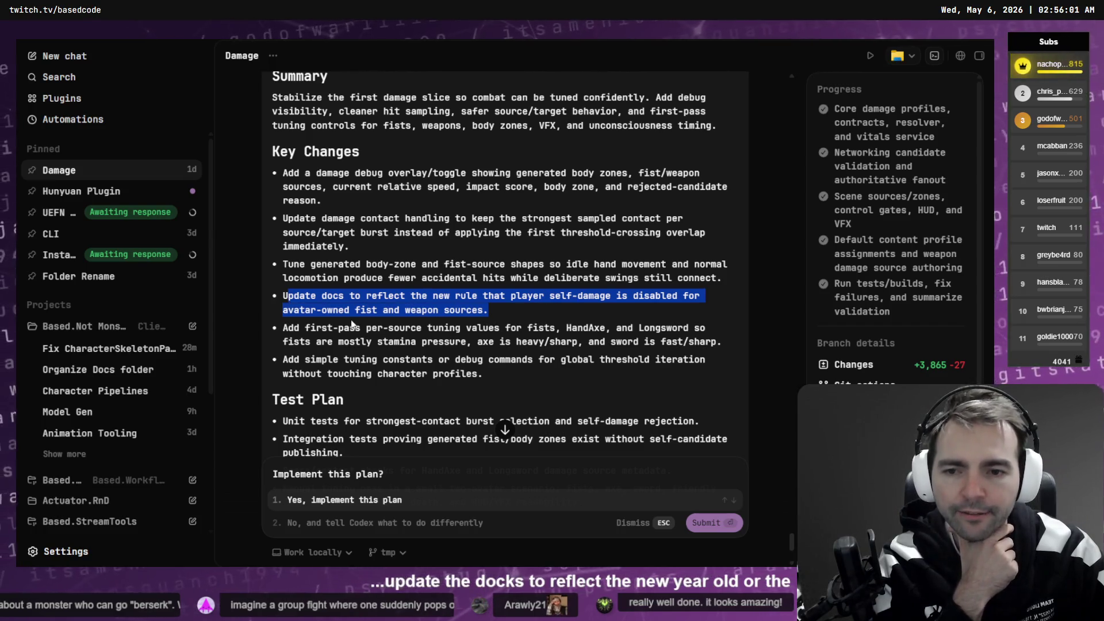
left_click_drag(283, 328, 597, 352)
left_click(585, 346)
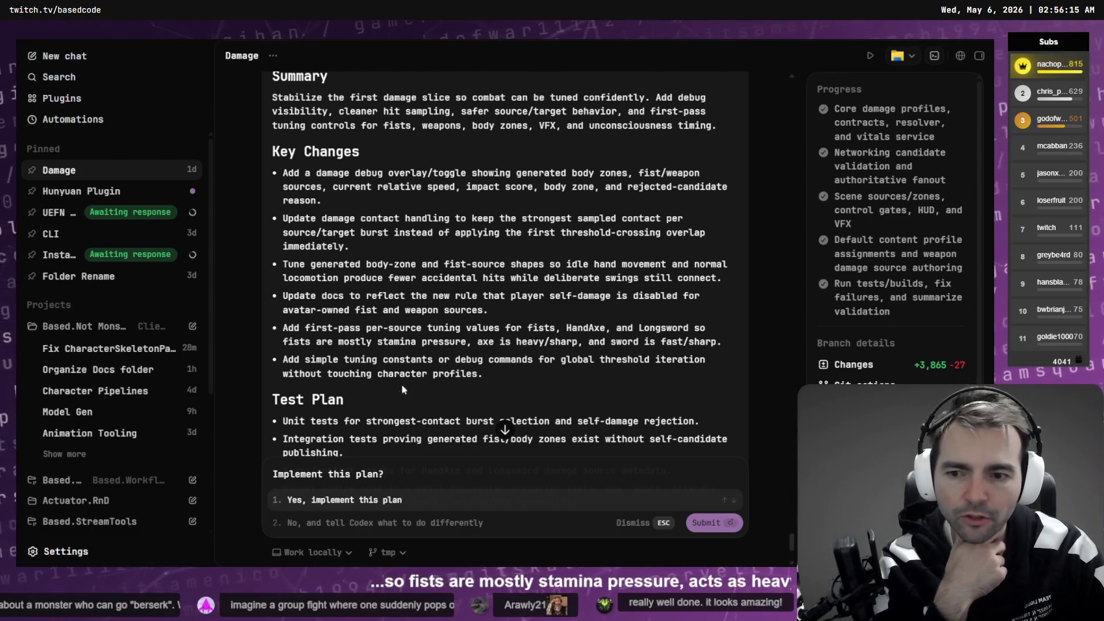
triple_click(462, 374)
scroll(463, 317, "down", 1)
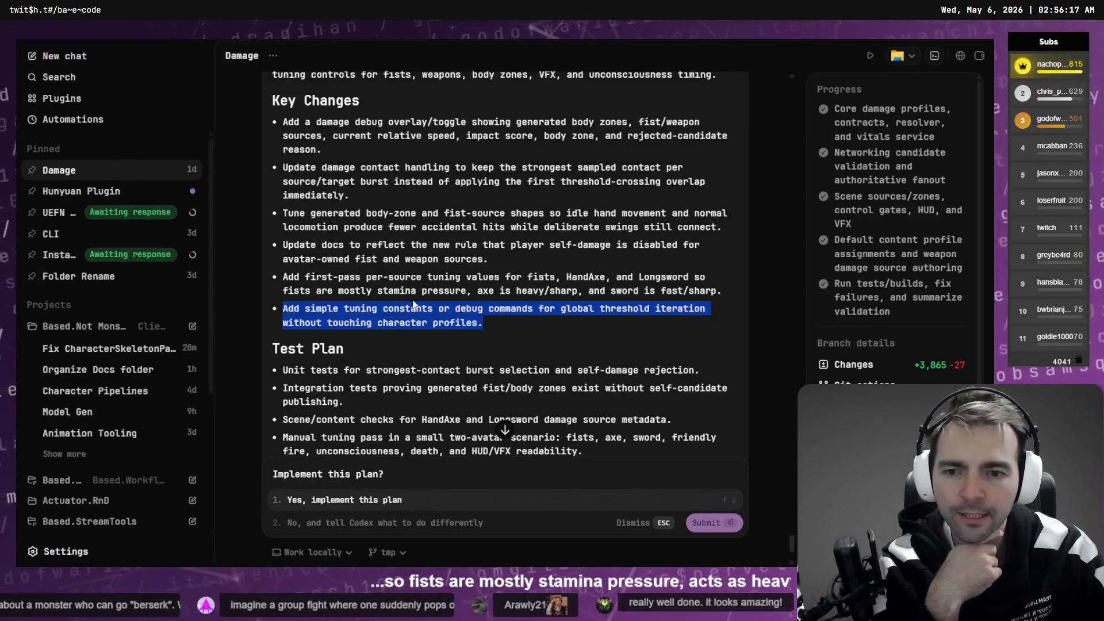
scroll(544, 307, "down", 3)
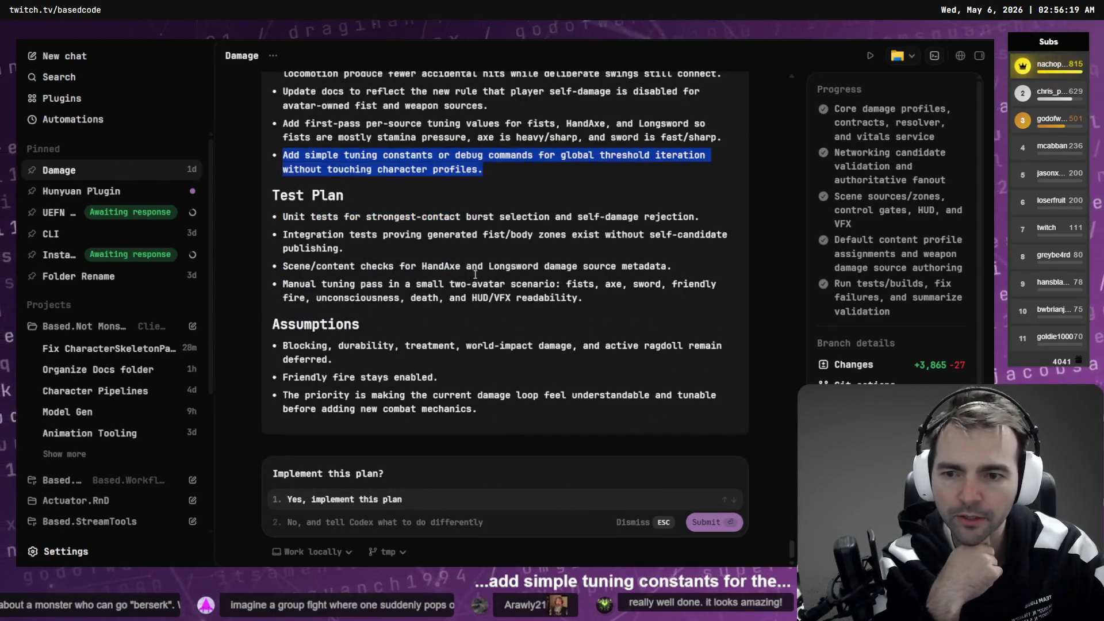
Step: Check the assumptions on deferred features, friendly fire and damage loop priority, then approve implementation
triple_click(289, 346)
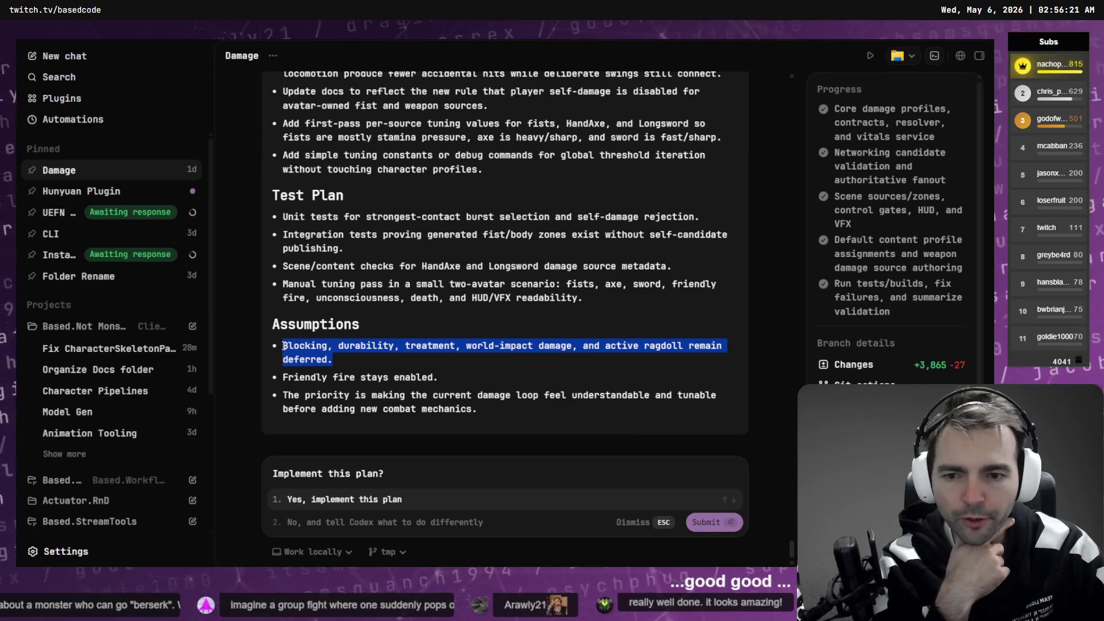
left_click(401, 357)
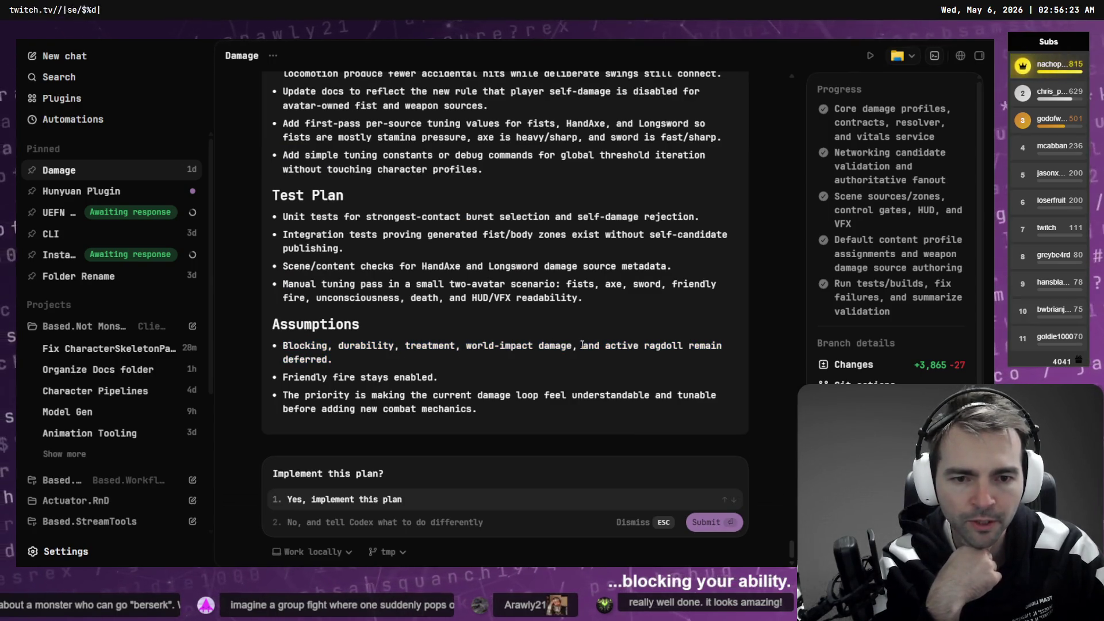
triple_click(377, 362)
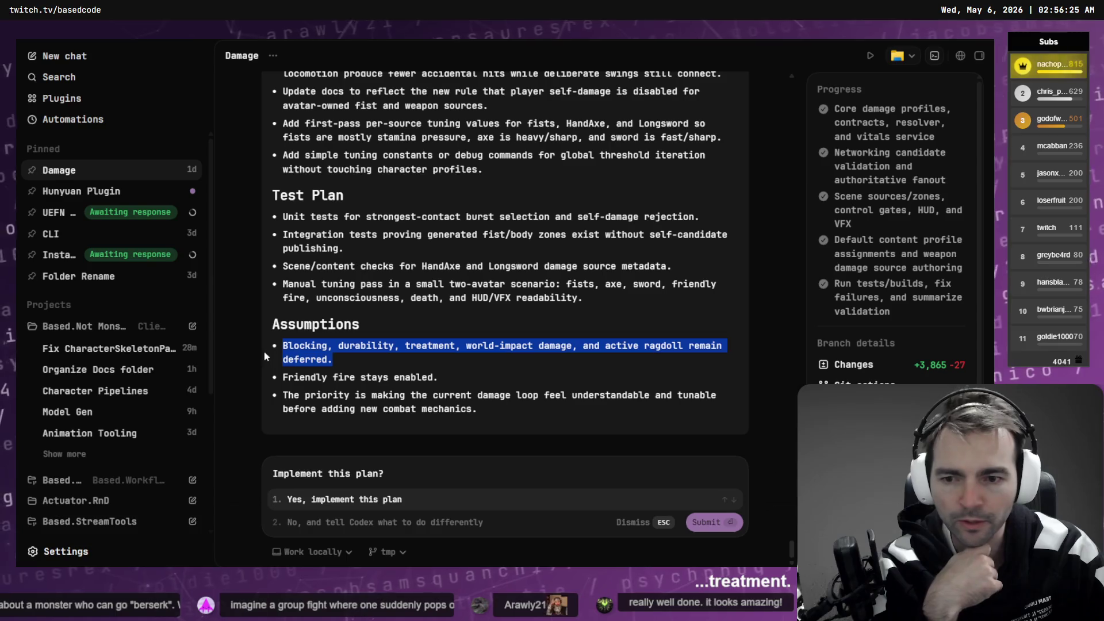
left_click(382, 366)
left_click_drag(439, 377, 282, 378)
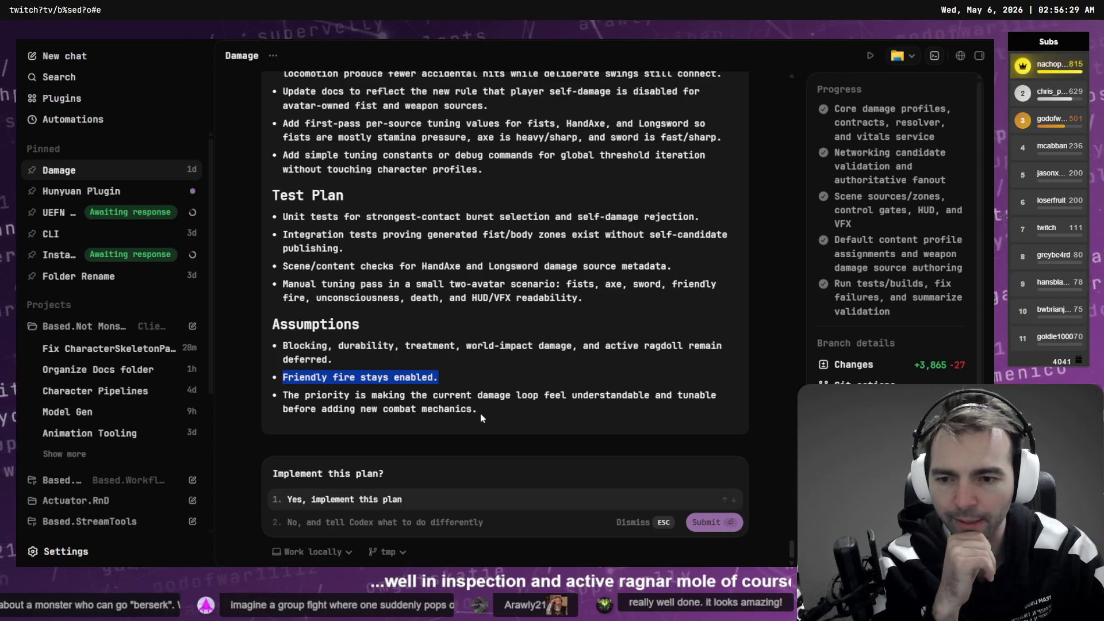
left_click_drag(477, 409, 287, 398)
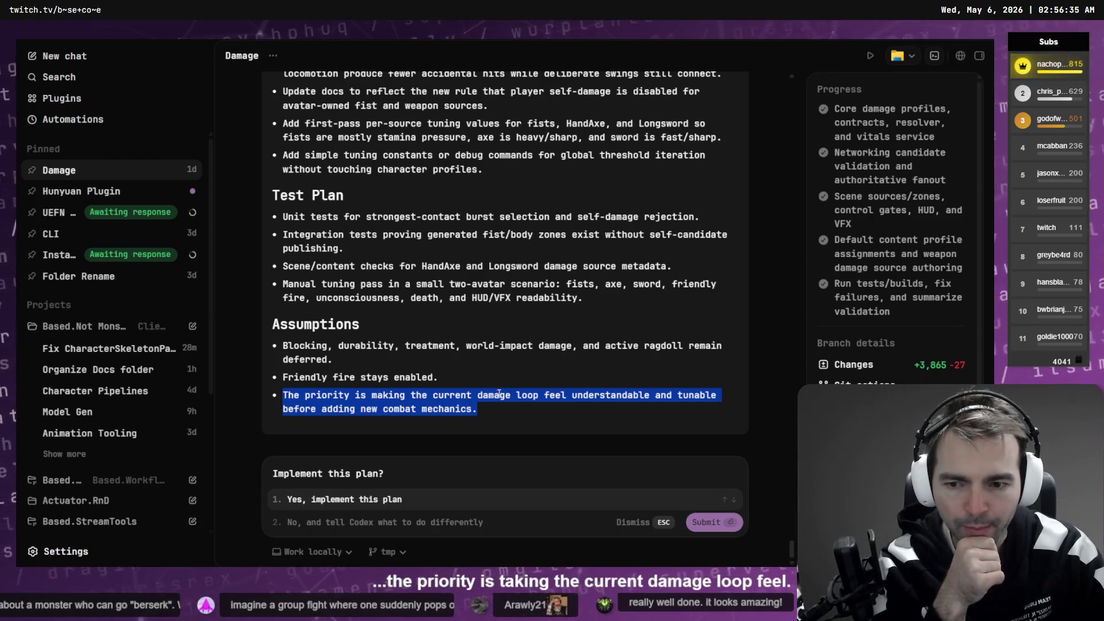
left_click(339, 500)
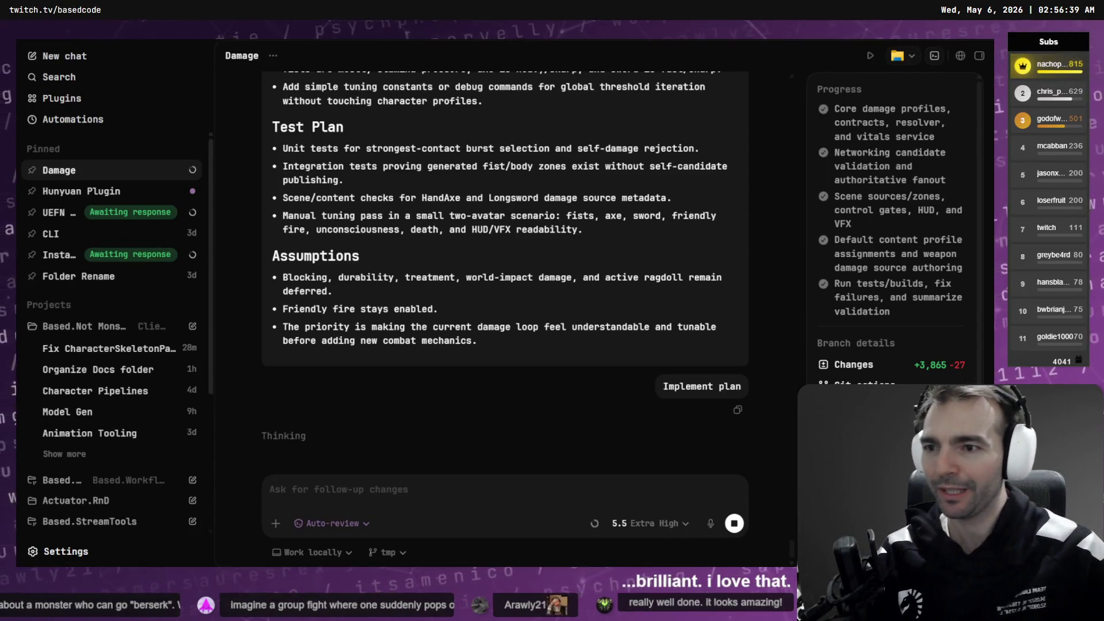
Step: In the Hunyuan Plugin chat, review the content script connection, Image-to-3D and cancelled validation notes
left_click(95, 191)
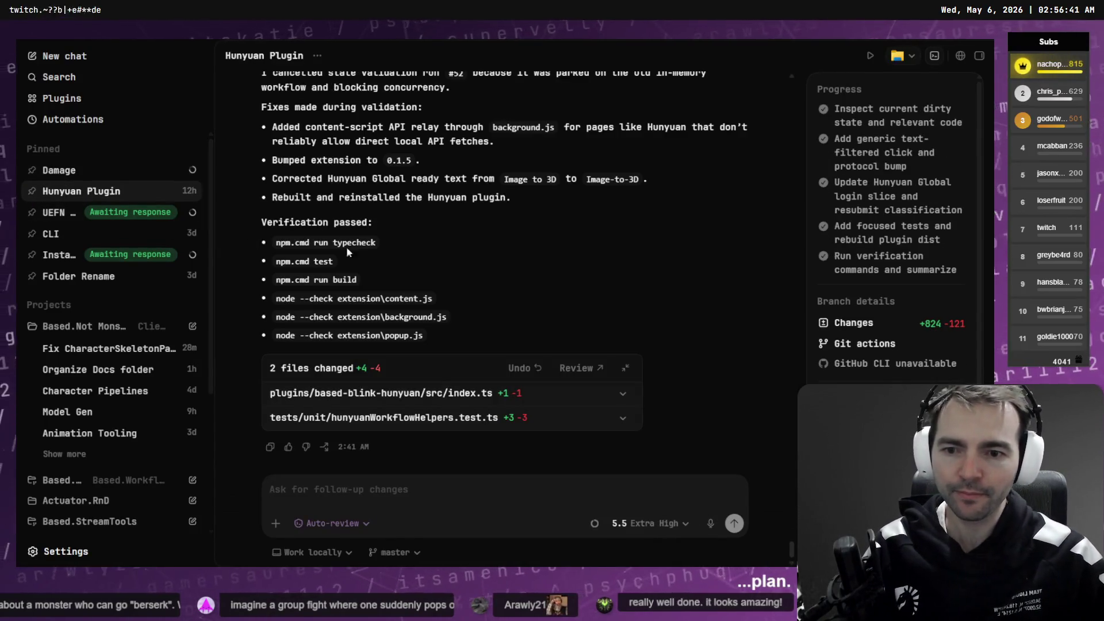
scroll(402, 259, "up", 3)
scroll(492, 271, "down", 1)
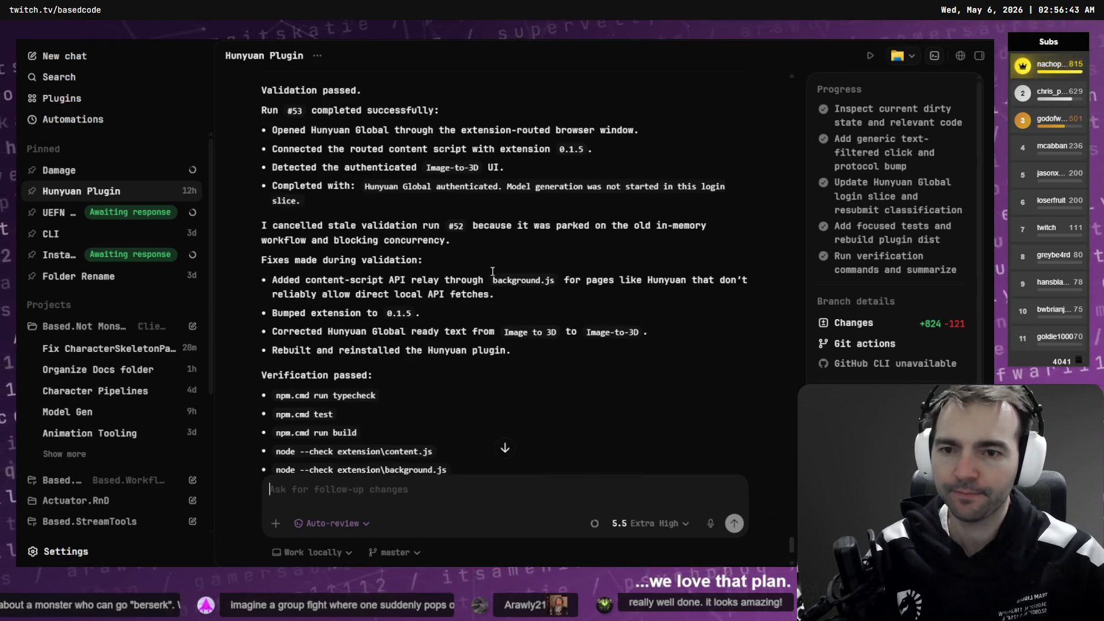
scroll(492, 273, "down", 4)
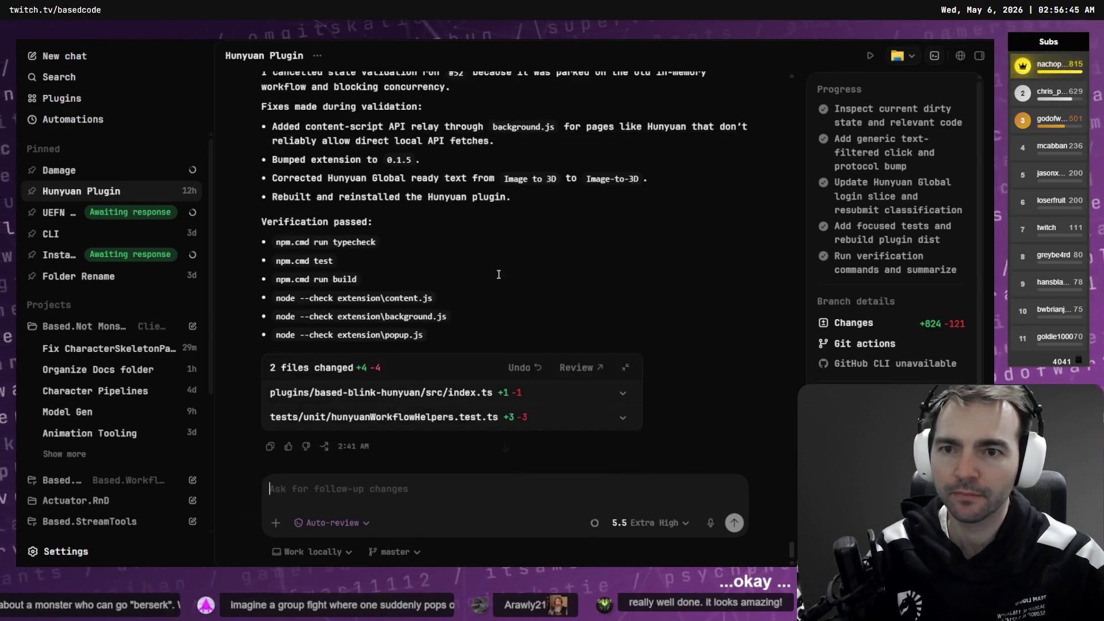
scroll(498, 274, "up", 5)
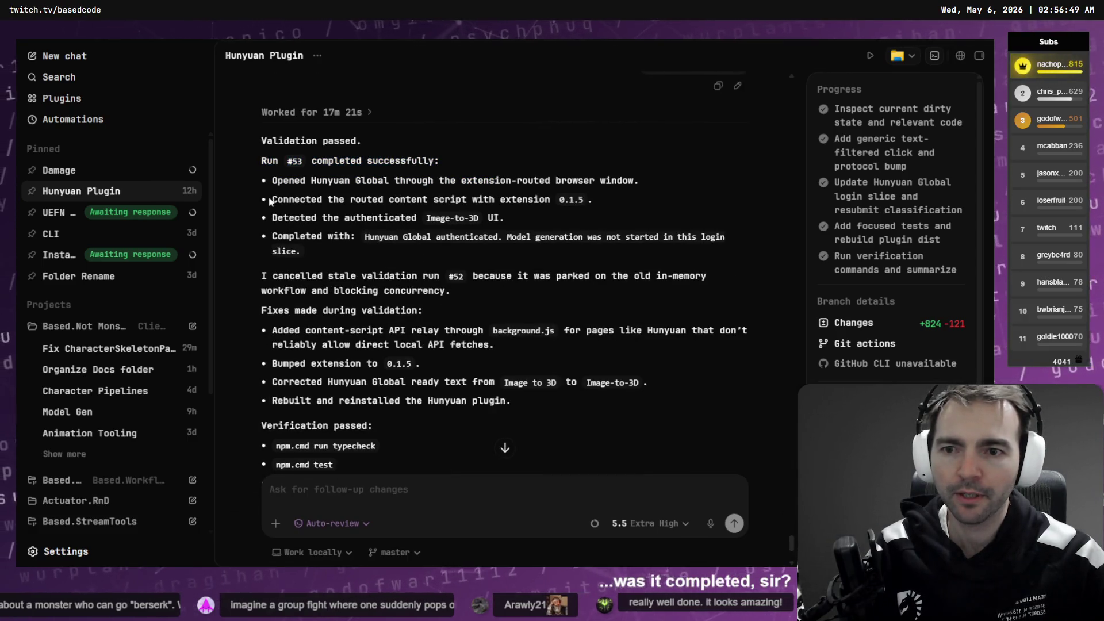
left_click_drag(271, 199, 568, 204)
left_click(591, 211)
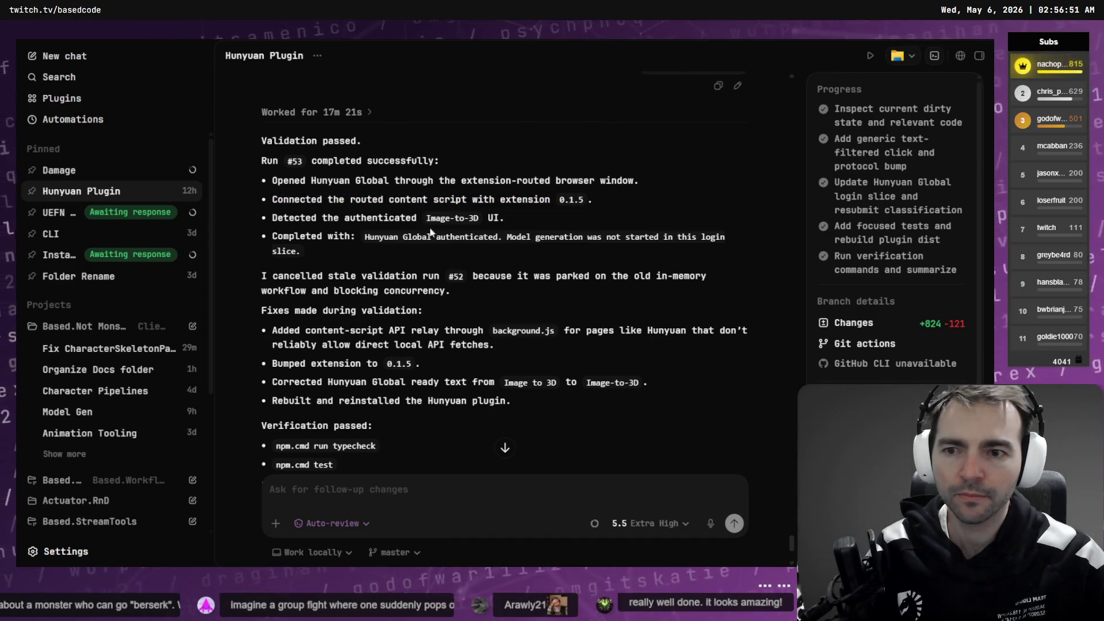
left_click_drag(268, 217, 524, 219)
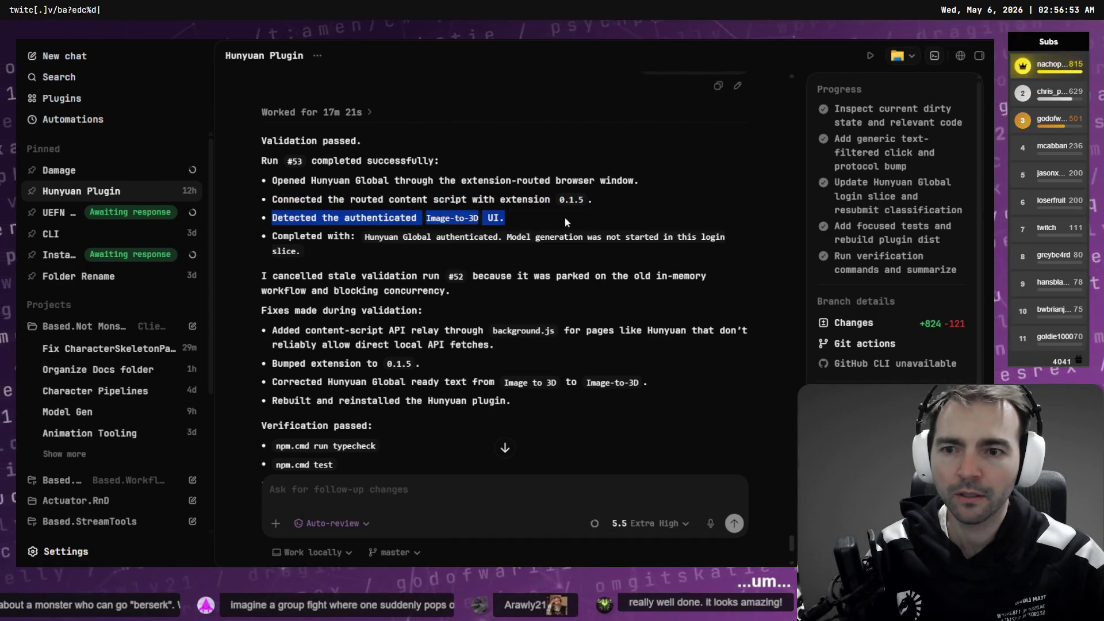
left_click(276, 237)
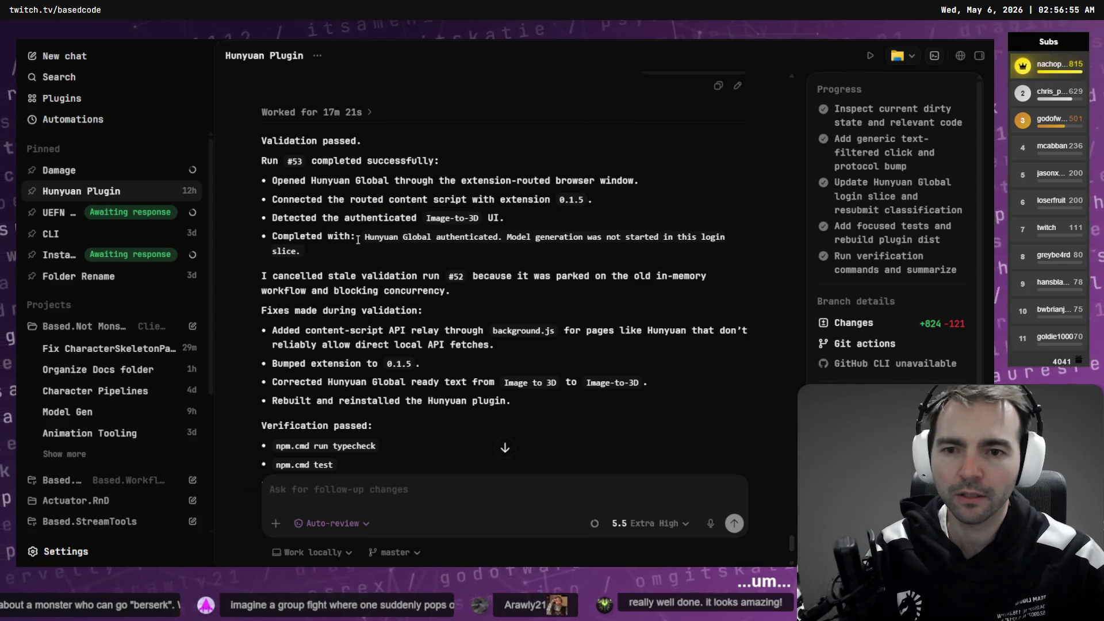
left_click_drag(261, 276, 506, 304)
left_click(509, 305)
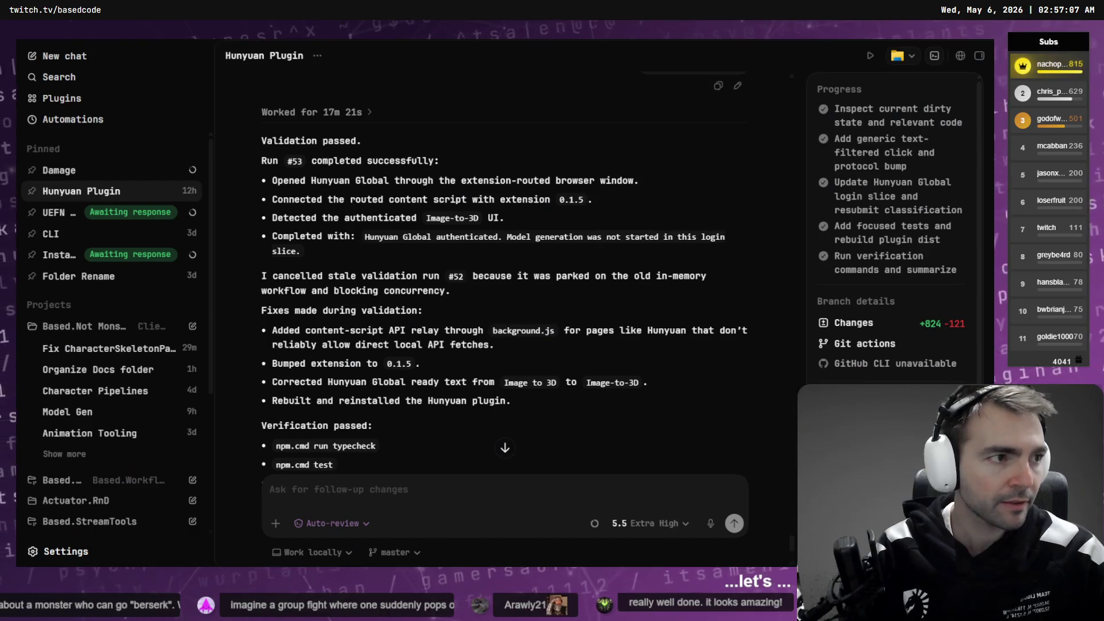
Step: Dictate and send a question asking for the plan's next step
scroll(503, 312, "down", 5)
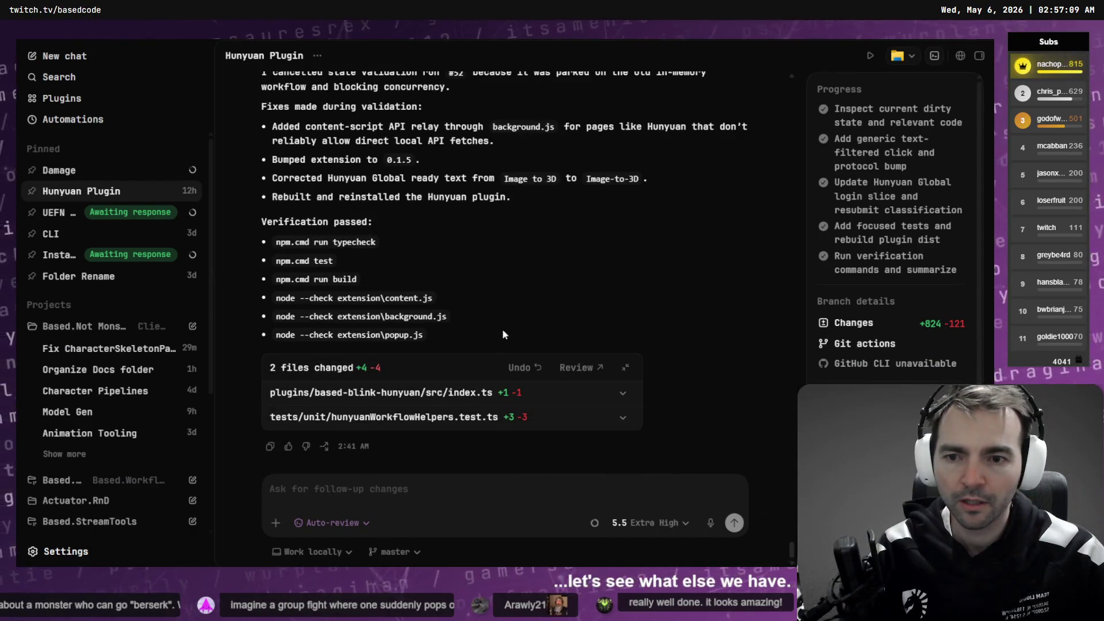
scroll(501, 329, "up", 7)
scroll(402, 460, "down", 5)
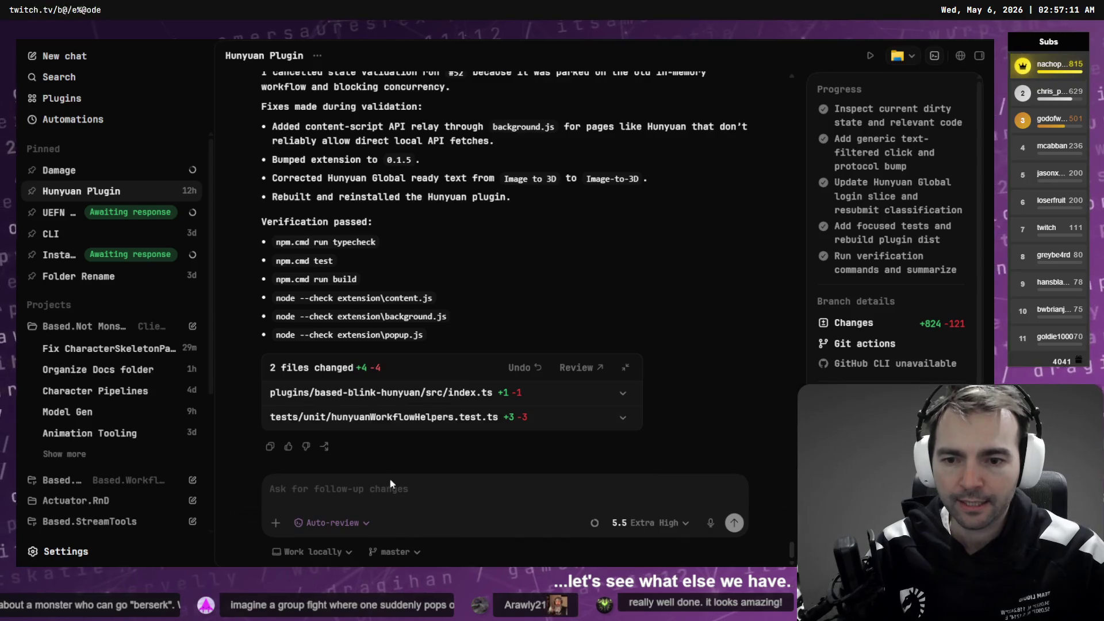
key("super+h")
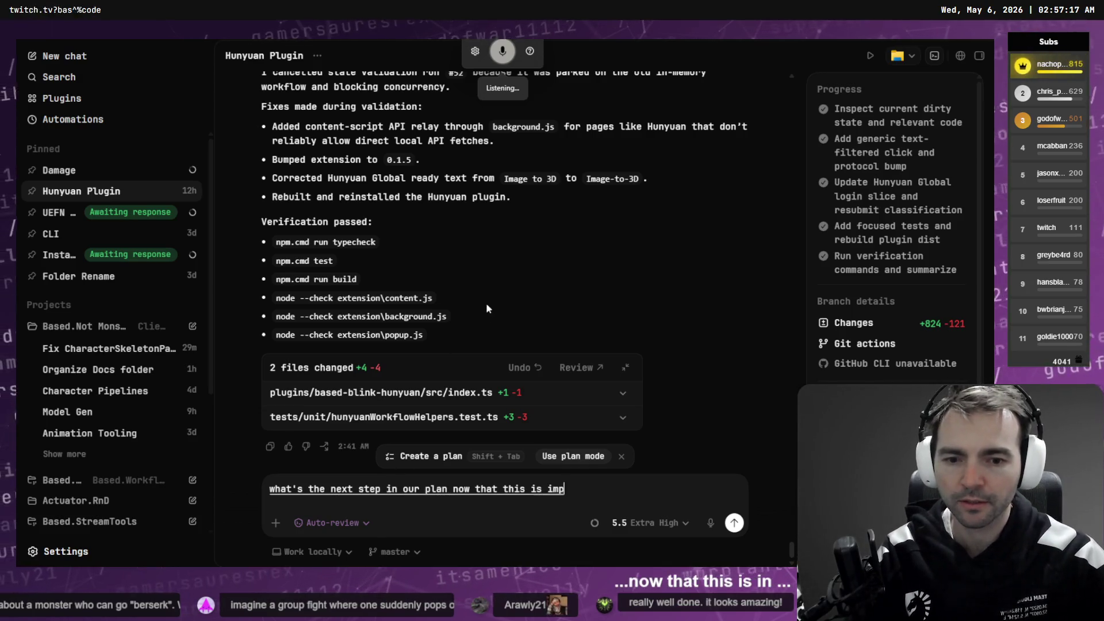
scroll(492, 299, "up", 3)
scroll(499, 299, "up", 1)
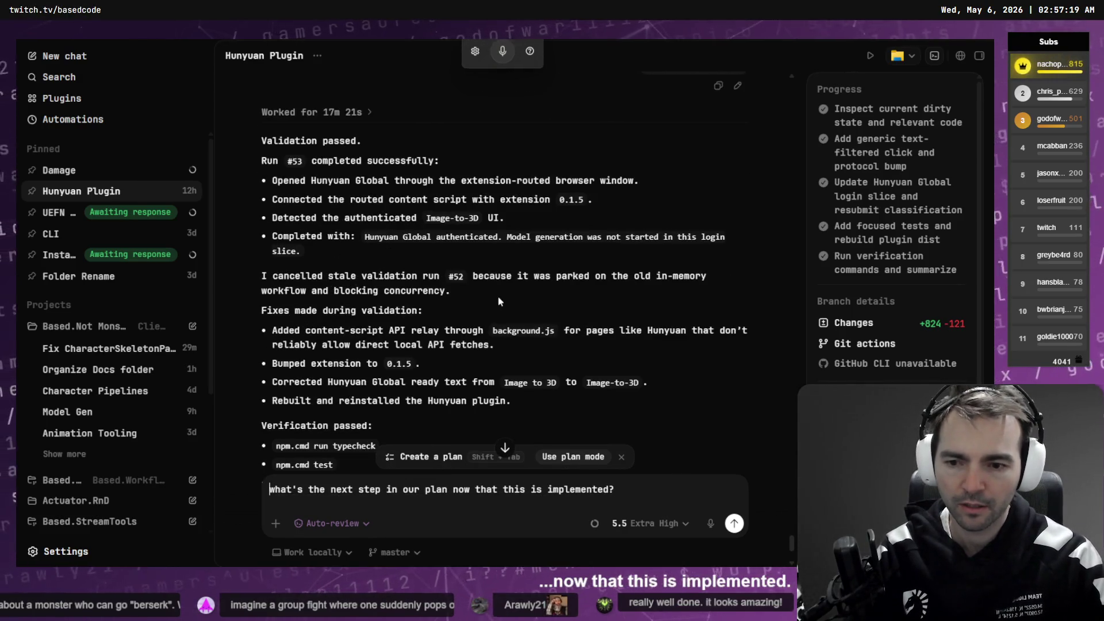
key("Return")
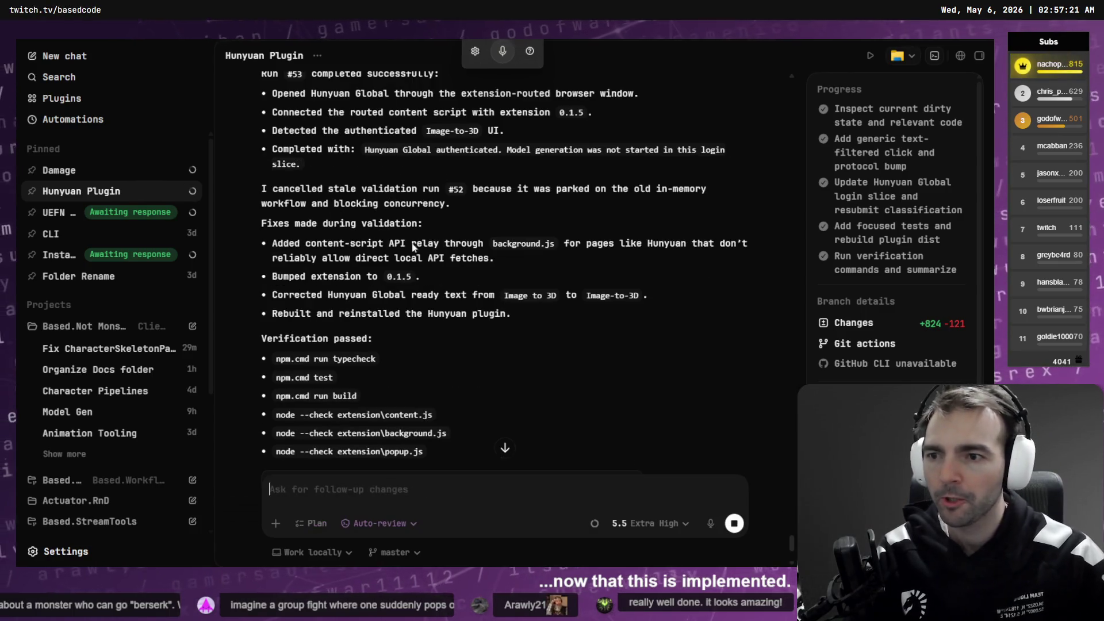
scroll(121, 294, "down", 1)
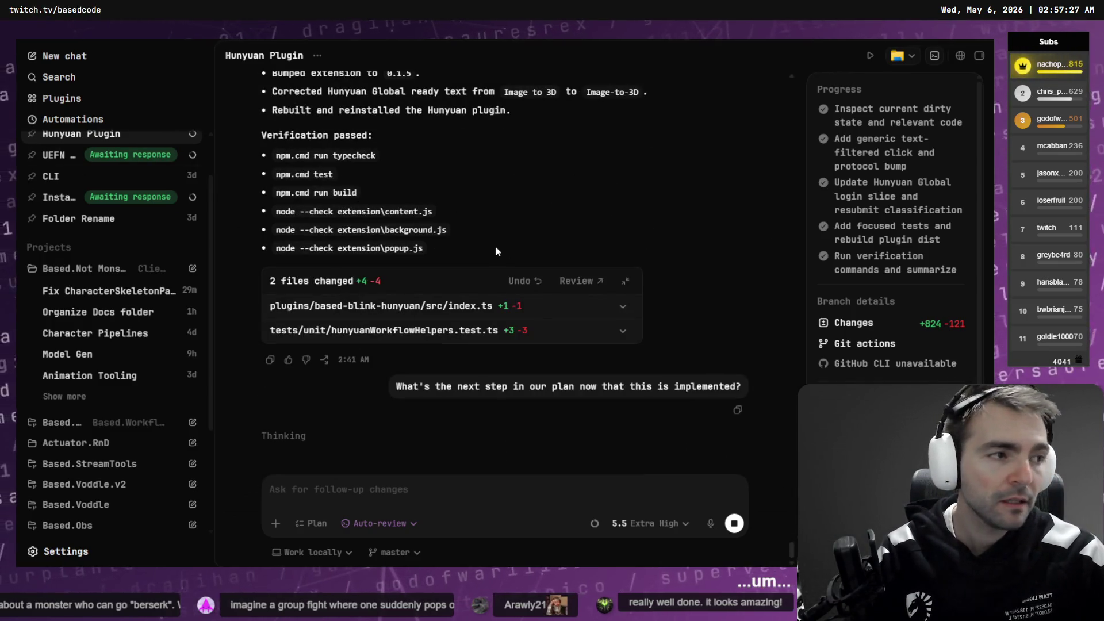
Step: View the rigged character from the front, then check progress in the Damage chat
key("alt+Tab")
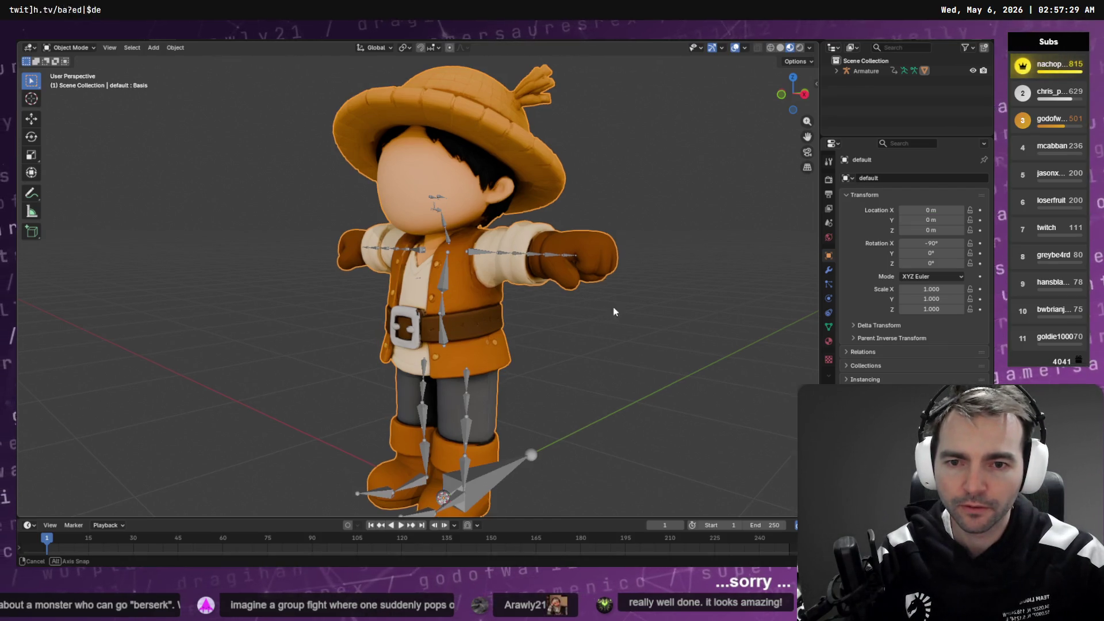
key("KP_1")
key("alt+Tab")
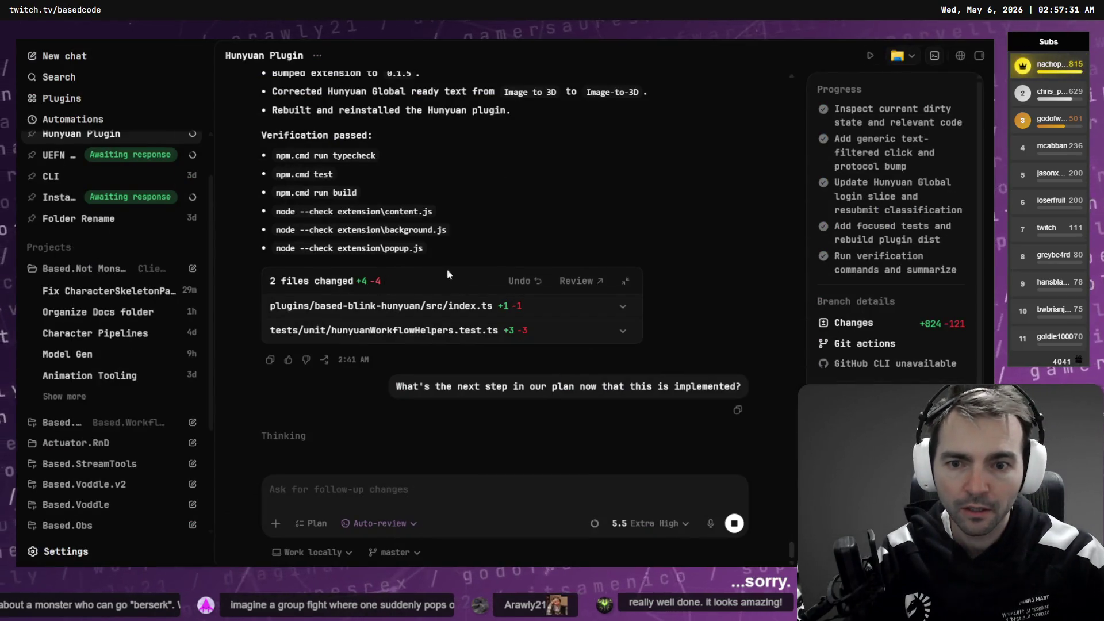
scroll(104, 176, "up", 2)
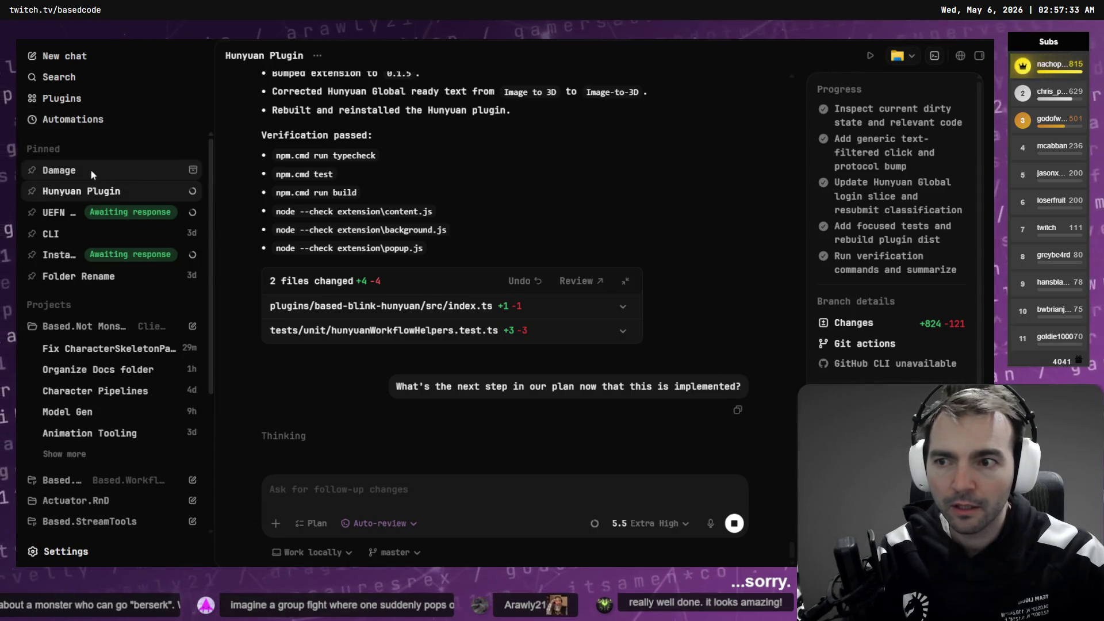
left_click(102, 179)
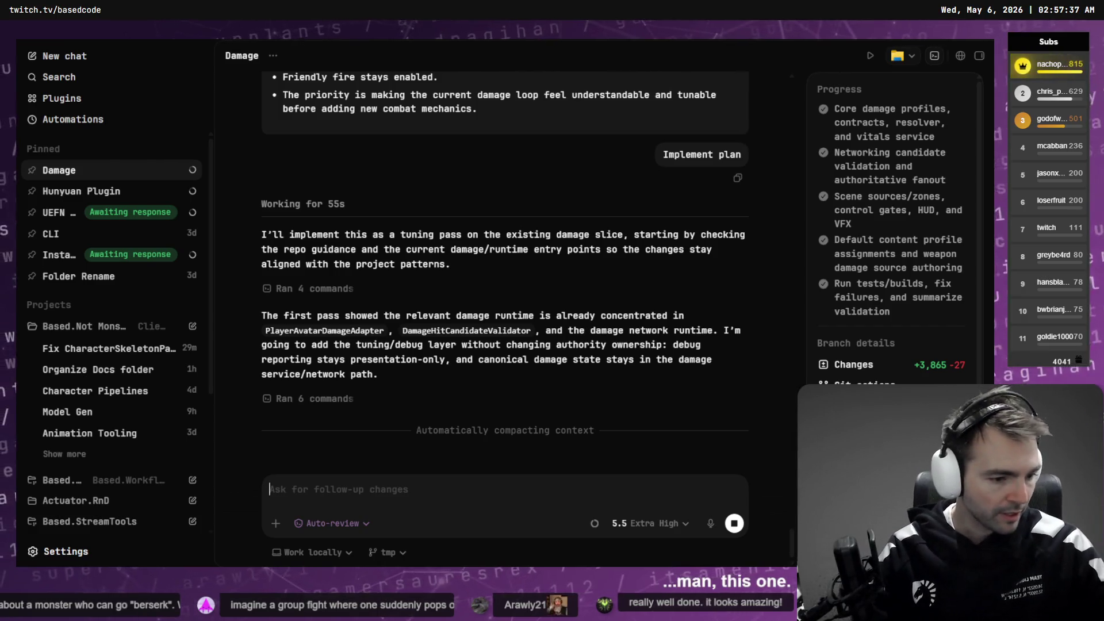
key("alt+Tab")
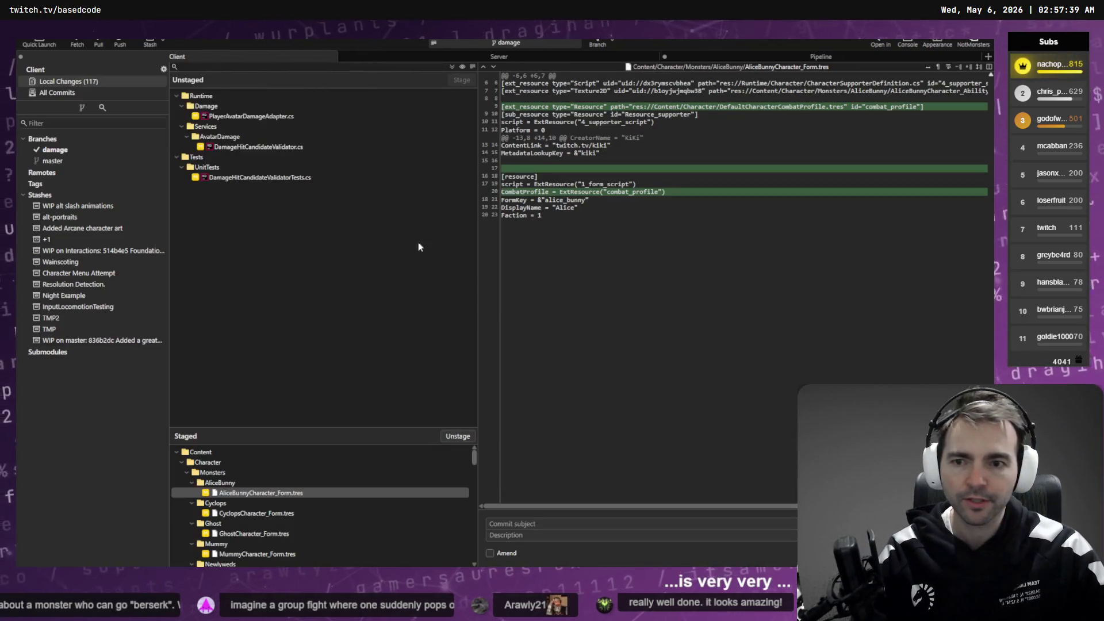
Step: Review the diffs of PlayerAvatarDamageAdapter.cs, DamageHitCandidateValidator.cs and DamageHitCandidateValidatorTests.cs
left_click(268, 117)
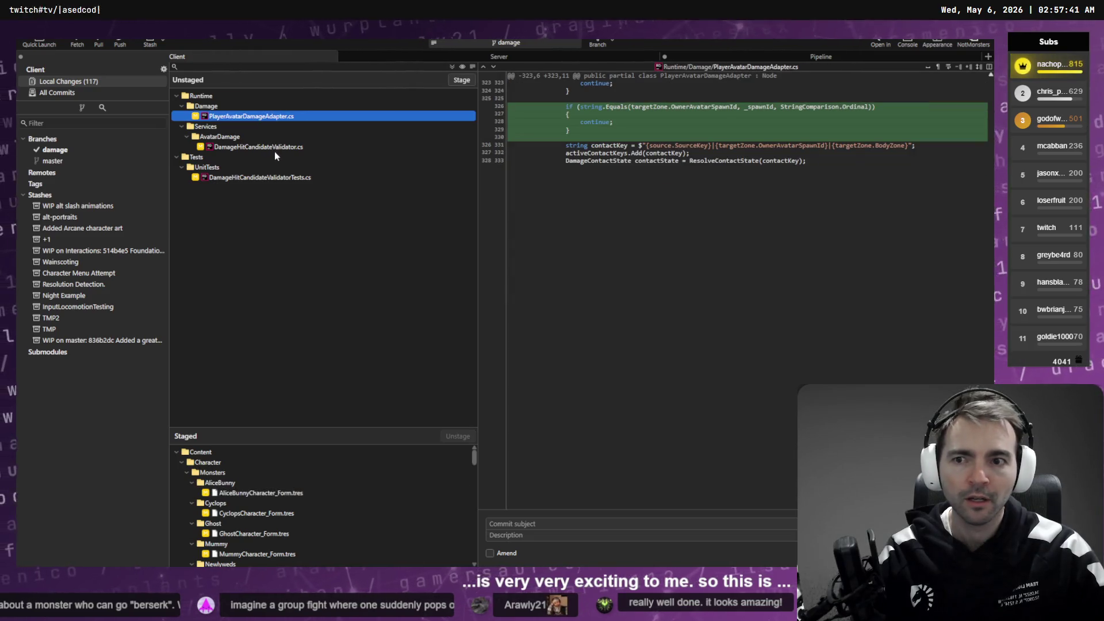
left_click(275, 150)
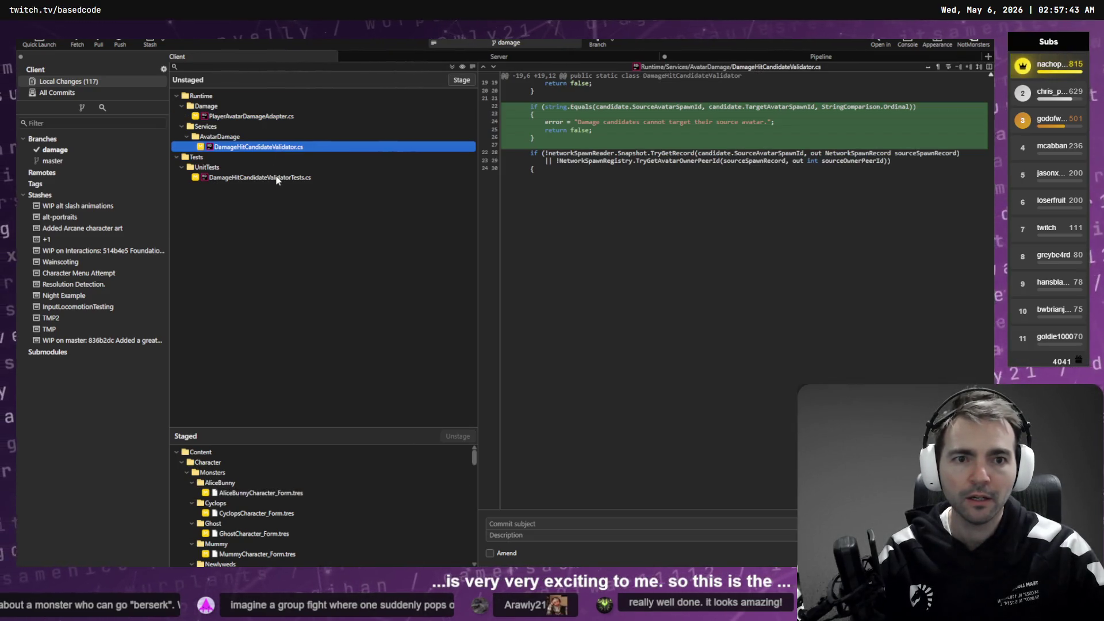
left_click(274, 178)
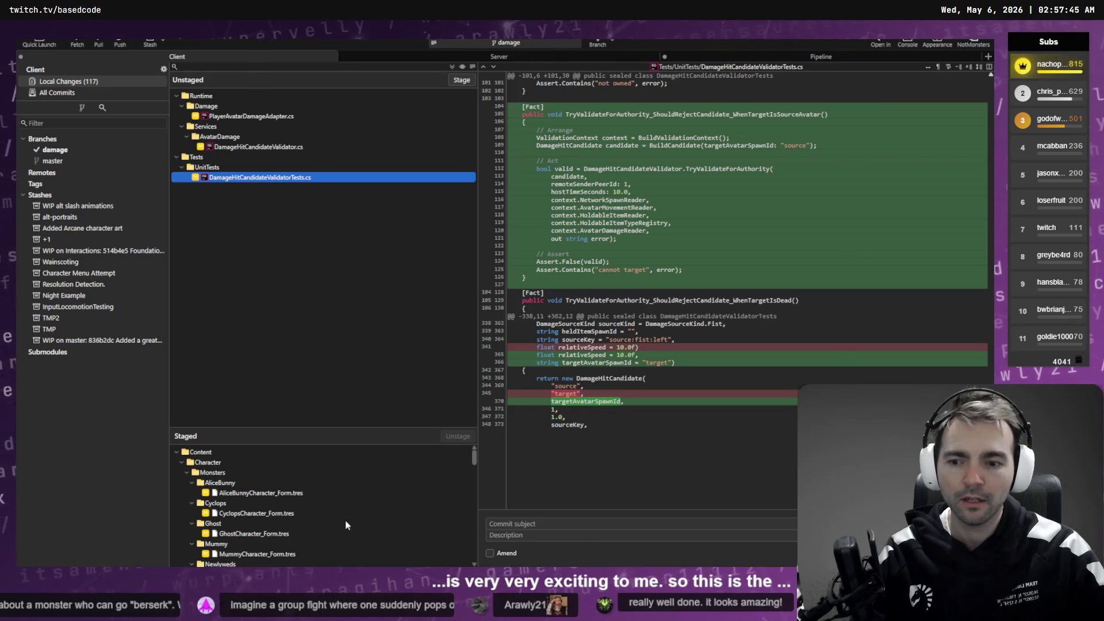
Step: Start a 'Damage' commit subject, clear it, and return to the Codex Damage chat
left_click(517, 524)
type("Damage")
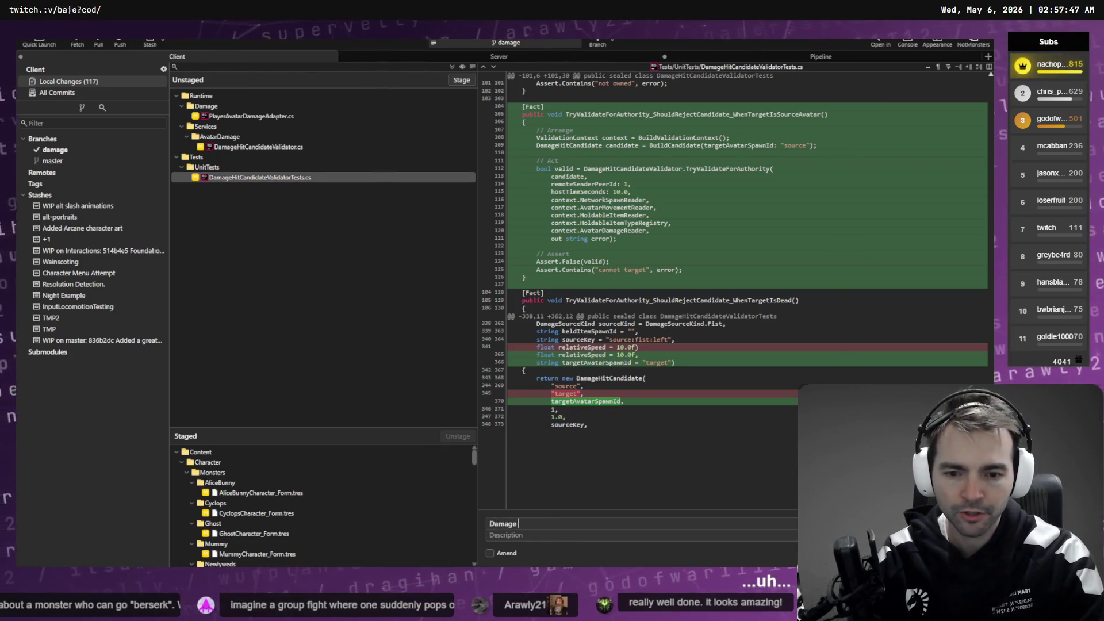
key("ctrl+a")
key("BackSpace")
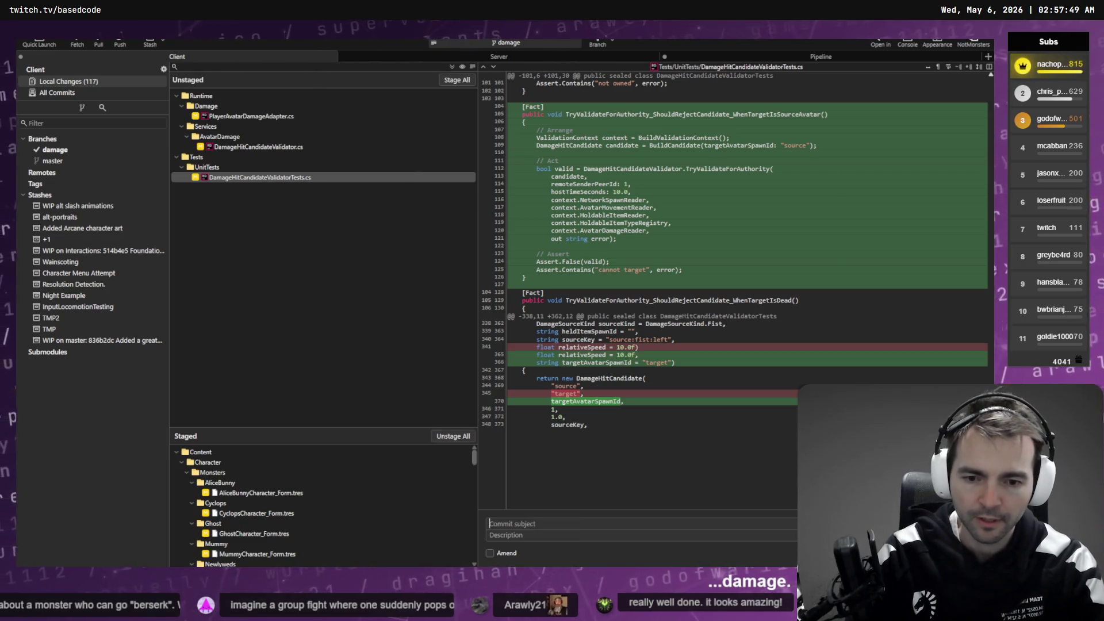
key("alt+Tab")
scroll(574, 251, "up", 20)
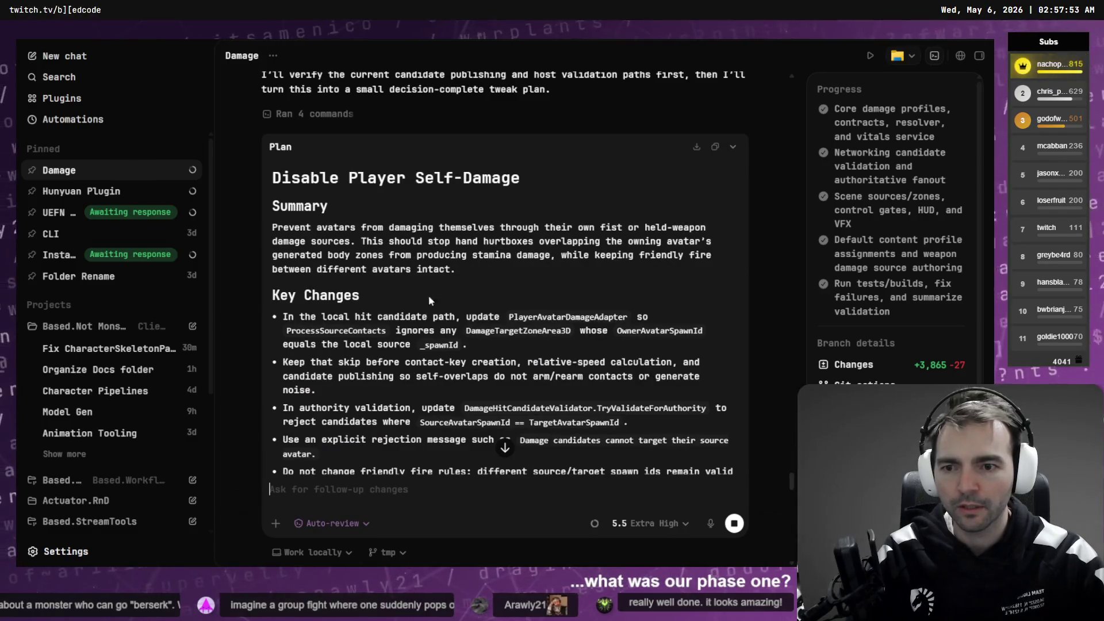
Step: Copy the phase title 'Core Contracts And Profiles' from the plan and return to Fork
scroll(414, 300, "up", 15)
scroll(446, 306, "up", 20)
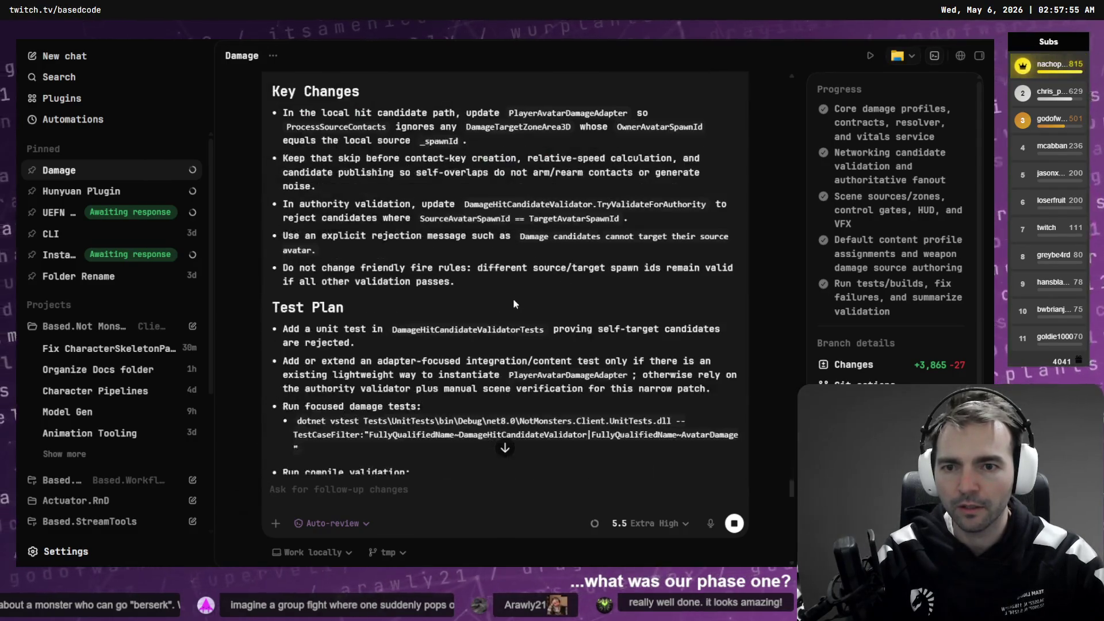
scroll(517, 312, "up", 20)
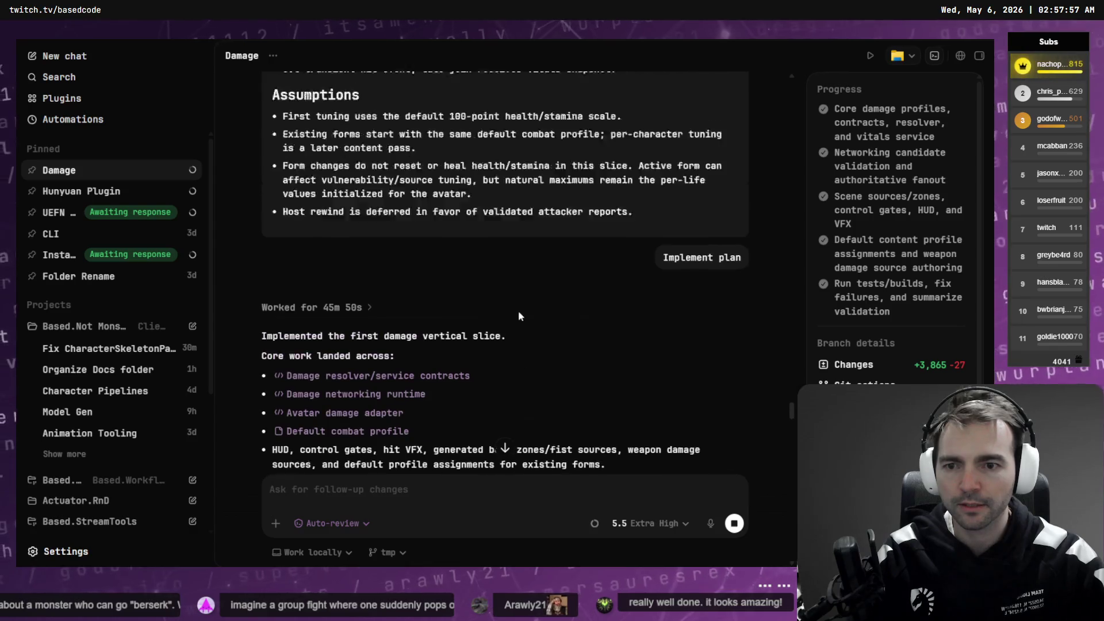
scroll(510, 312, "up", 15)
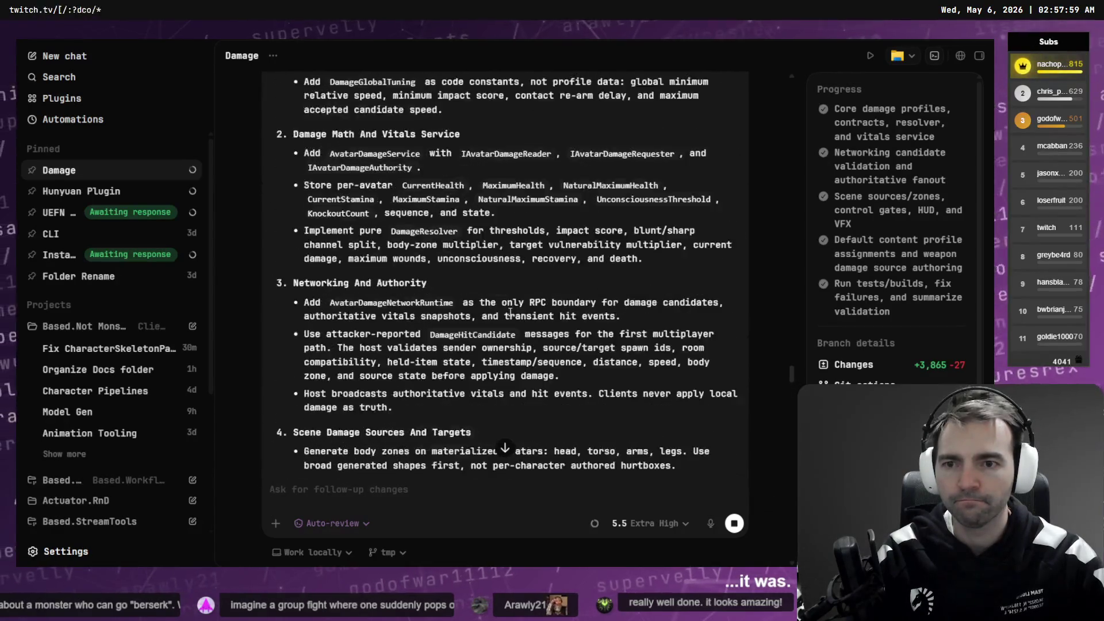
left_click_drag(451, 205, 291, 205)
key("ctrl+c")
key("alt+Tab")
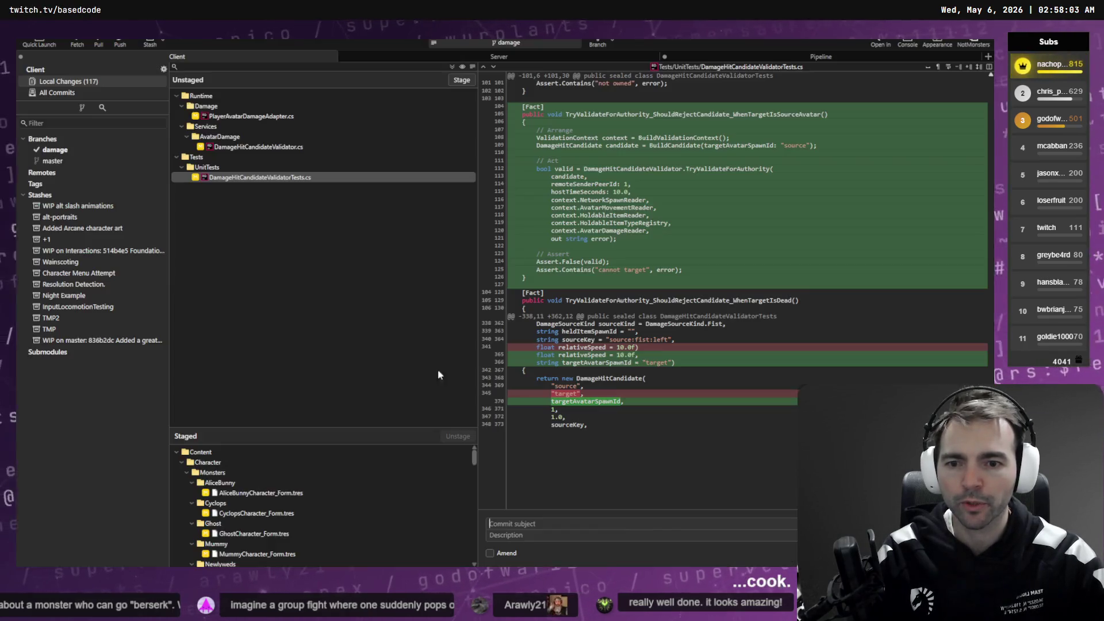
Step: Paste and edit the commit subject to 'Core Damage Contracts And Profiles.'
key("ctrl+v")
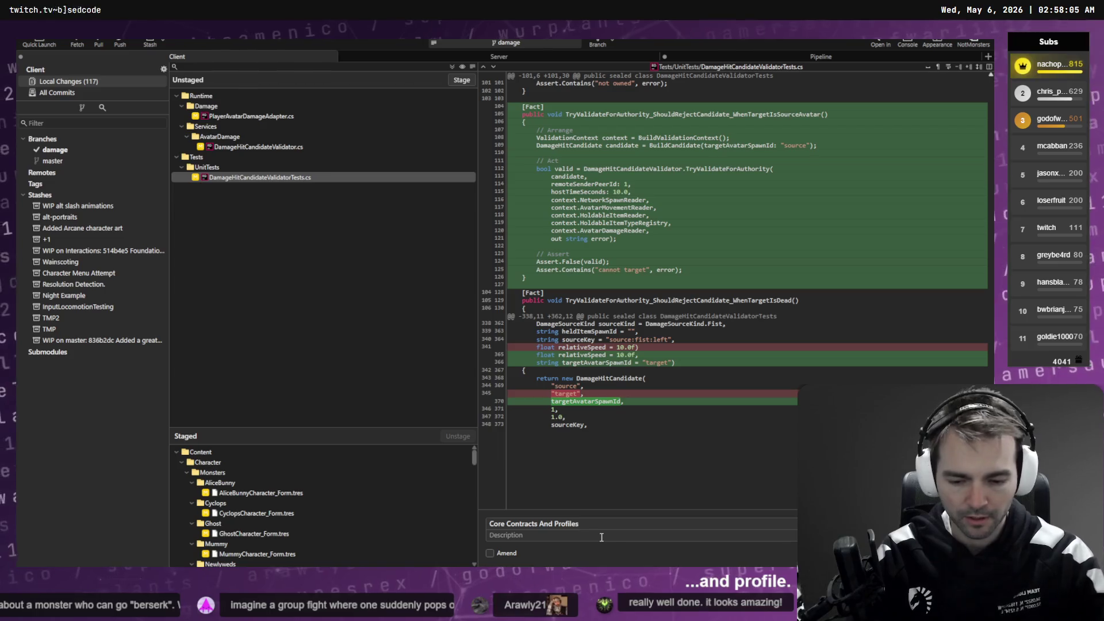
key("Home")
type("Damage")
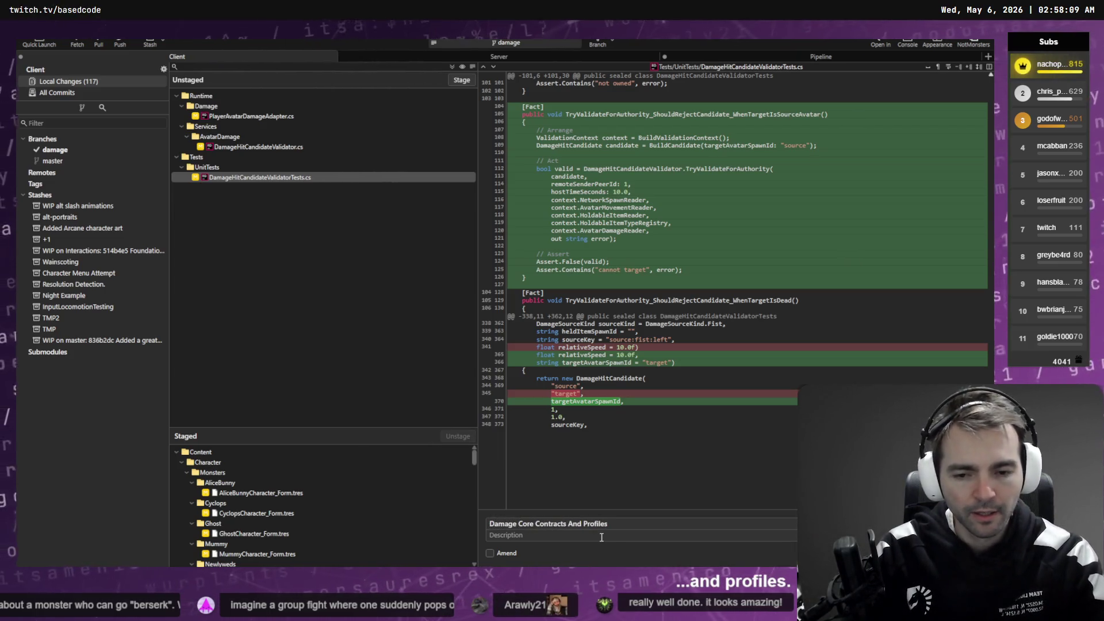
key("shift+Home")
key("BackSpace")
key("ctrl+Right")
key("ctrl+Right")
key("ctrl+Right")
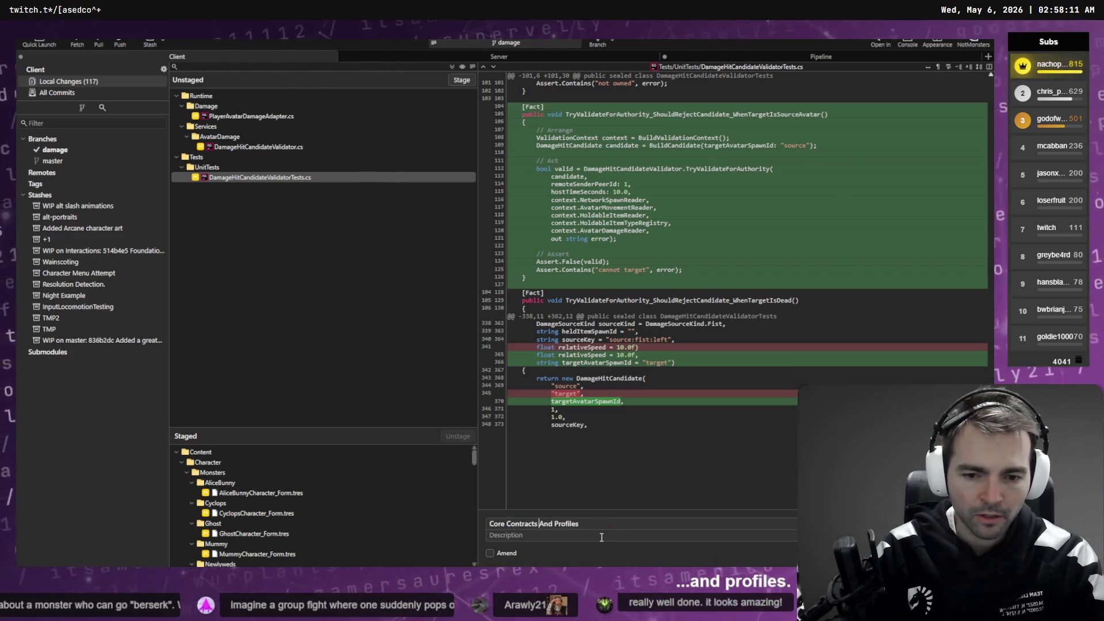
key("ctrl+Left")
key("ctrl+Left")
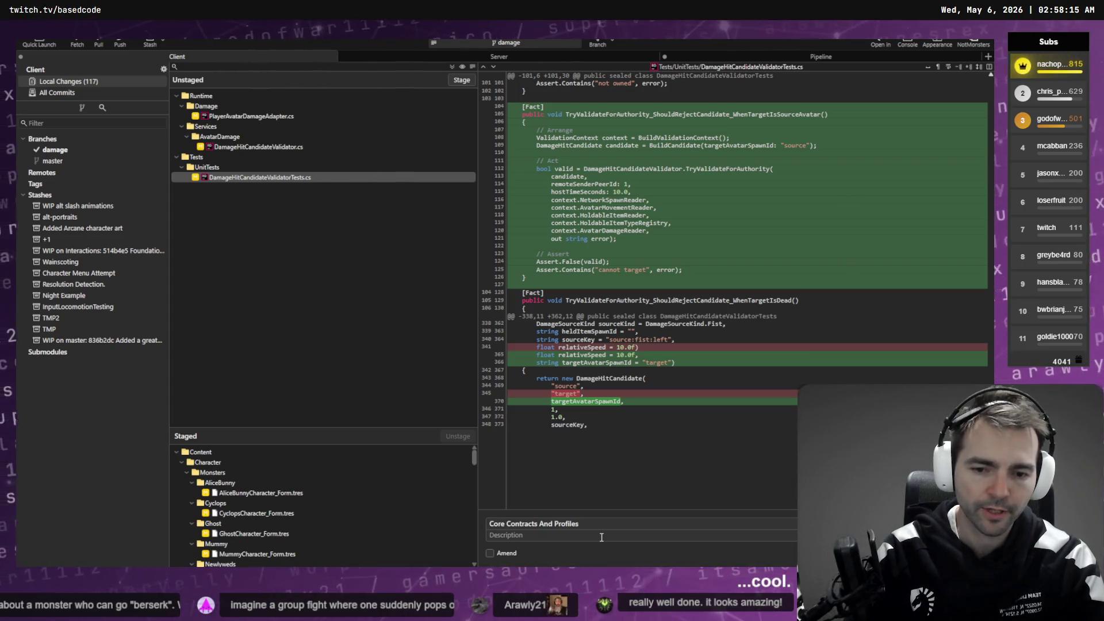
type("Damage")
key("End")
type(".")
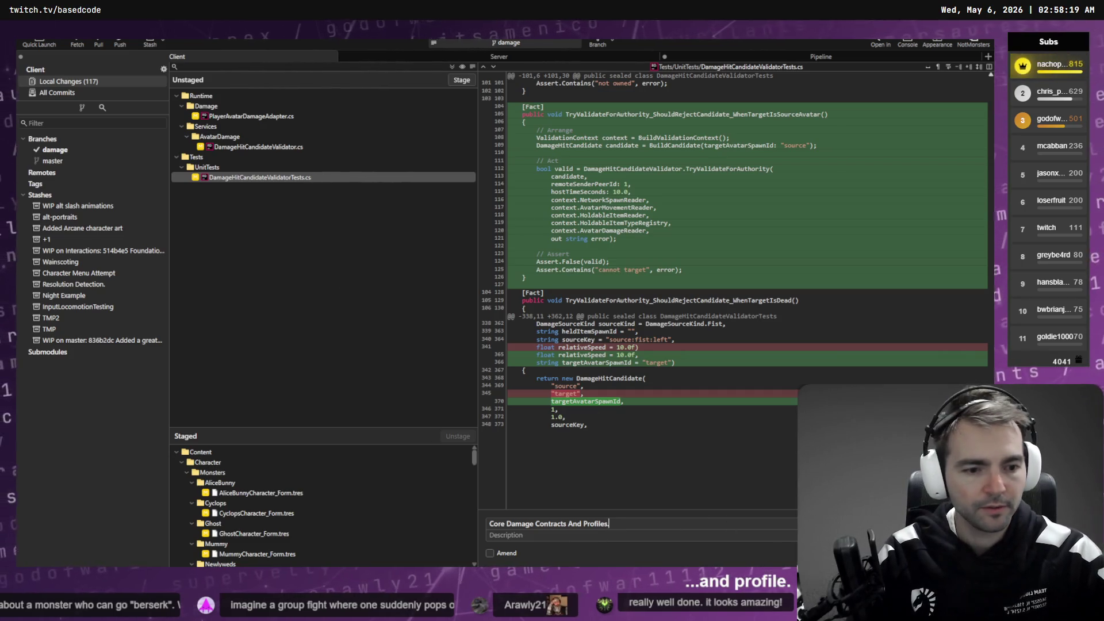
Step: Commit, amend it with the remaining three damage files, and view the damage branch history
key("ctrl+Return")
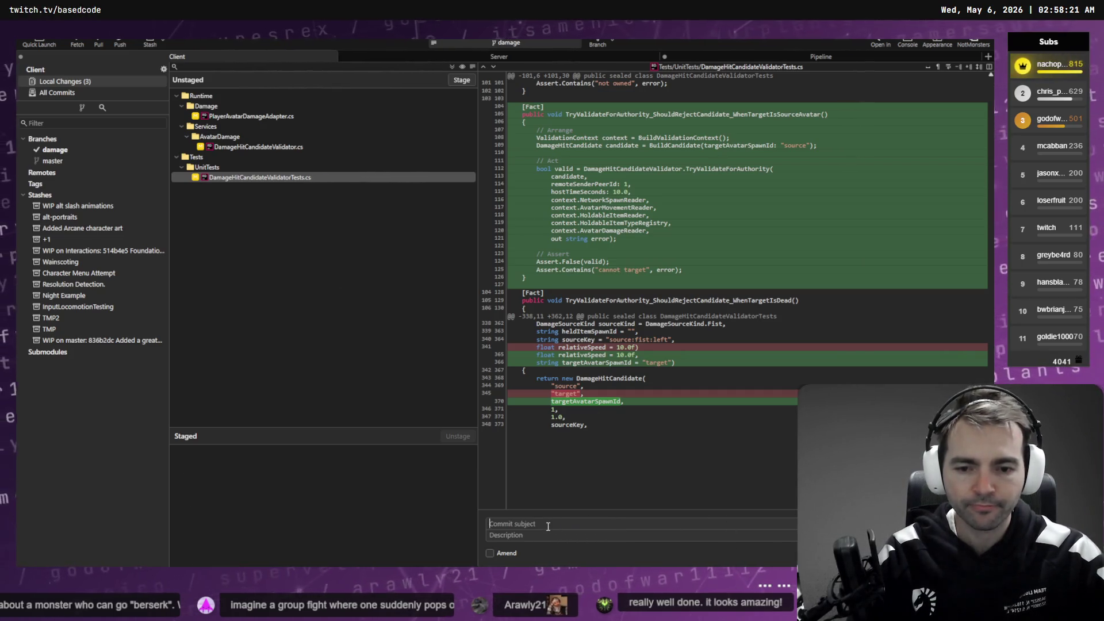
key("ctrl+super")
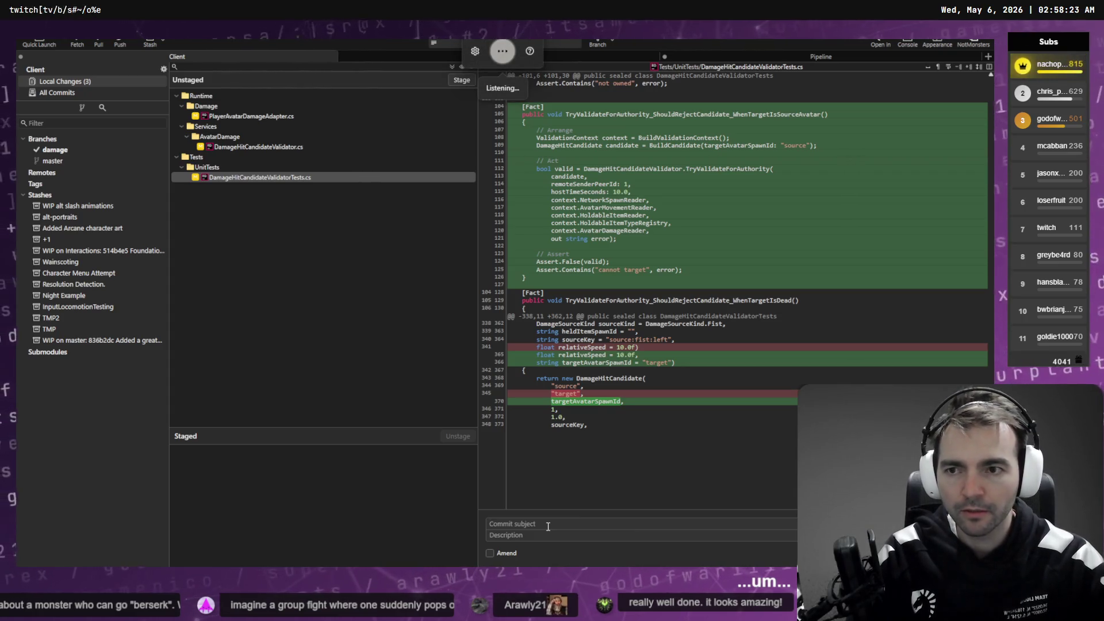
left_click(490, 553)
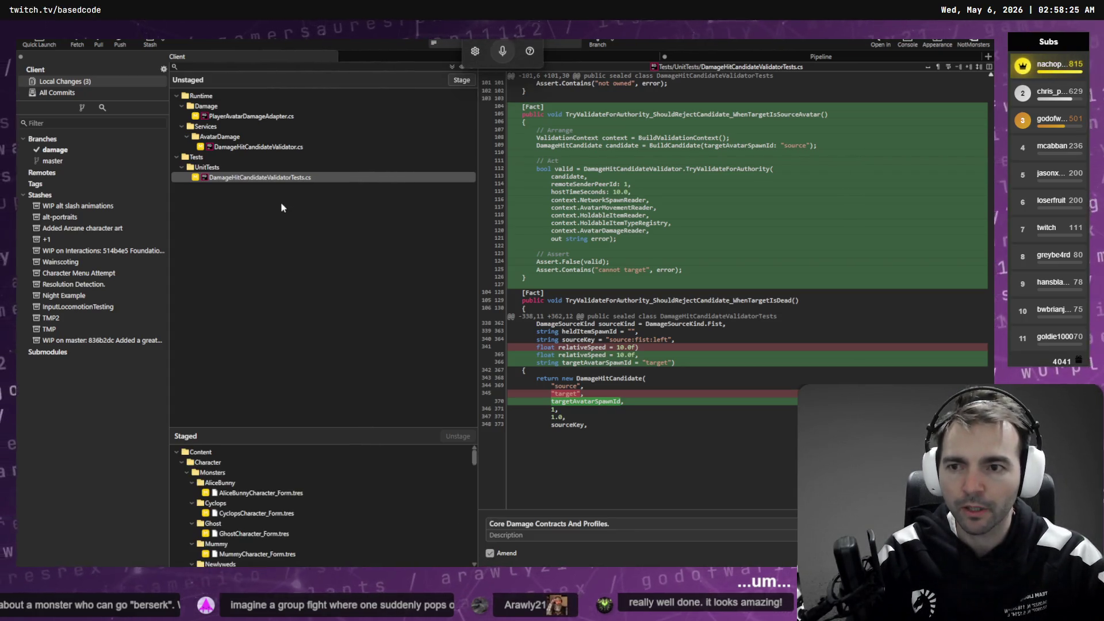
left_click(291, 117, "shift")
left_click(458, 82)
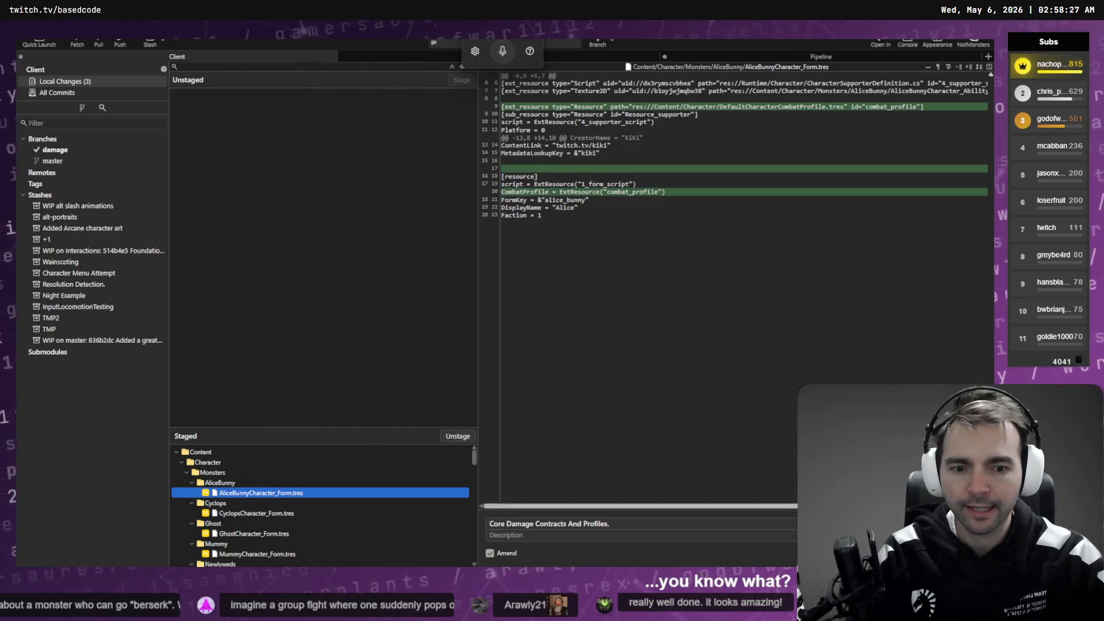
key("ctrl+Return")
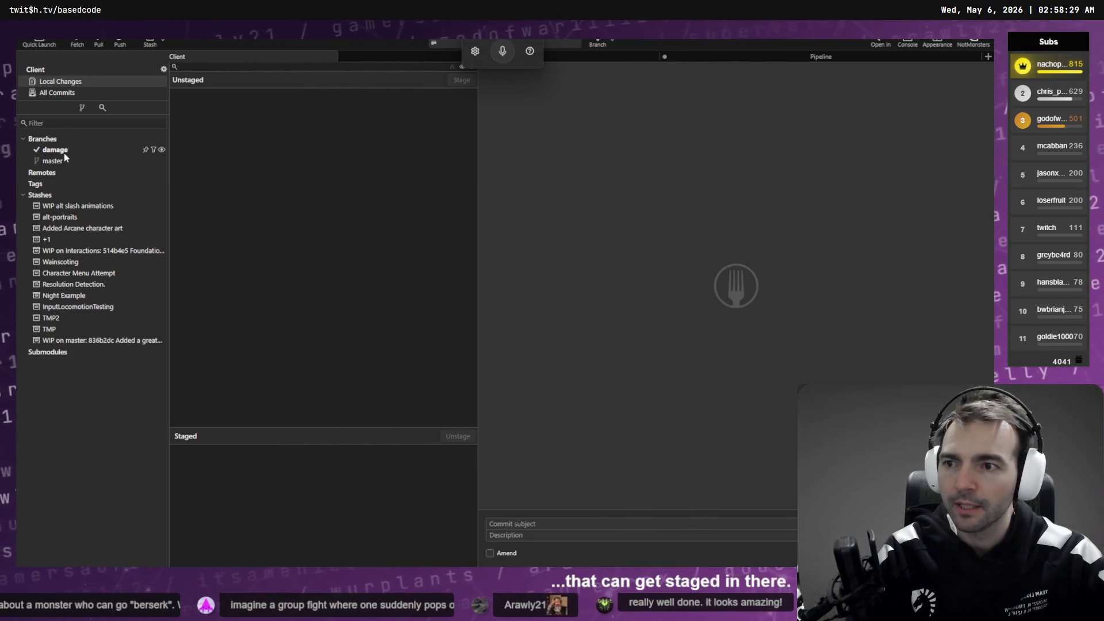
left_click(54, 150)
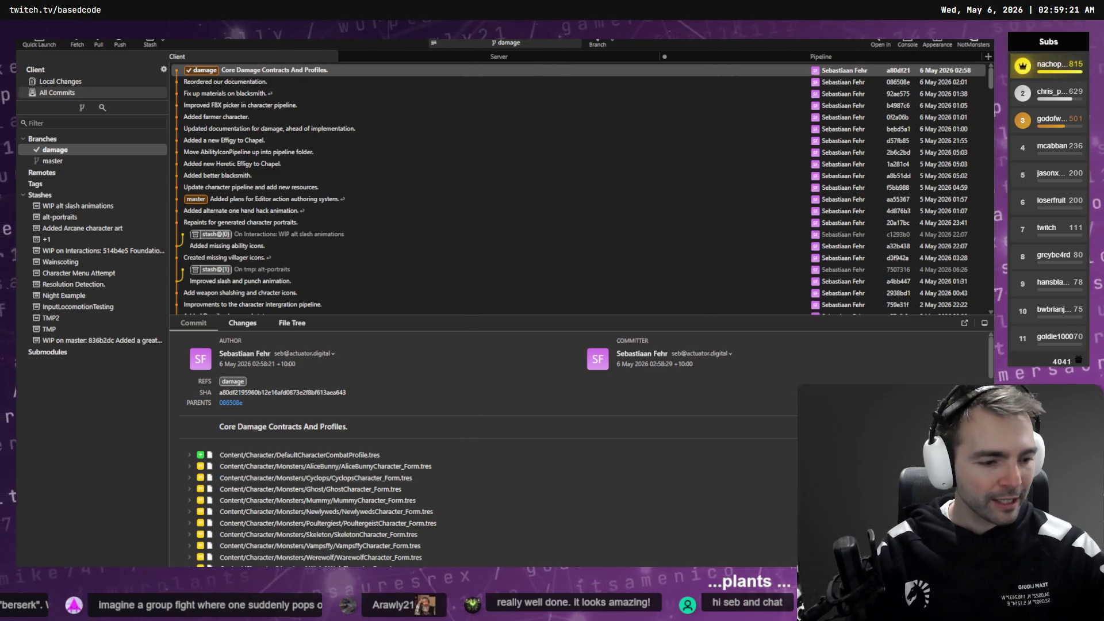
key("alt+Tab")
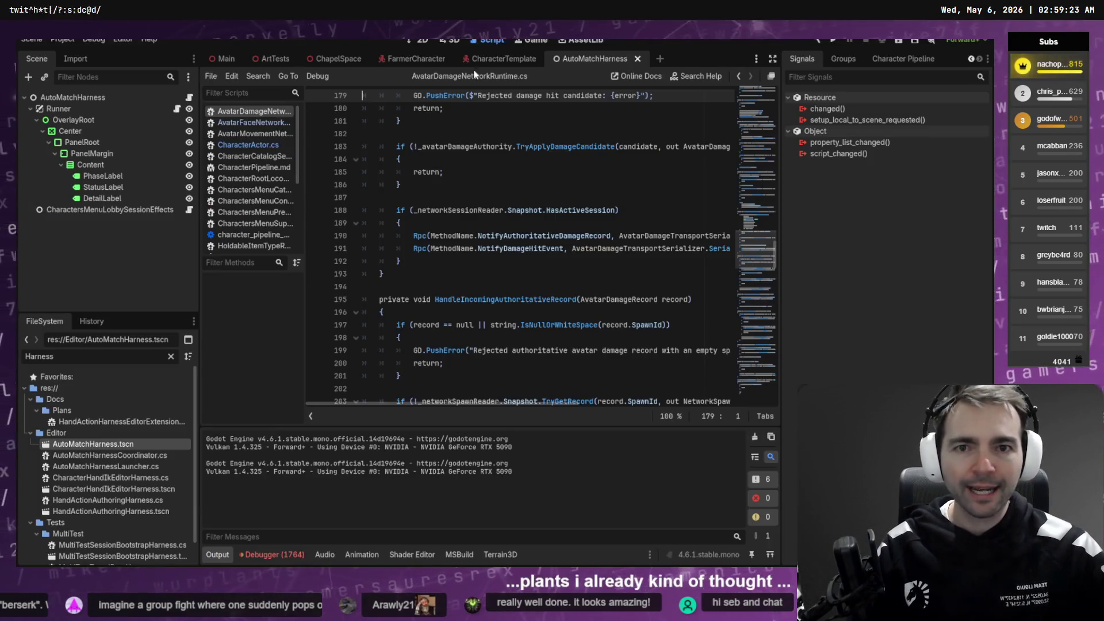
Step: Build and launch the Not Monsters game from Godot with F5, twice
key("F5")
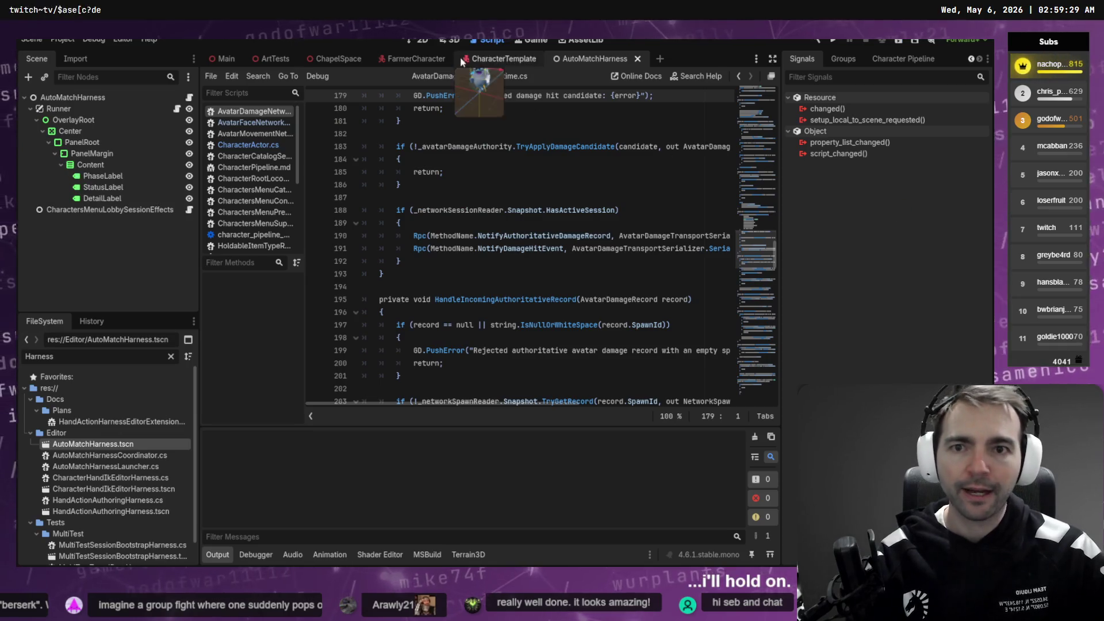
key("F5")
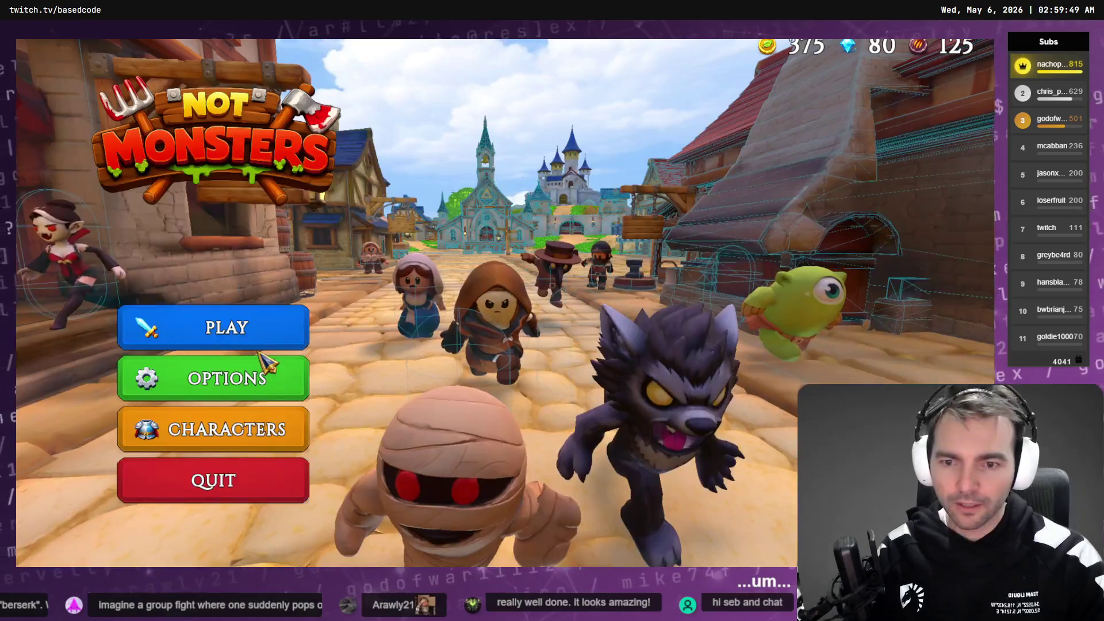
left_click(265, 443)
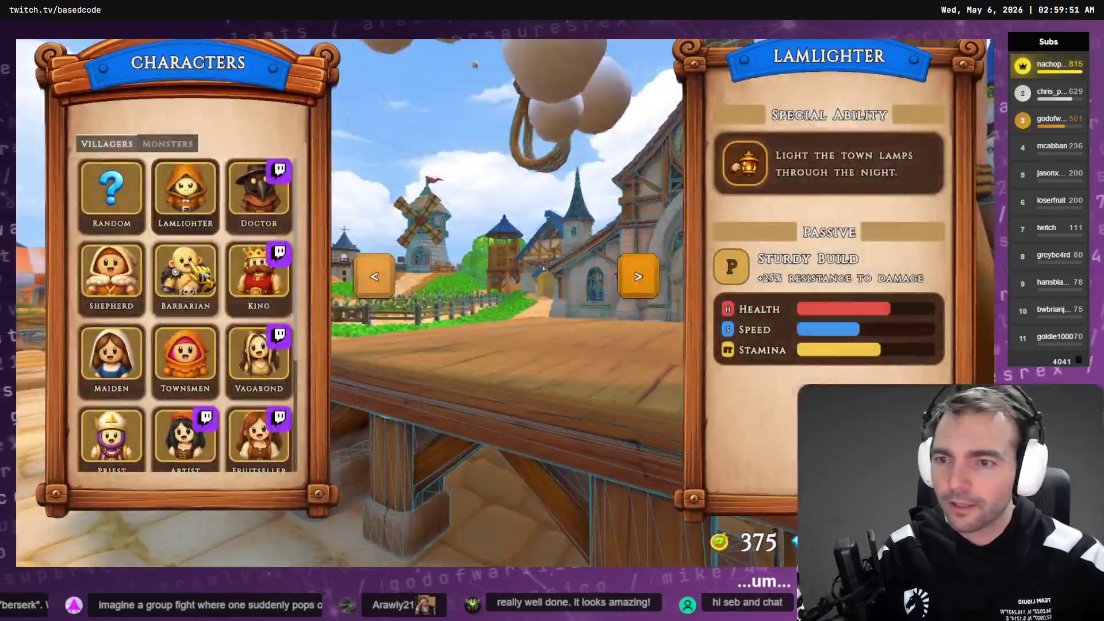
left_click(195, 277)
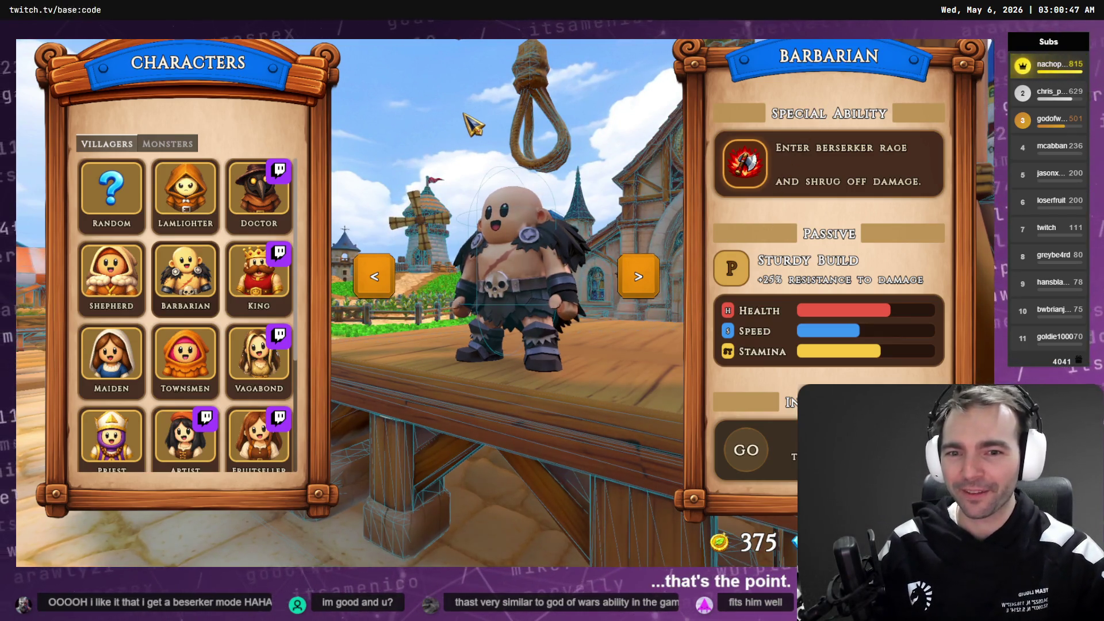
key("Escape")
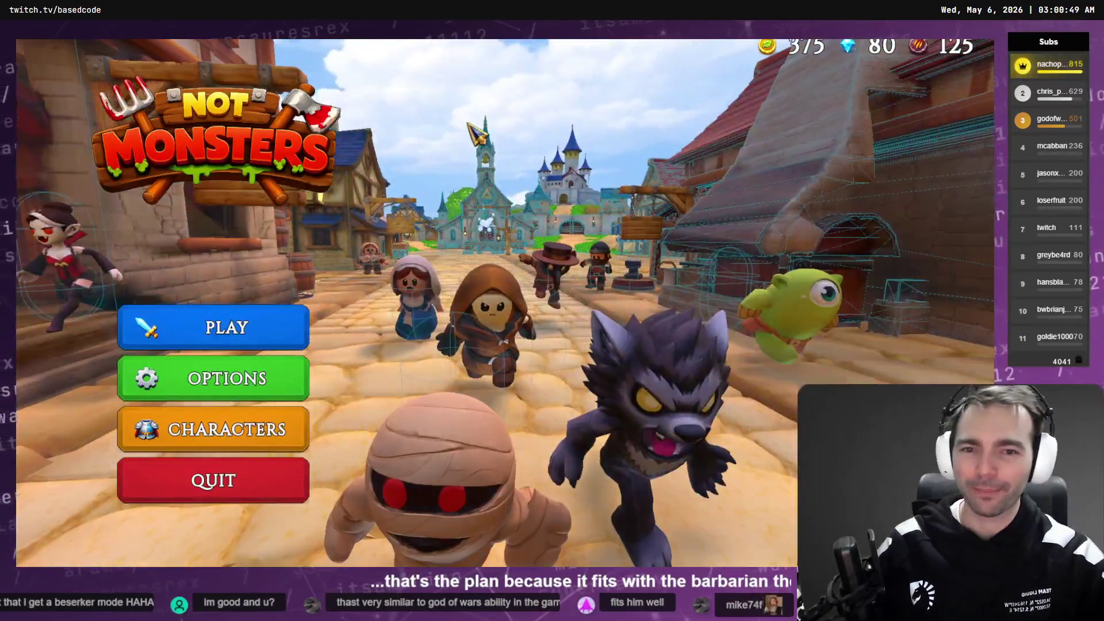
Step: Close the running game and open the Main village scene in the 3D view
key("F8")
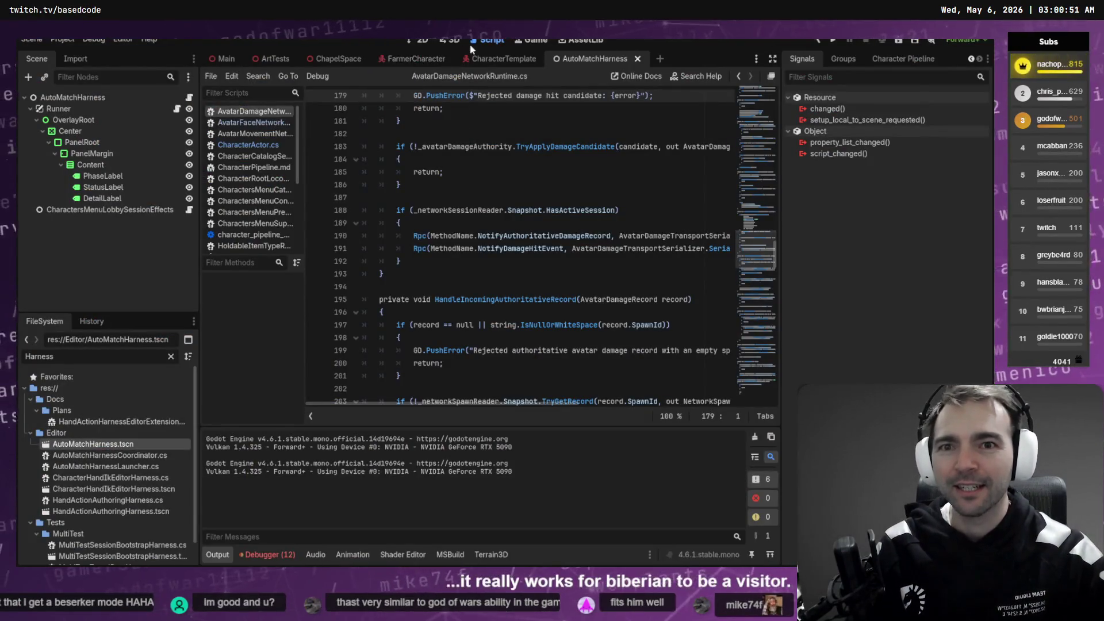
left_click(450, 40)
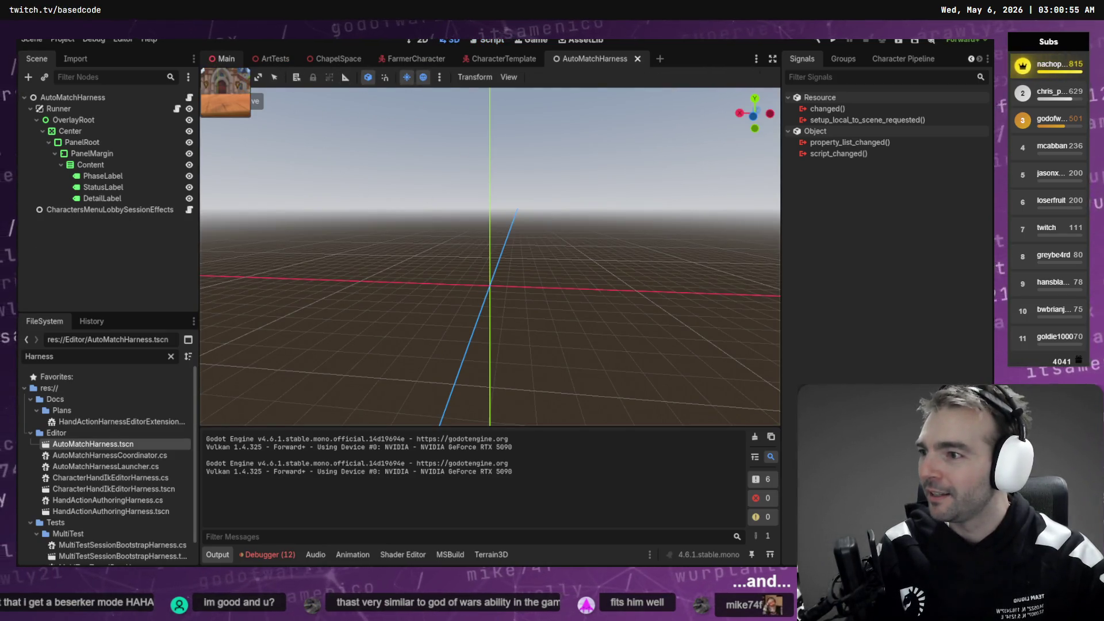
left_click(224, 59)
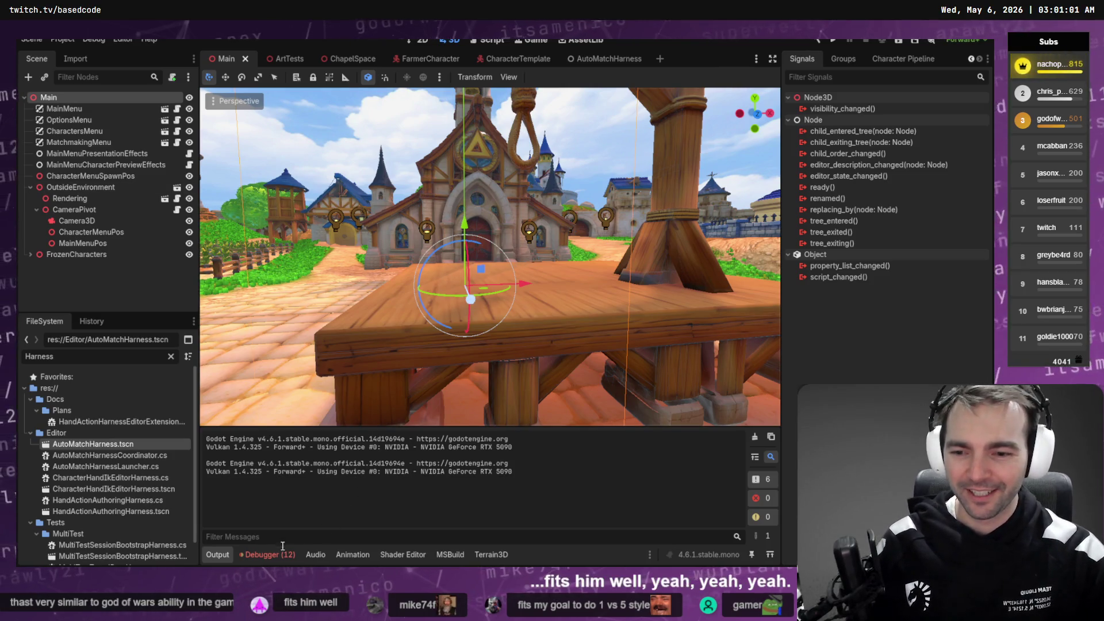
Step: Review the debugger errors from Session 1 and Session 2, then clear them
left_click(241, 553)
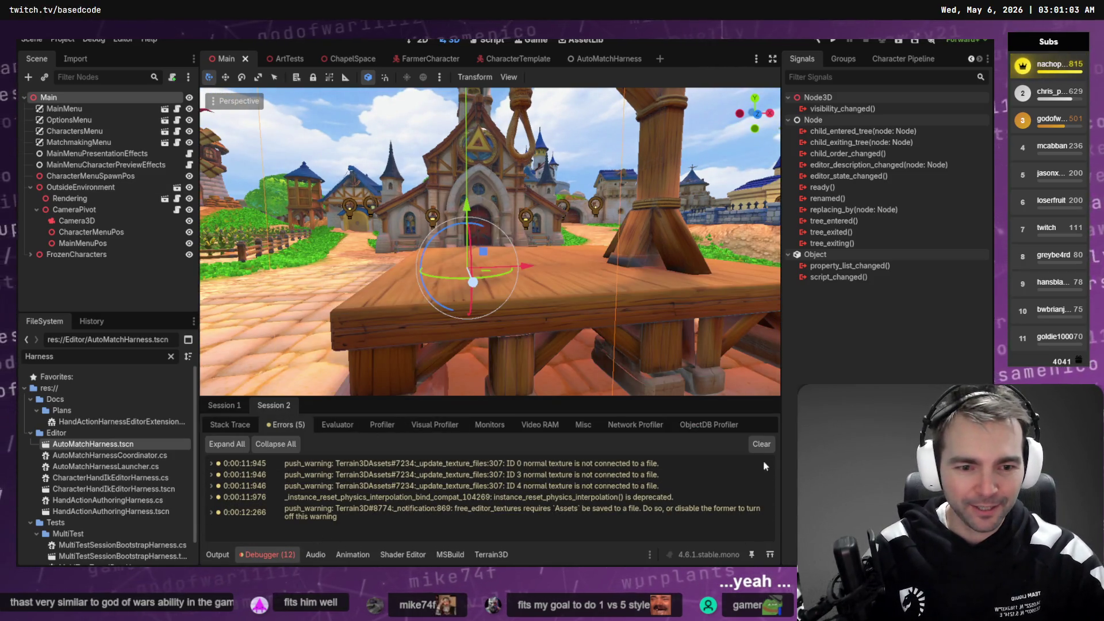
left_click(230, 406)
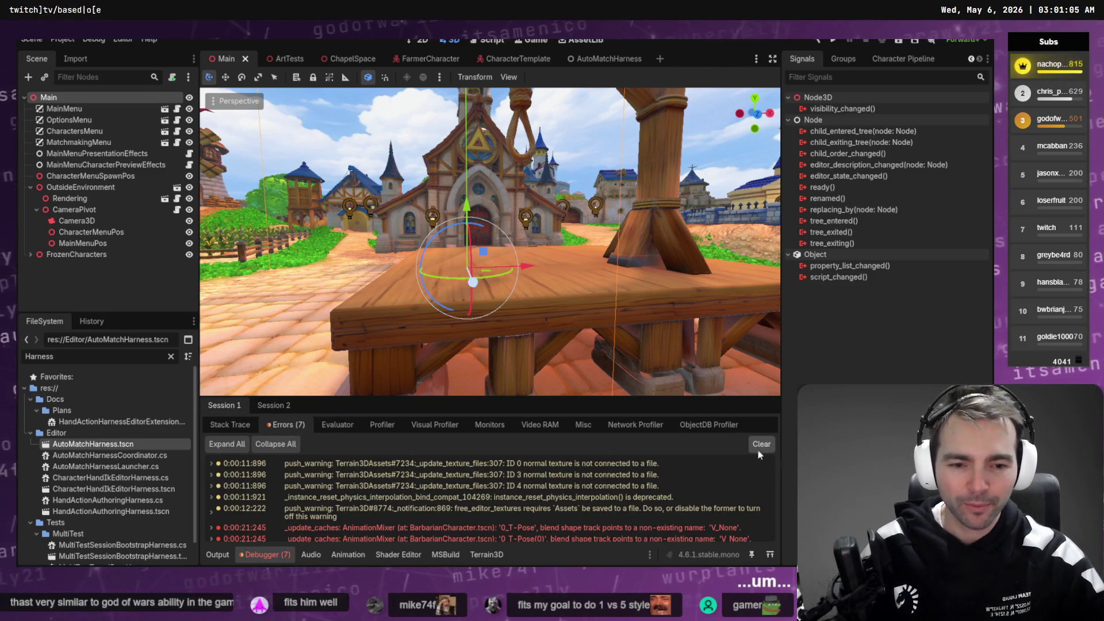
scroll(486, 510, "down", 1)
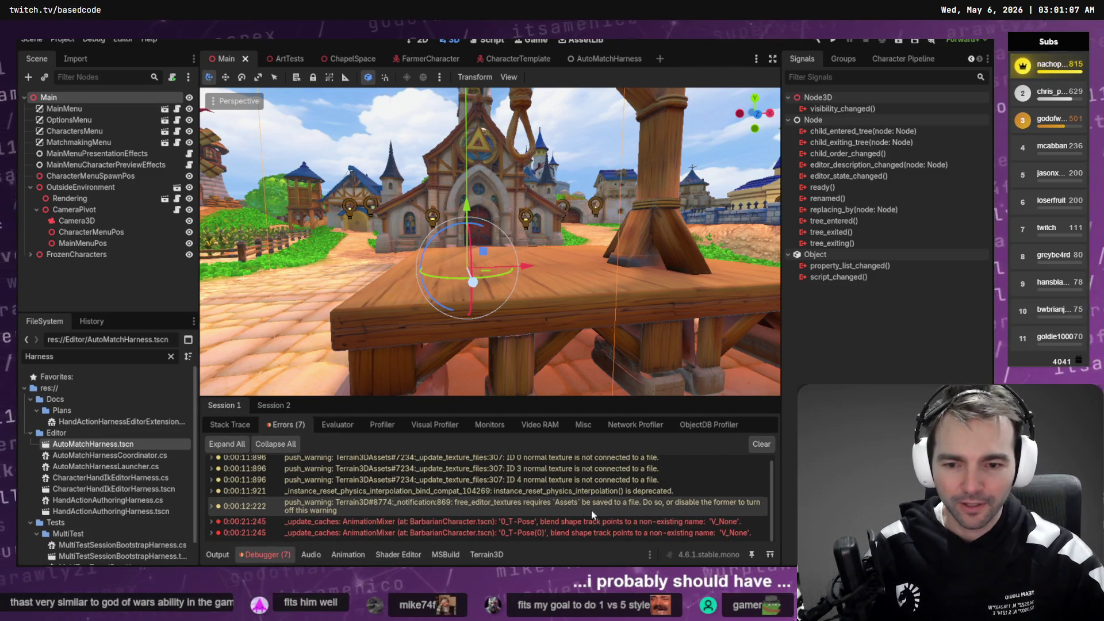
left_click(274, 405)
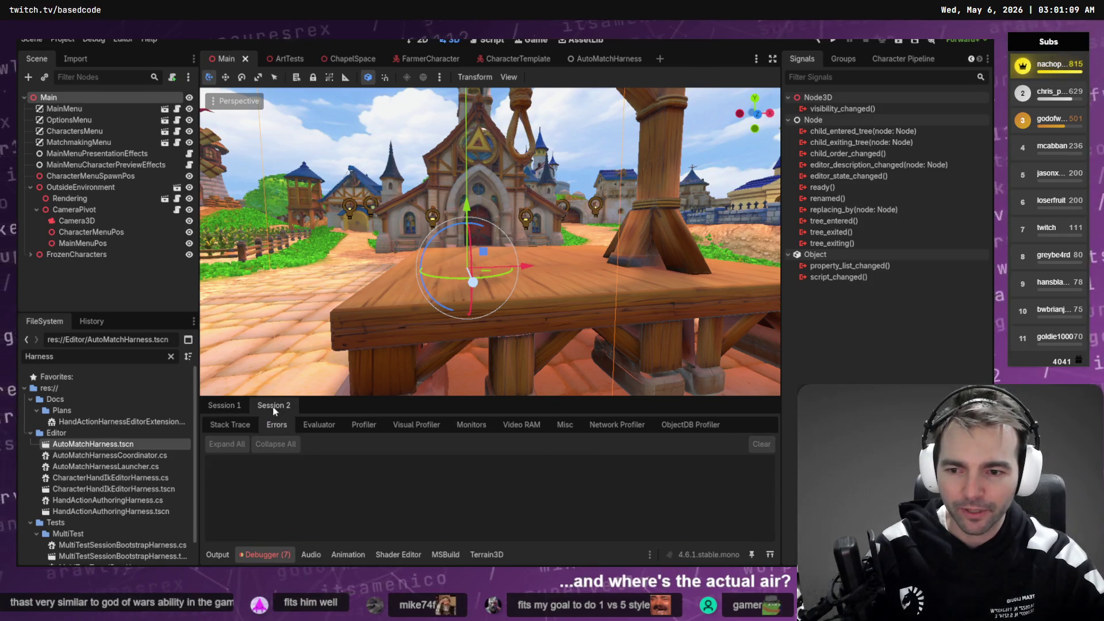
left_click(221, 405)
left_click(767, 449)
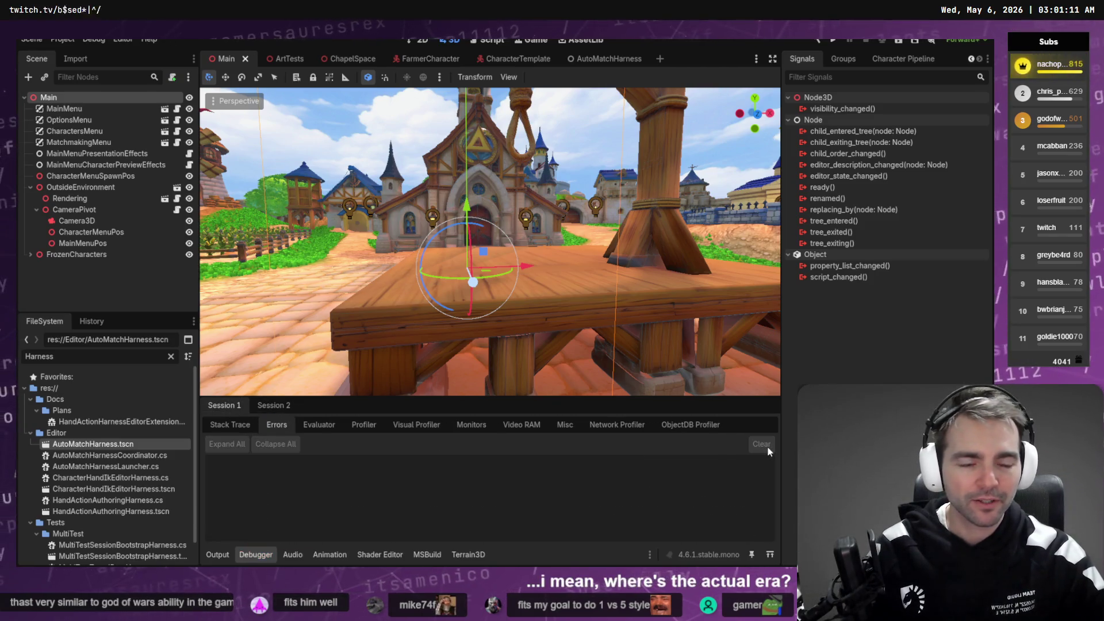
key("alt+Tab")
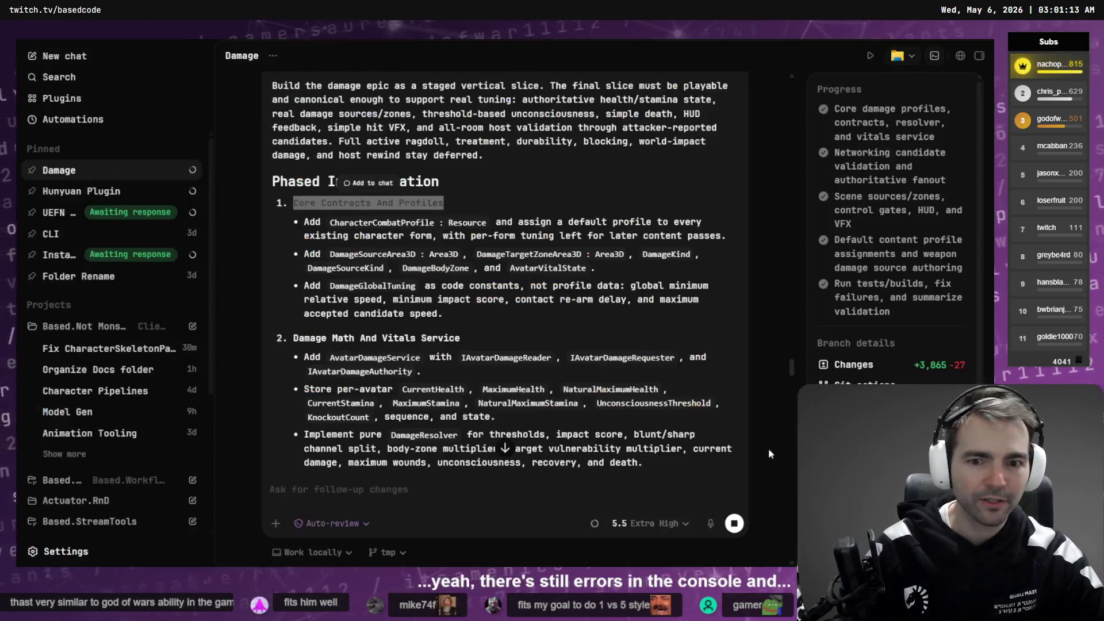
Step: Select the 'Damage Math And Vitals Service' heading and ready Fork's commit subject on local changes
scroll(567, 366, "down", 10)
scroll(567, 366, "up", 10)
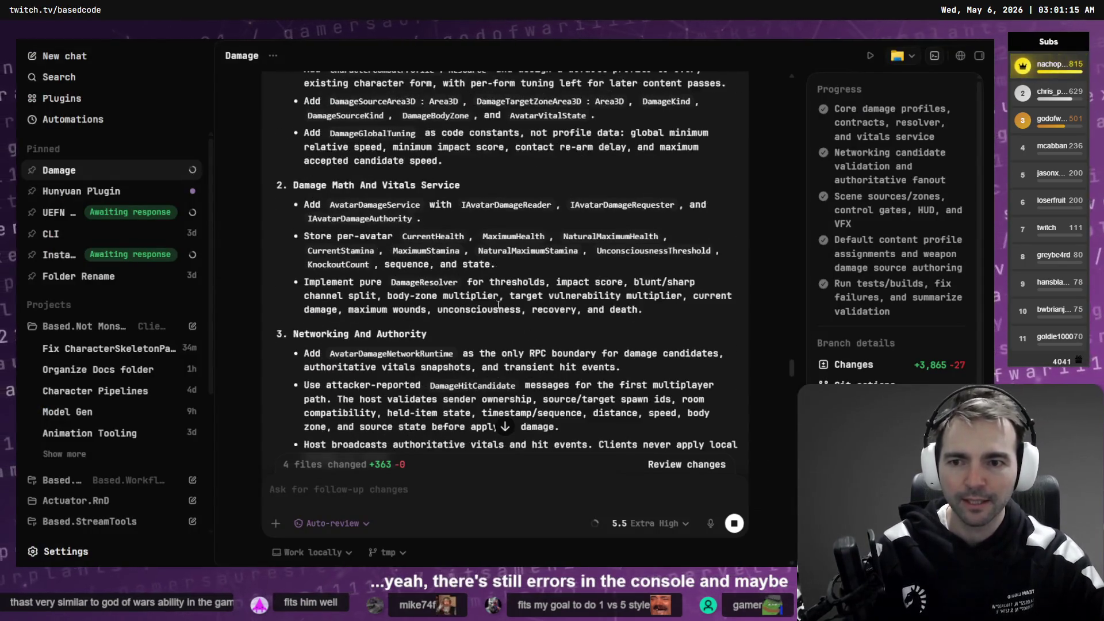
left_click_drag(490, 340, 292, 338)
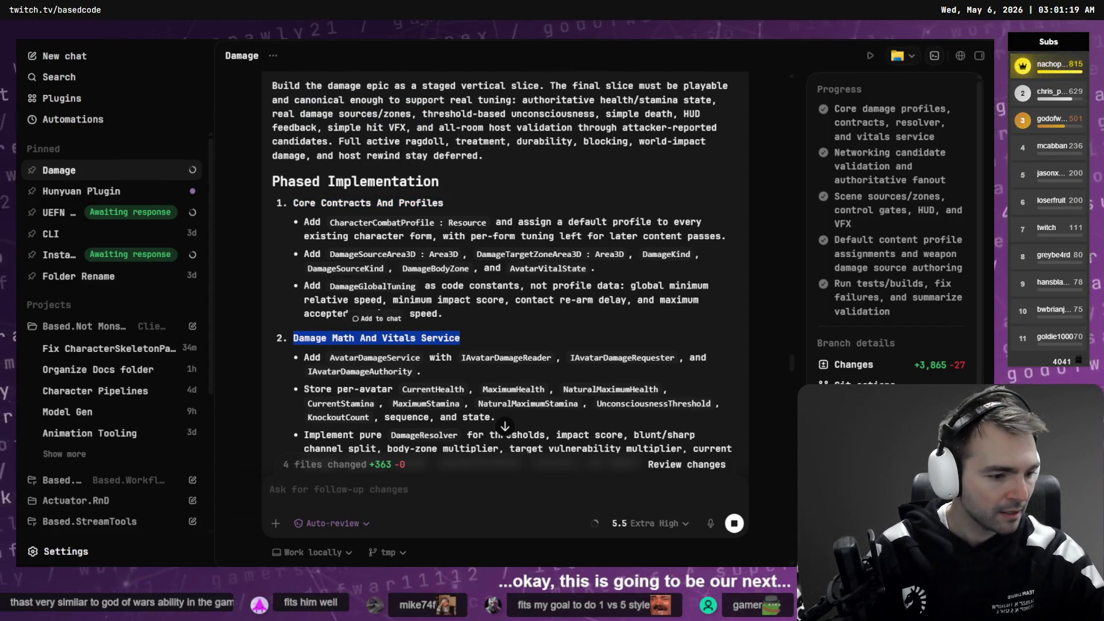
key("alt+Tab")
left_click(48, 82)
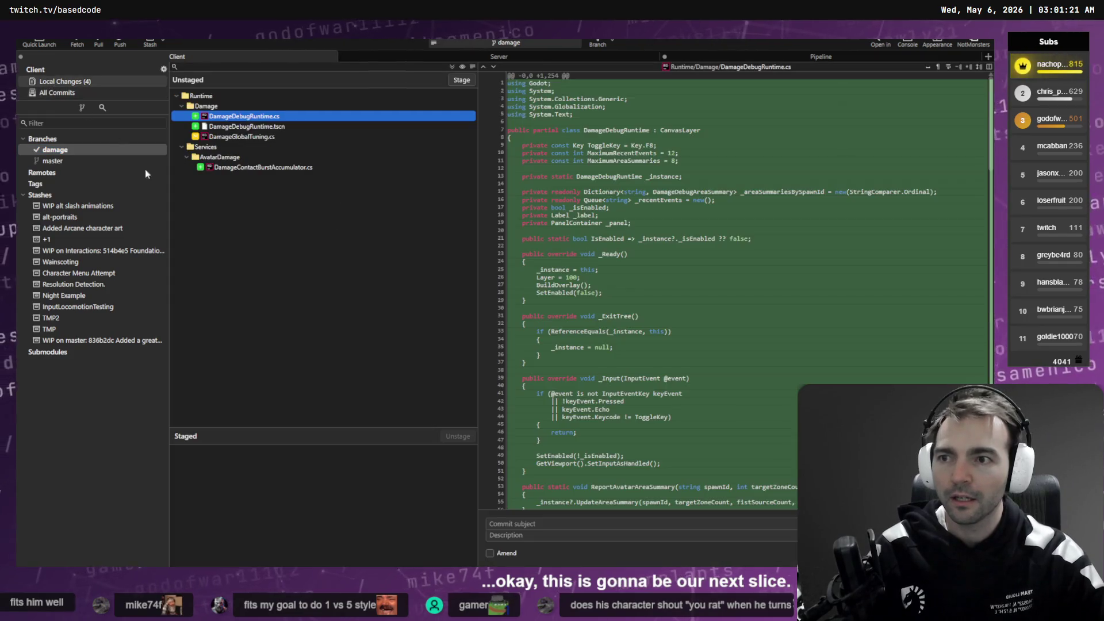
left_click(515, 522)
Step: Read the Hunyuan Plugin chat's next-step answer and start a follow-up message
key("alt+Tab")
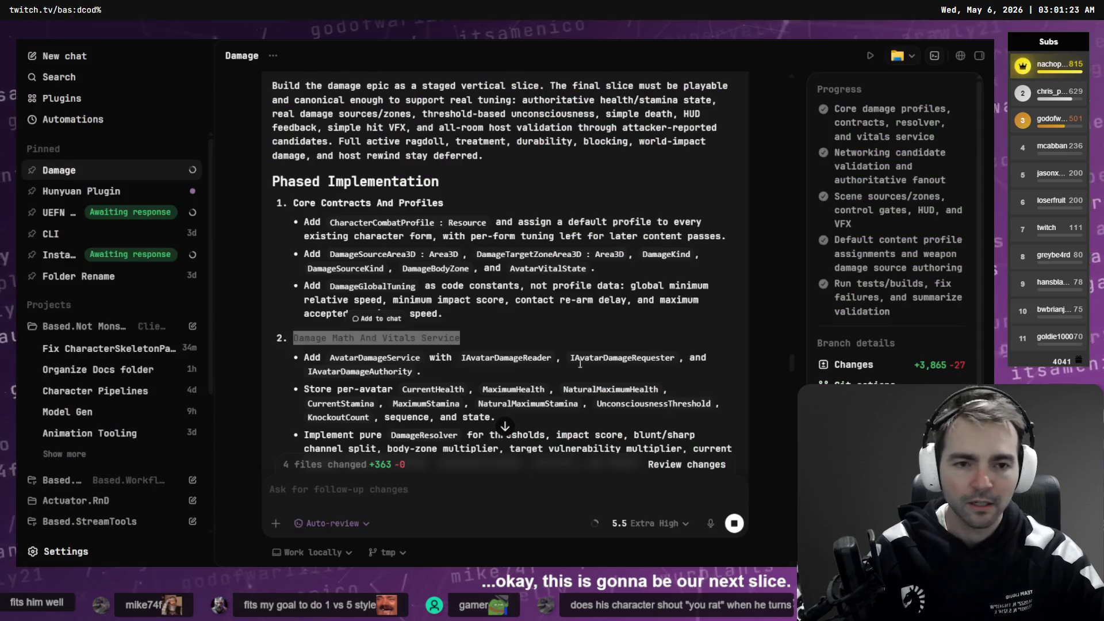
left_click(90, 193)
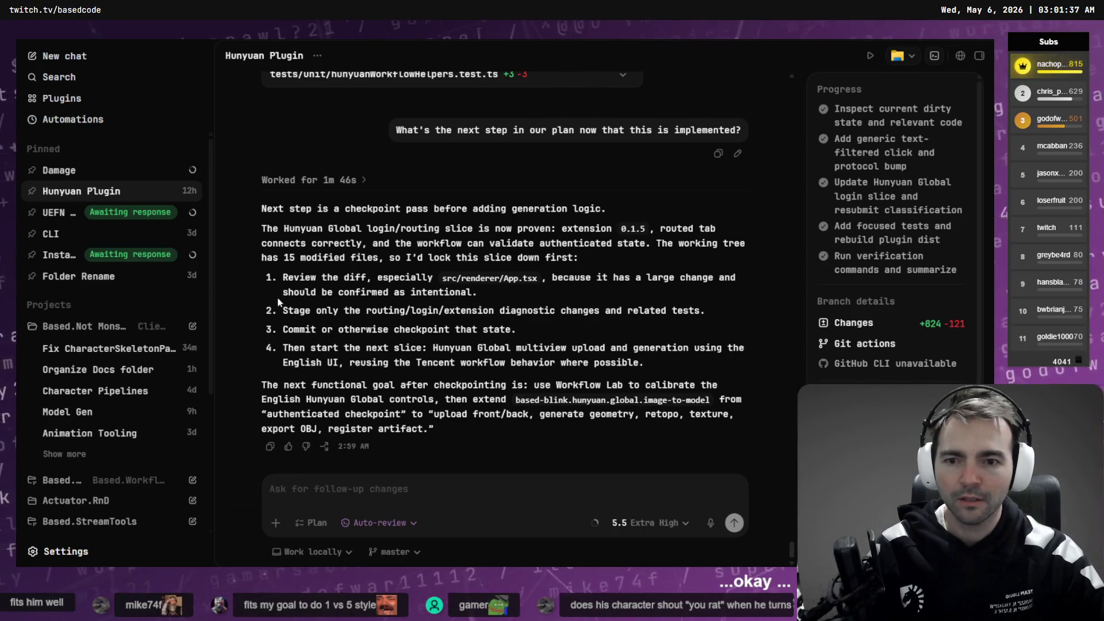
left_click(270, 489)
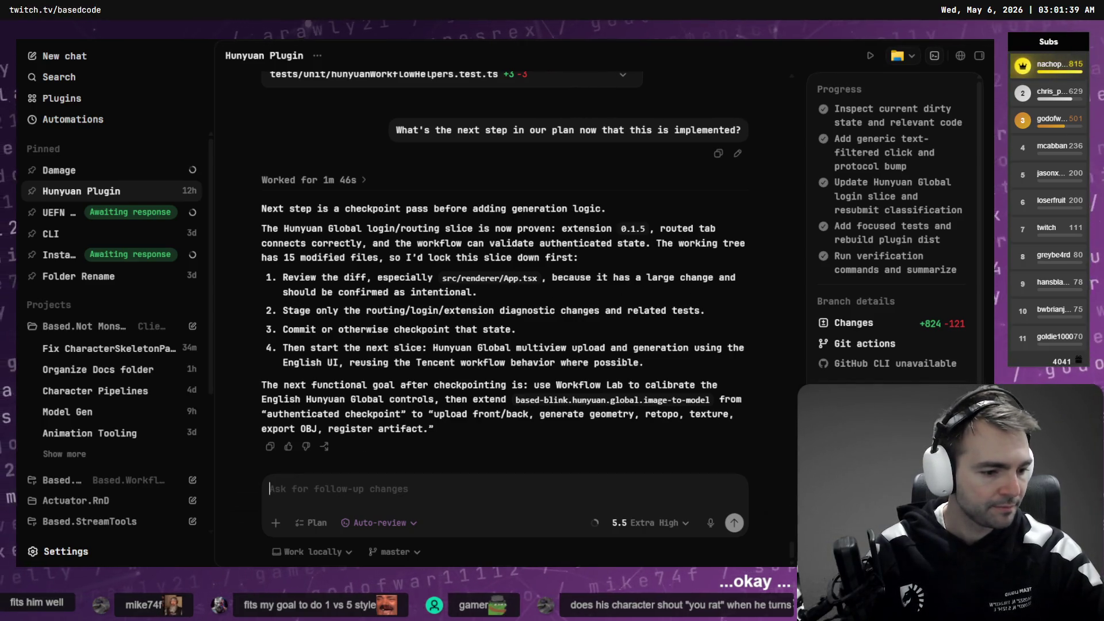
Step: Switch Fork to the Based workspace, view Based.WorkflowAutomation's 15 local changes, then reach the terminal
key("alt+Tab")
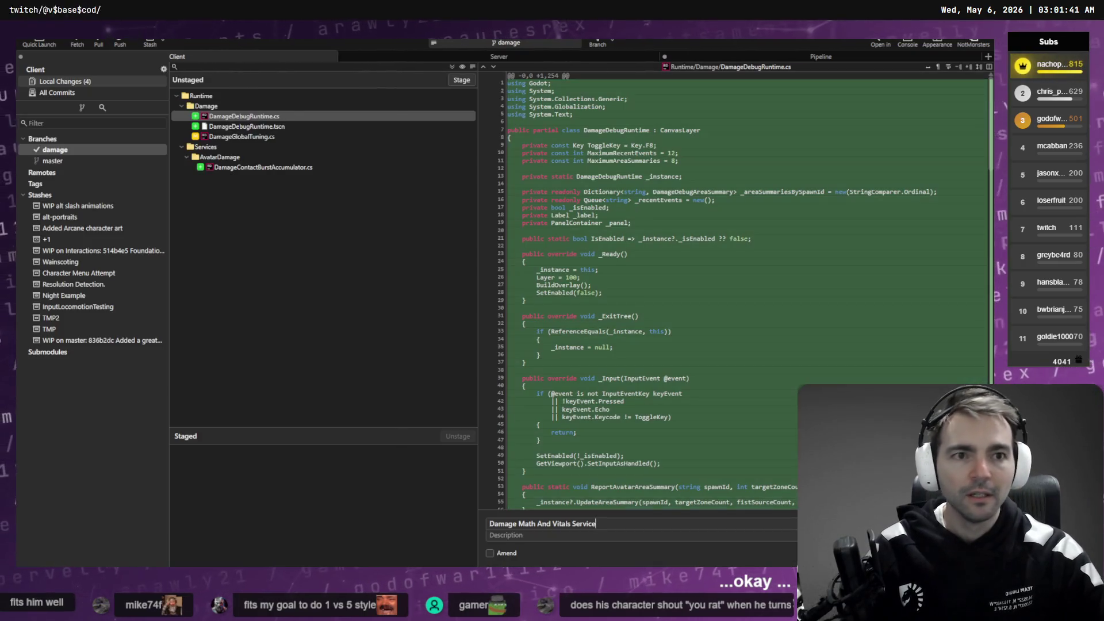
left_click(972, 50)
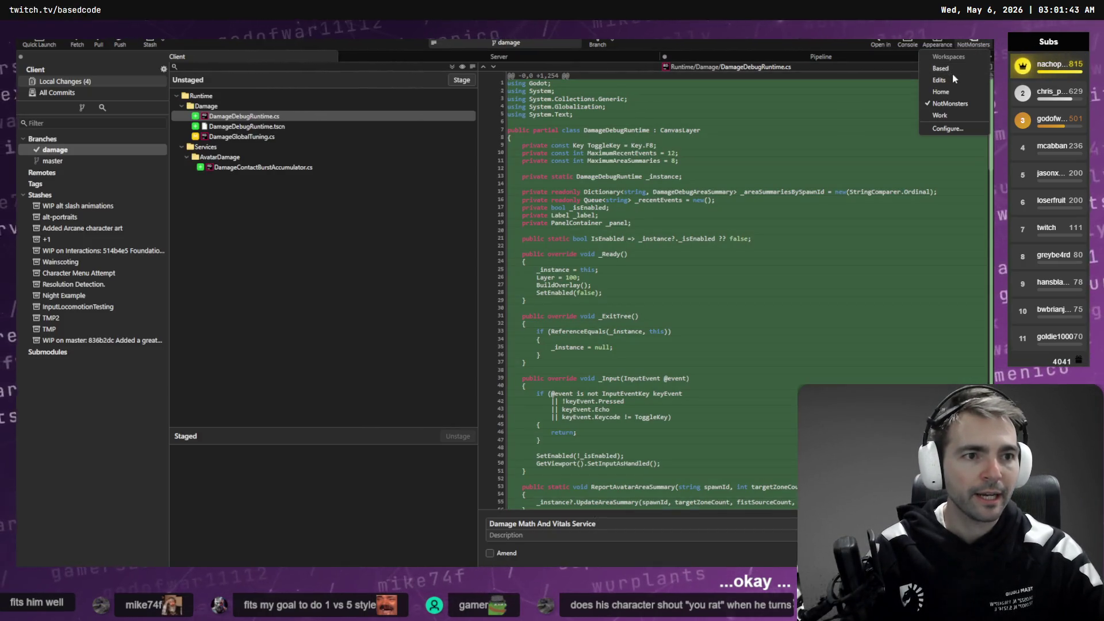
left_click(956, 68)
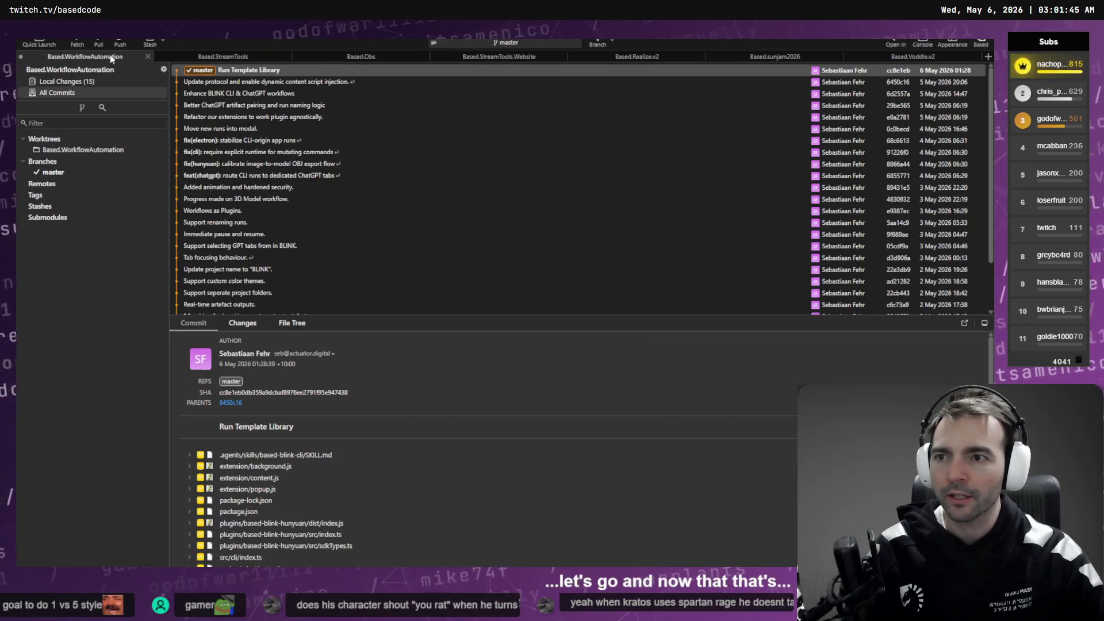
left_click(67, 81)
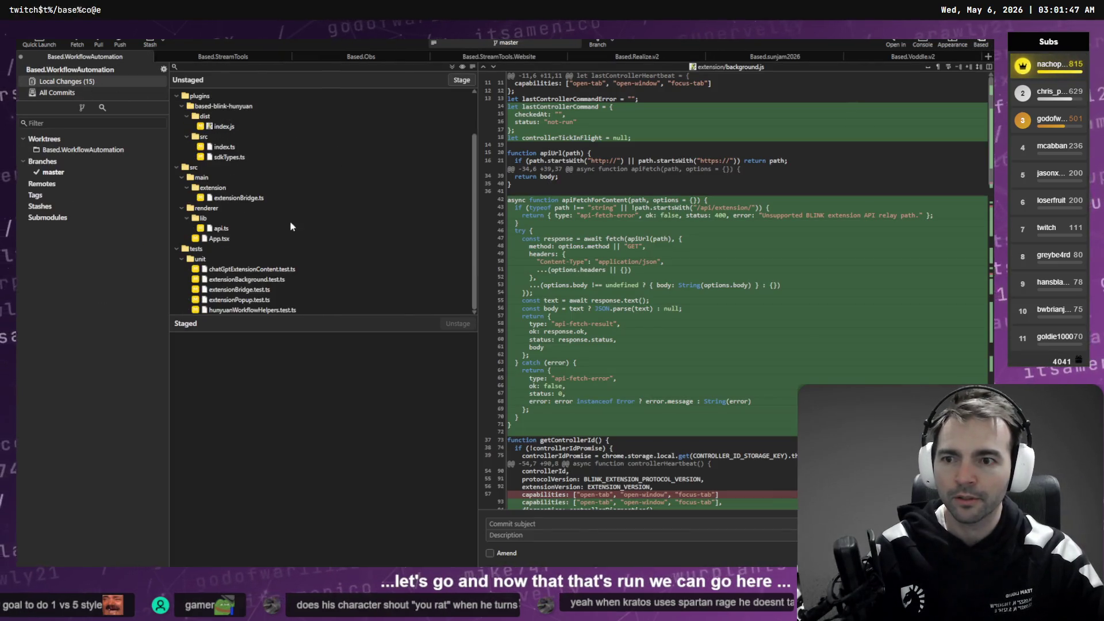
key("alt+Tab")
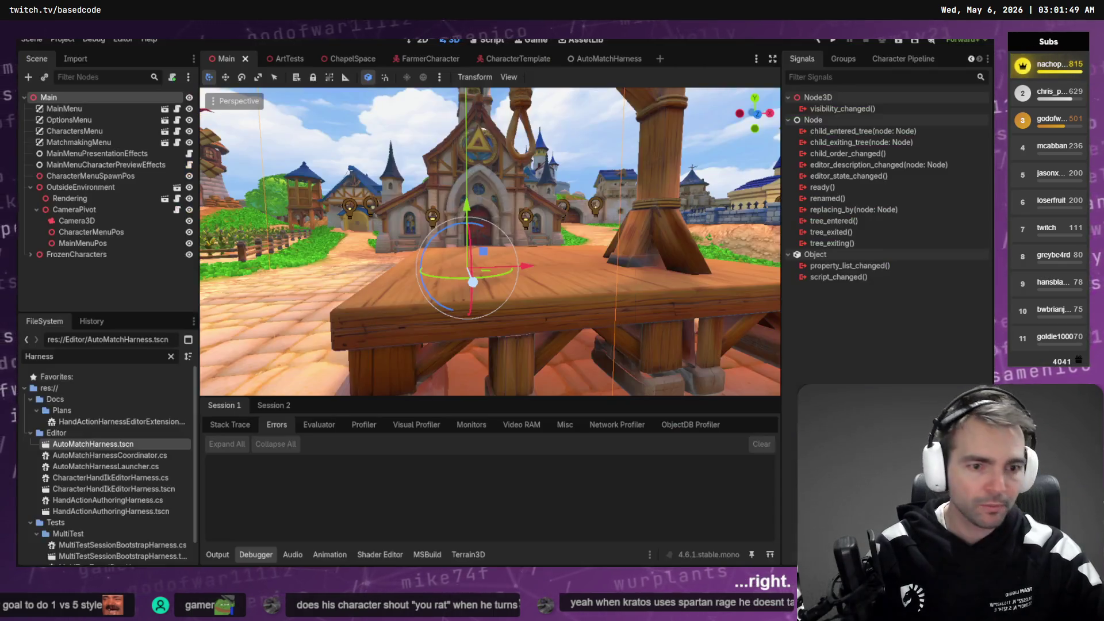
key("alt+Tab")
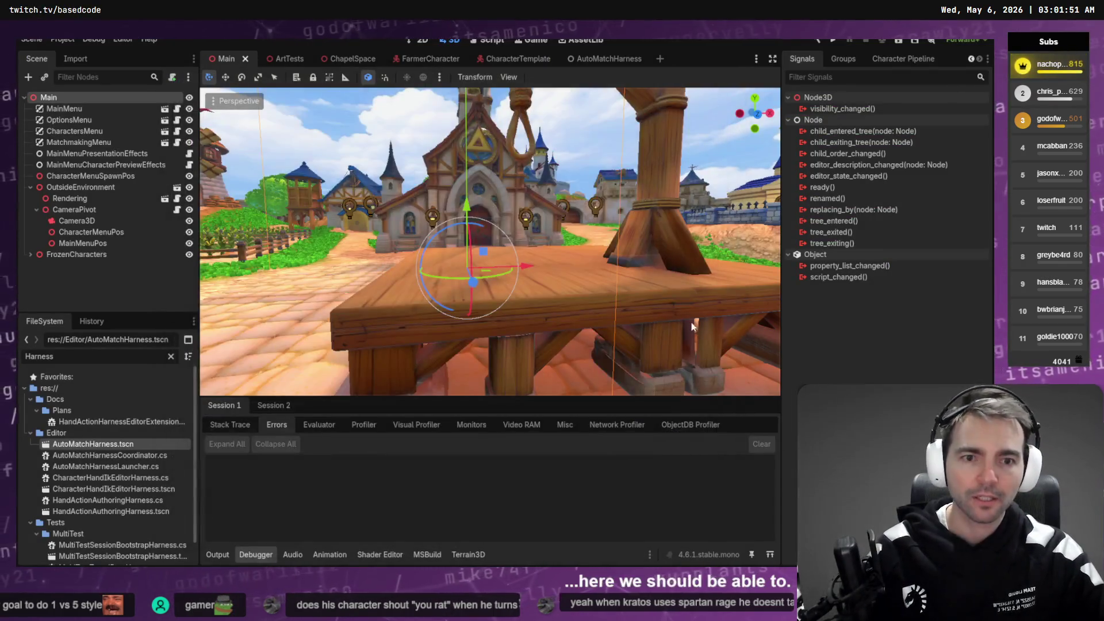
key("alt+Tab")
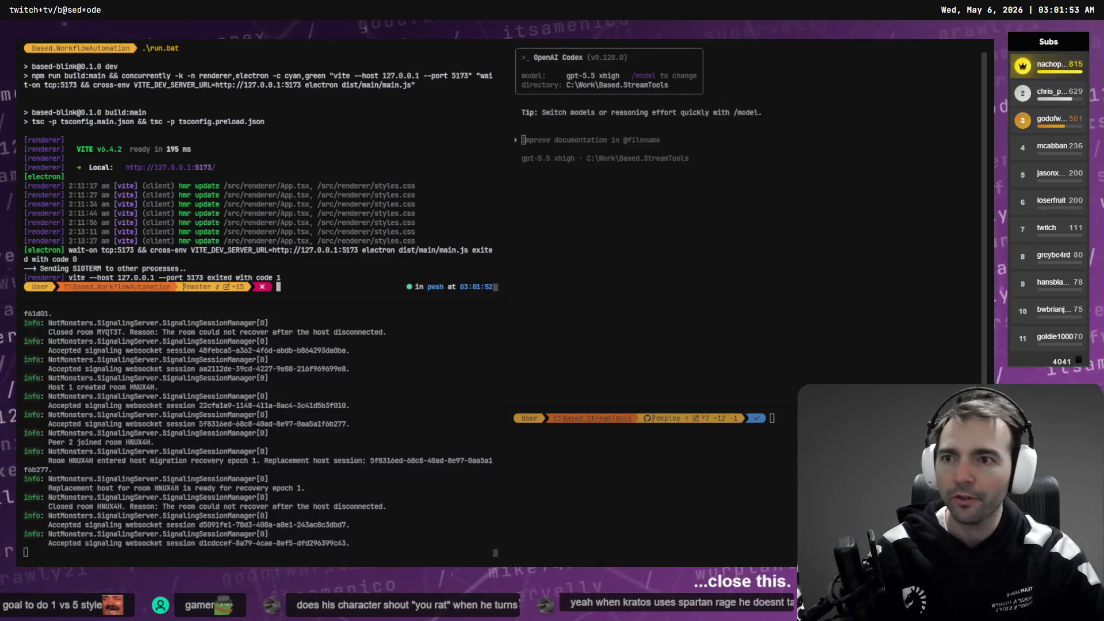
Step: Rerun .\run.bat, then snap Not Monsters Art to the right and Godot to the left
key("Up")
key("Return")
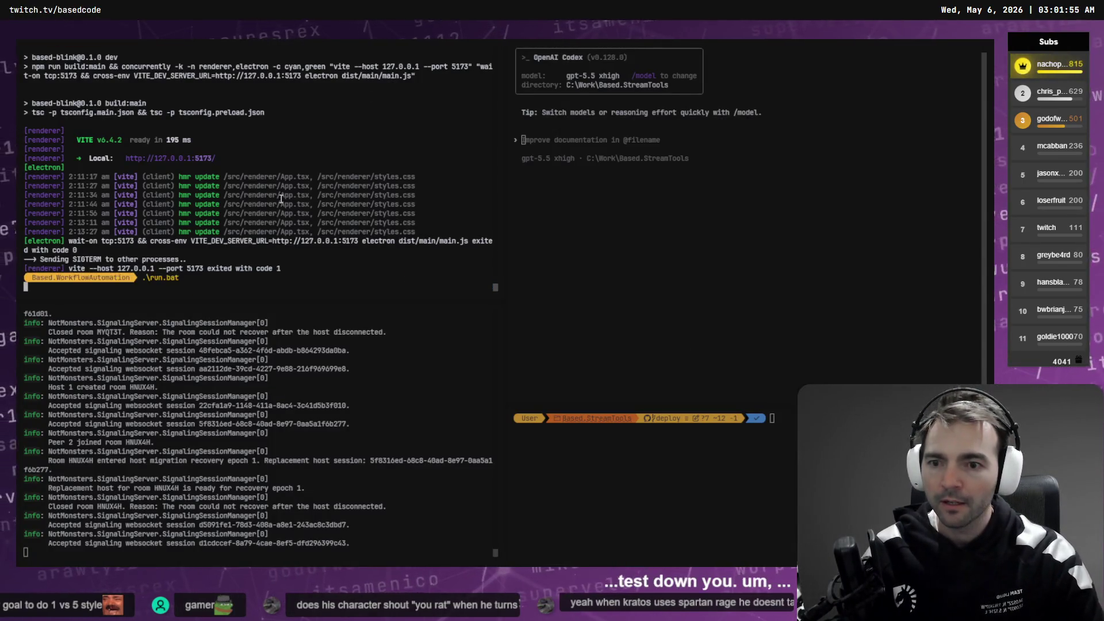
key("alt+Tab")
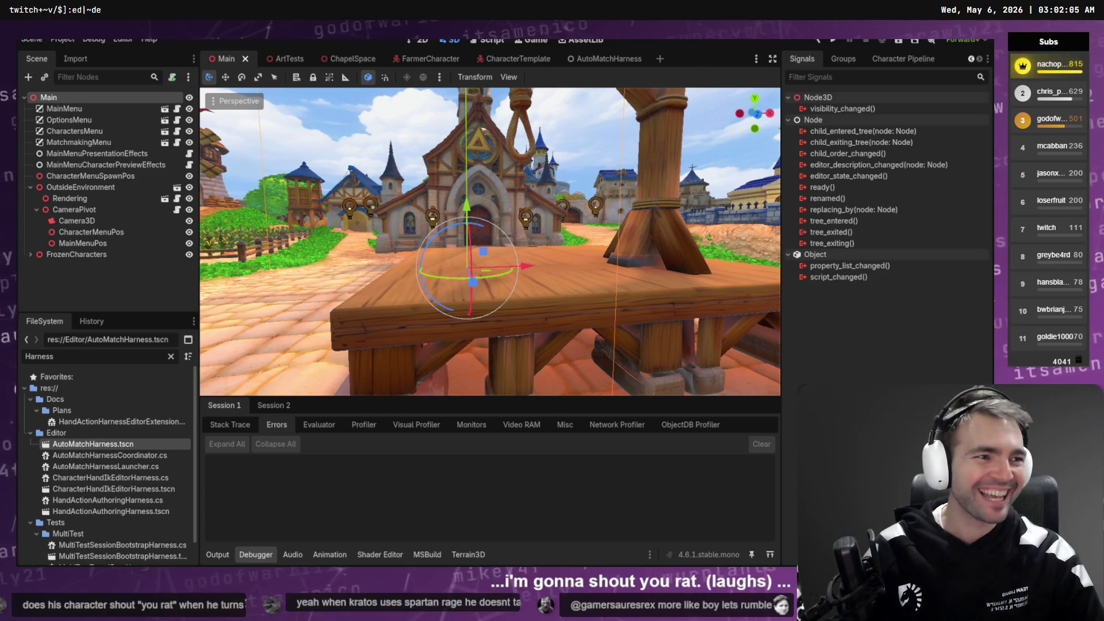
key("super+Right")
key("Right")
key("Return")
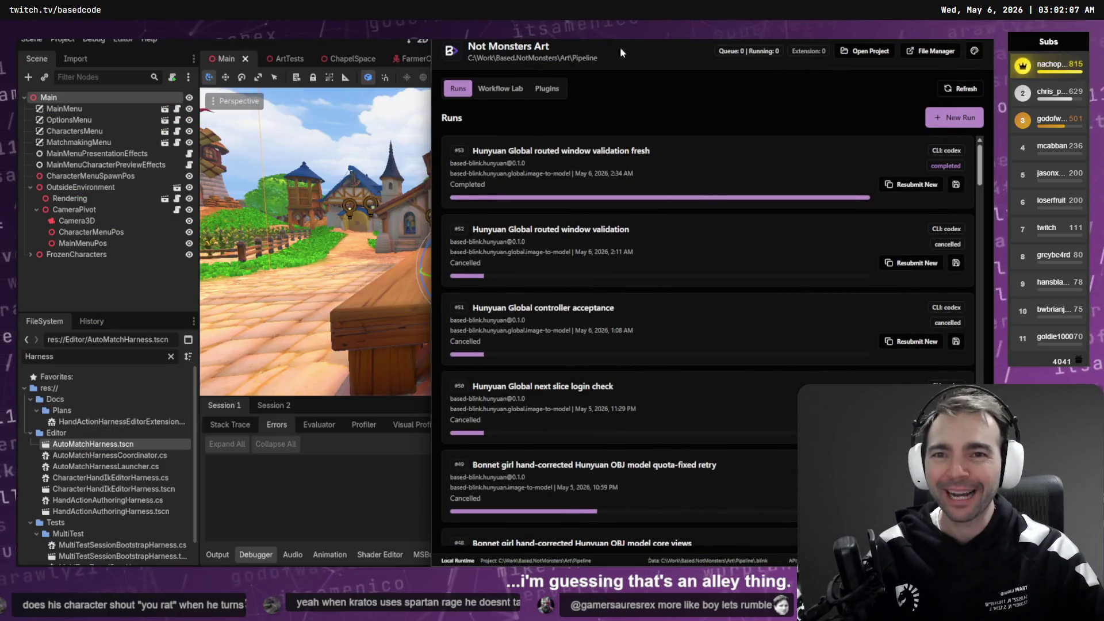
Step: Float and widen the Based BLINK window over Godot, glance at Workflow Lab and plugins, then return to Runs
mouse_move(633, 30)
left_mouse_down()
mouse_move(423, 71)
mouse_move(450, 46)
mouse_move(454, 90)
mouse_move(275, 45)
mouse_move(290, 60)
left_mouse_up()
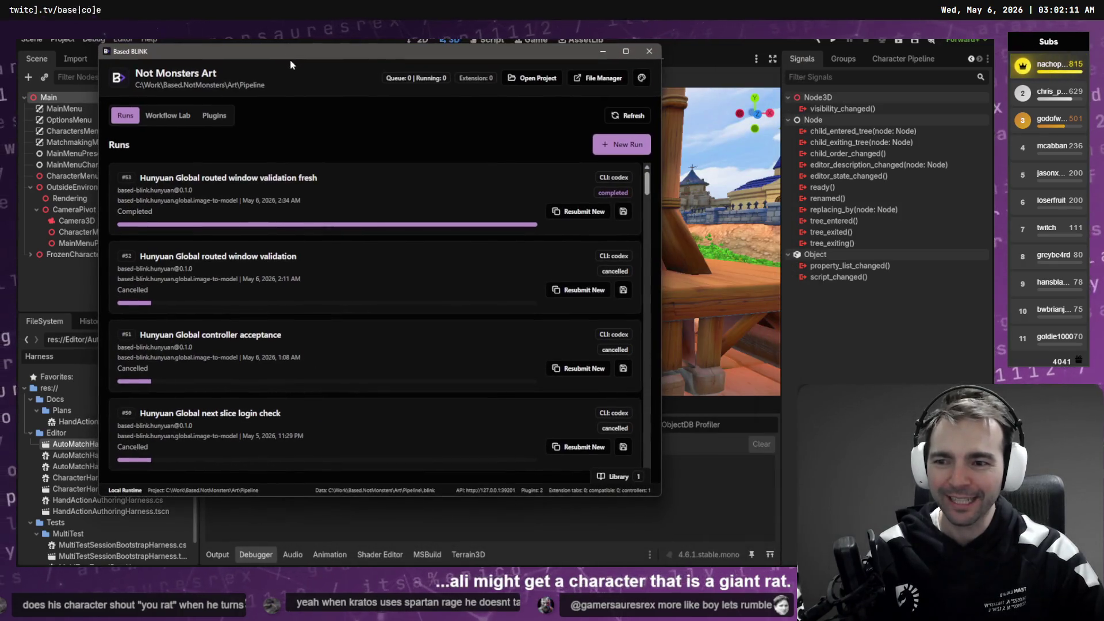
left_click_drag(662, 246, 800, 247)
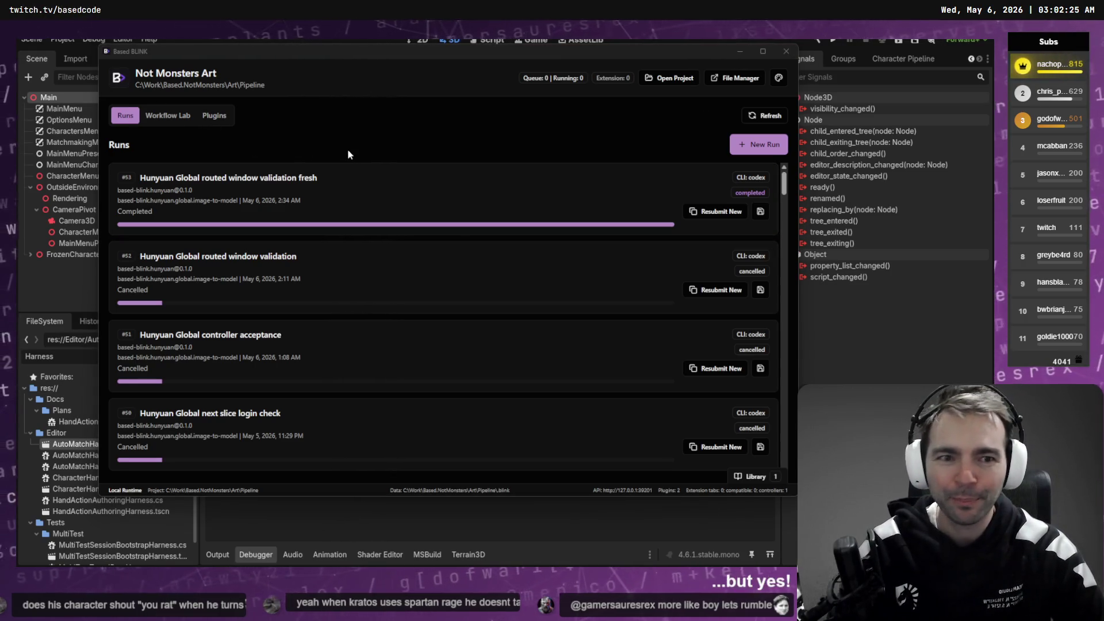
scroll(373, 173, "down", 2)
scroll(442, 244, "up", 2)
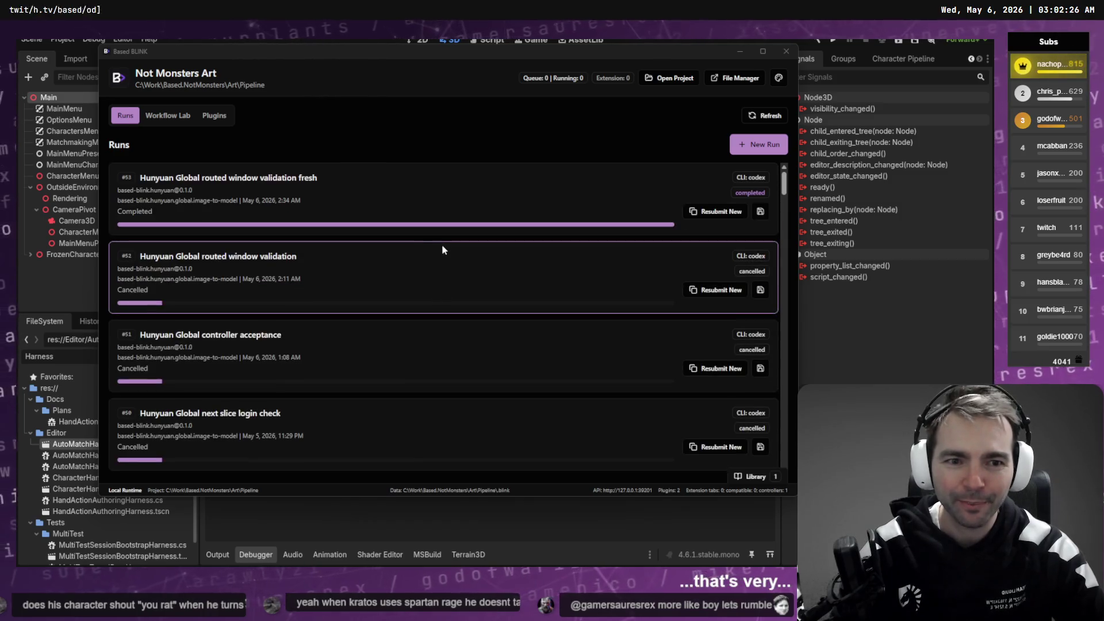
left_click(167, 115)
left_click(214, 115)
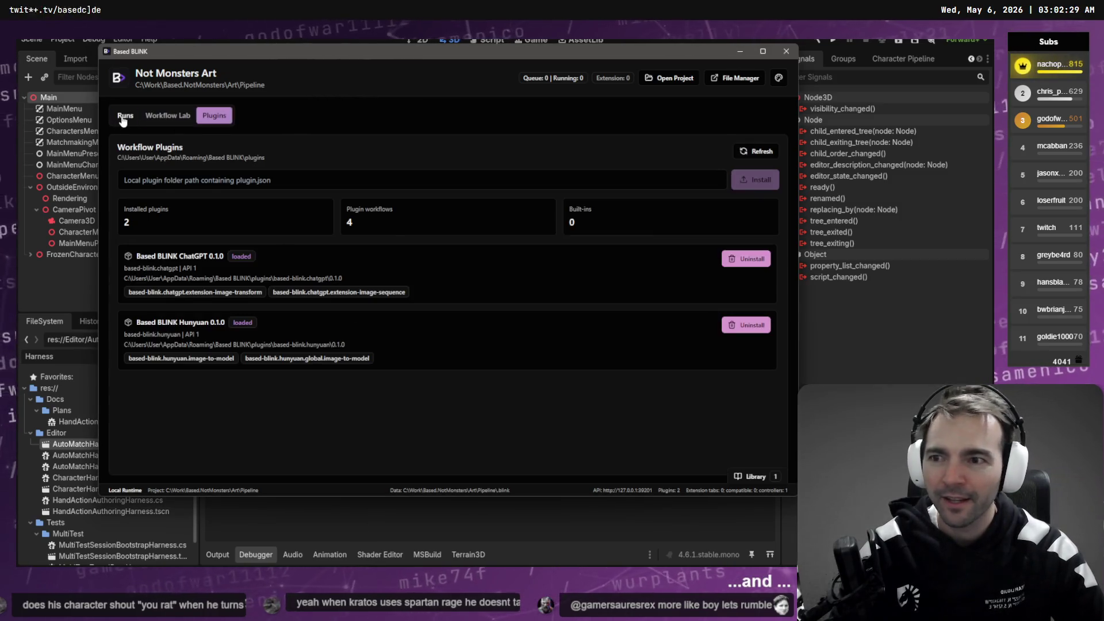
left_click(125, 116)
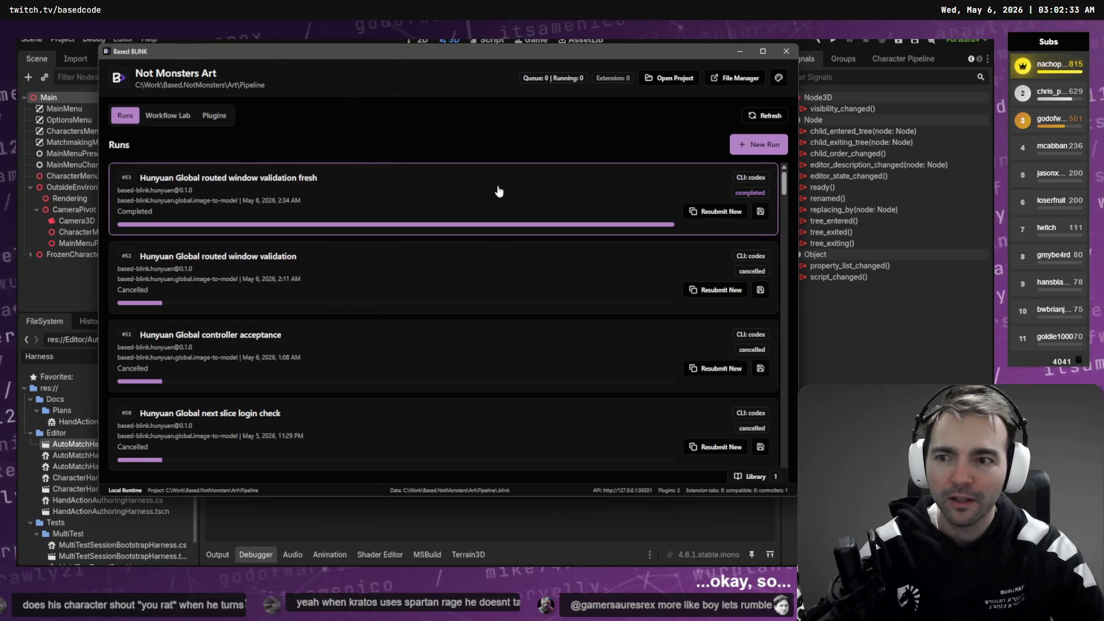
Step: Inspect and close the details of runs #45, #44 and the Explorer toy run #43
scroll(345, 276, "down", 3)
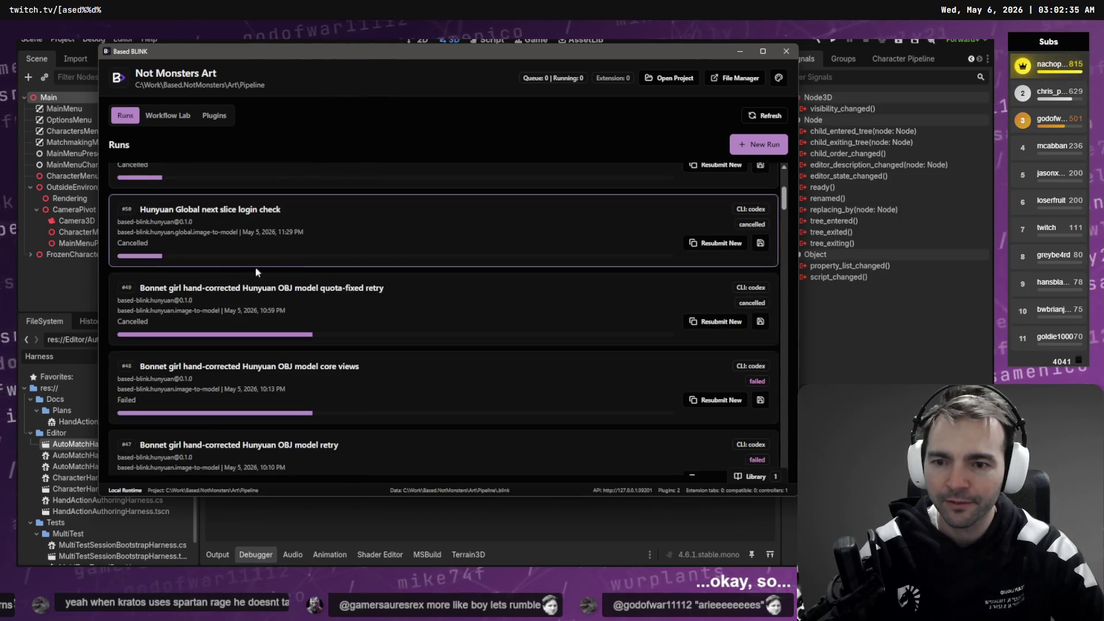
scroll(376, 310, "down", 3)
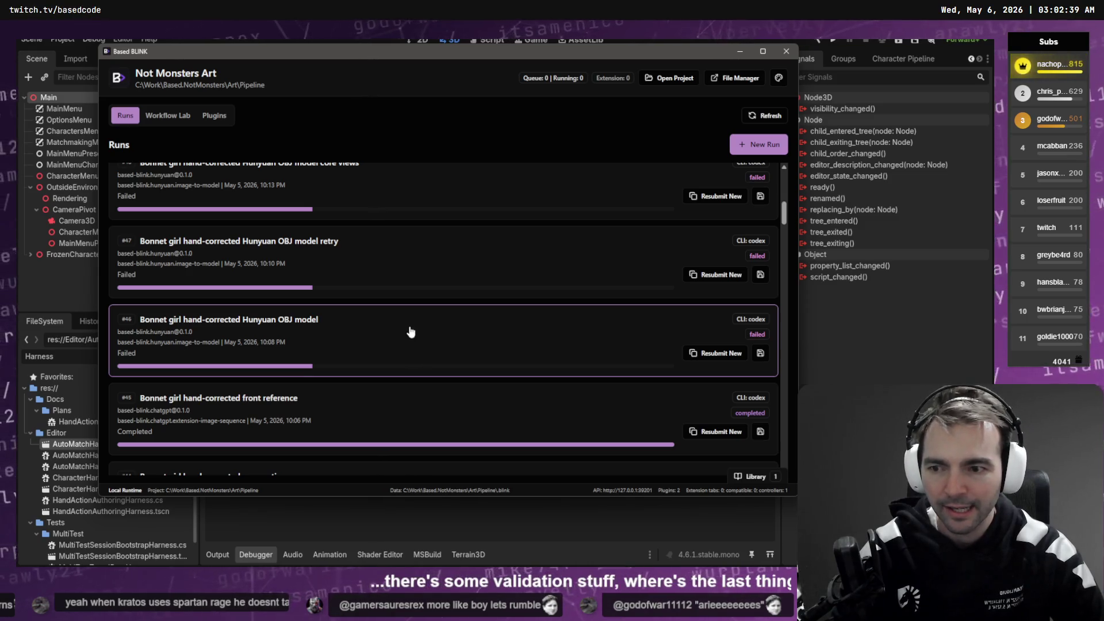
scroll(413, 323, "down", 1)
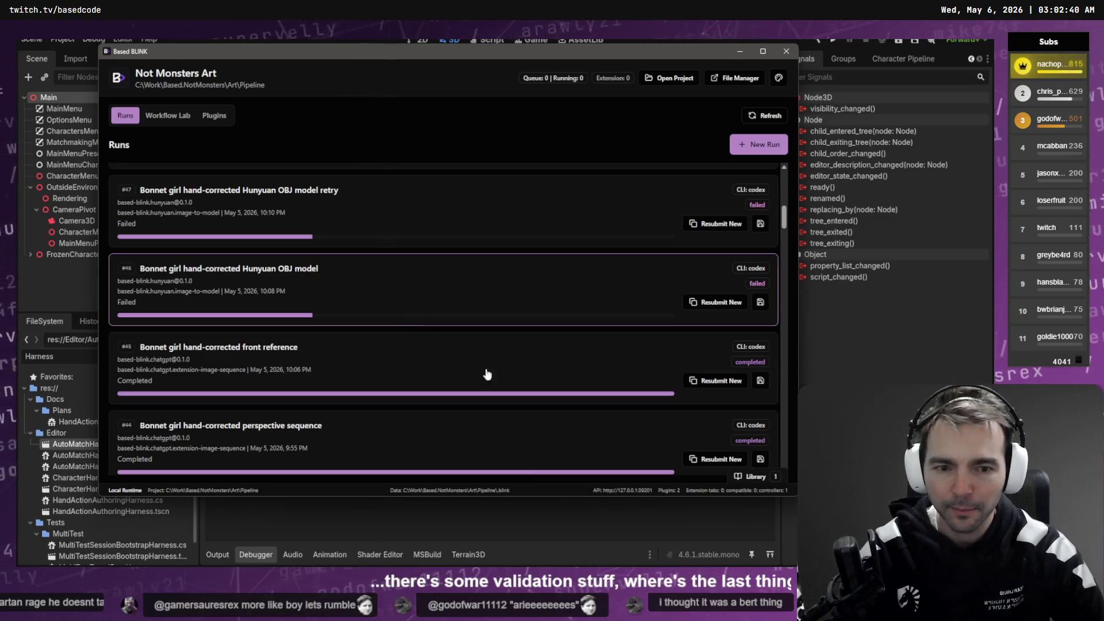
left_click(453, 372)
scroll(557, 370, "down", 10)
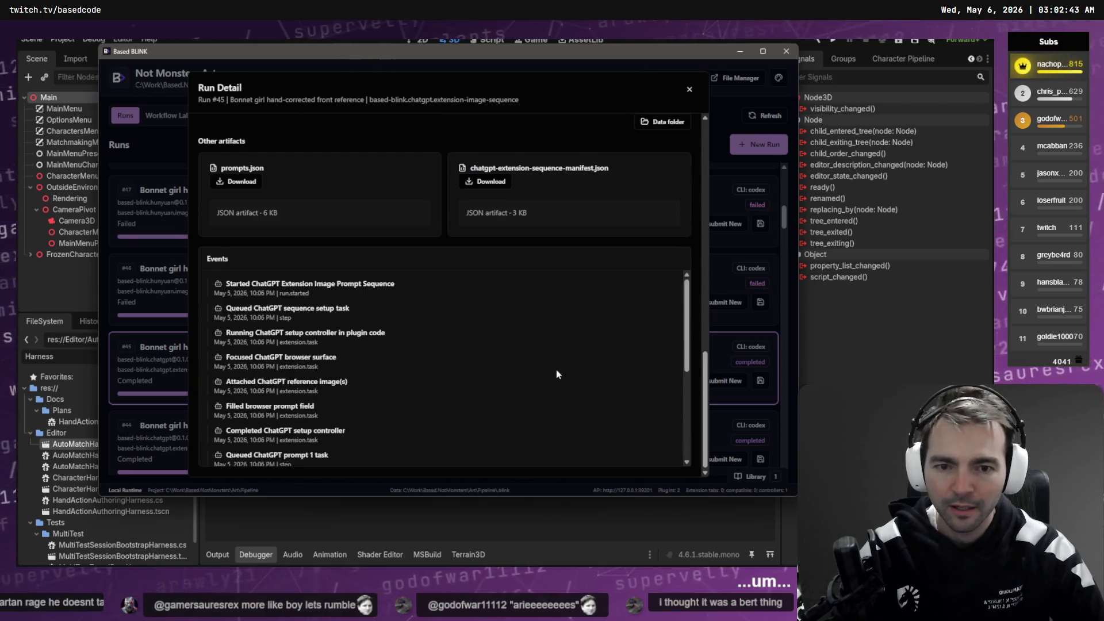
scroll(557, 372, "up", 10)
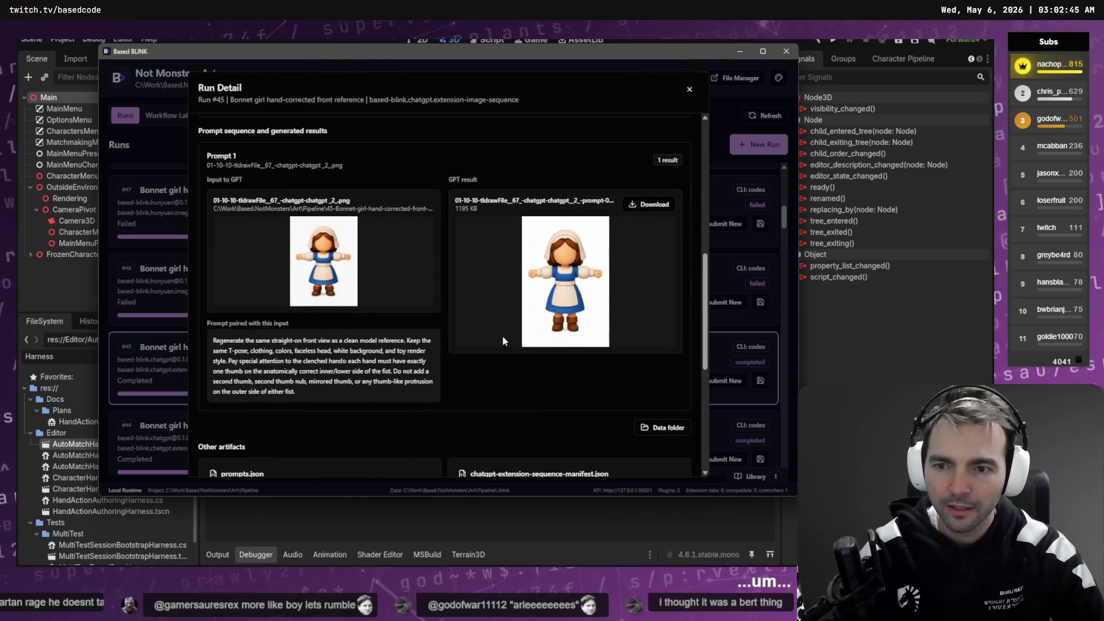
key("Escape")
scroll(505, 345, "down", 1)
left_click(423, 389)
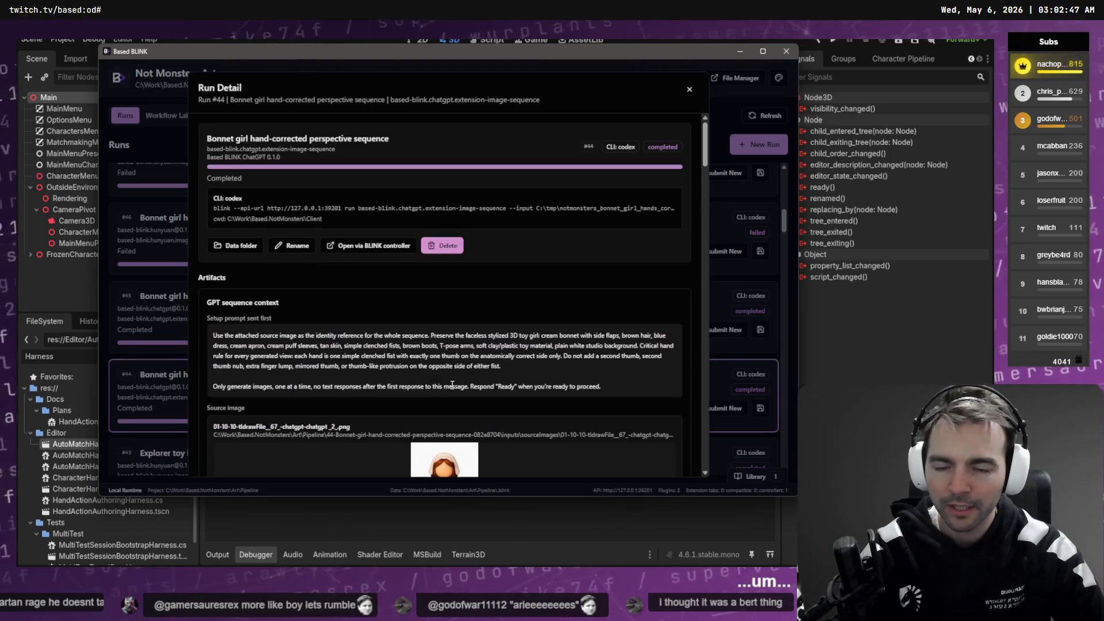
key("Escape")
scroll(462, 368, "down", 1)
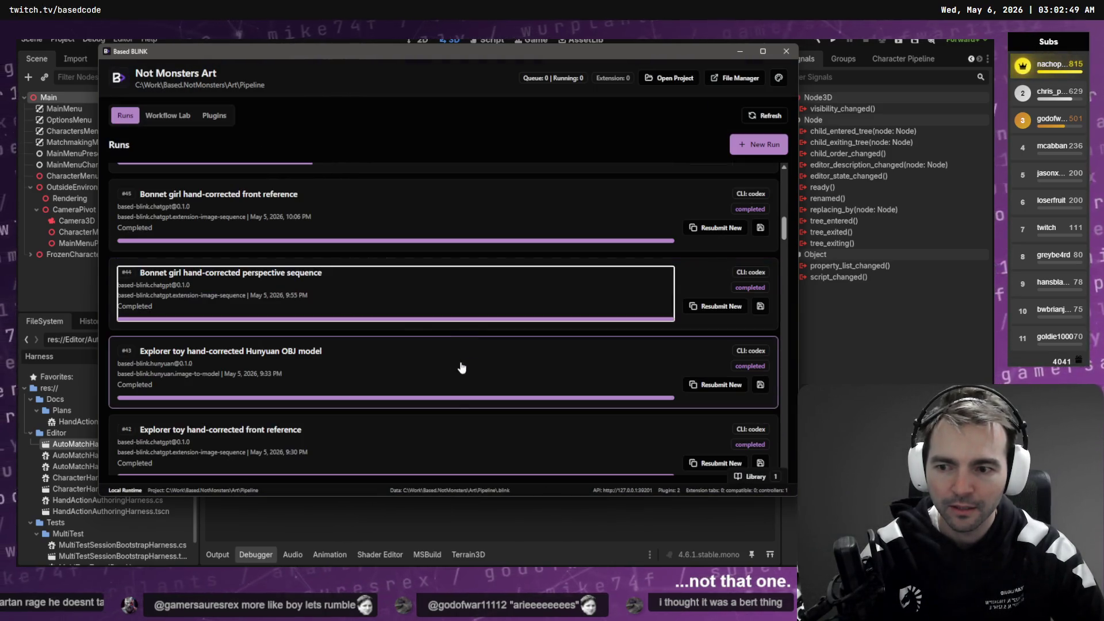
left_click(400, 379)
scroll(488, 380, "down", 5)
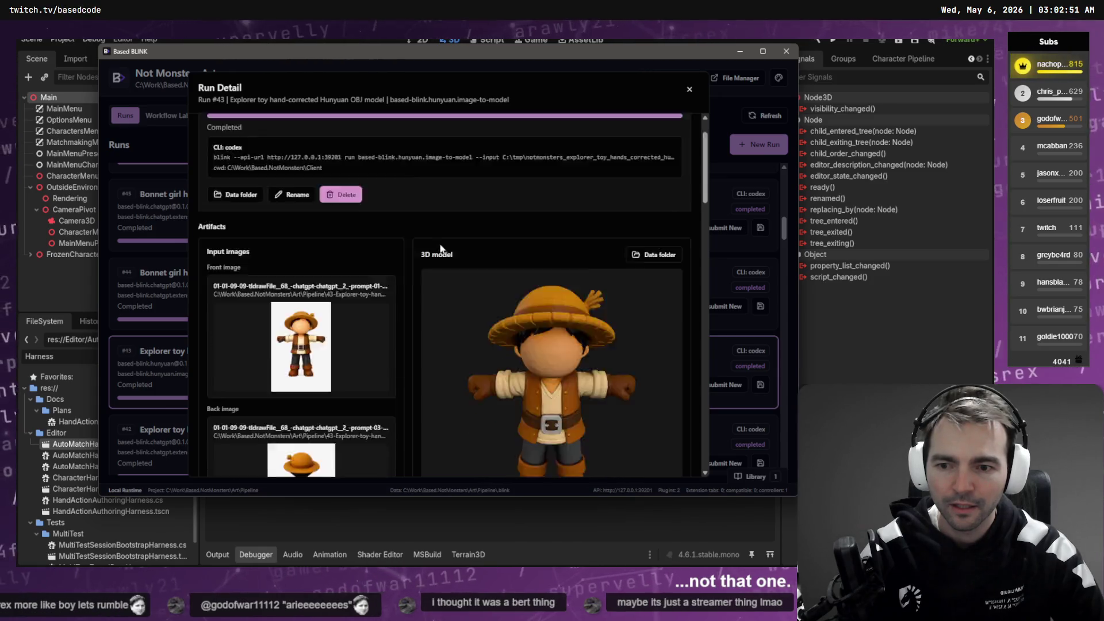
scroll(467, 348, "up", 5)
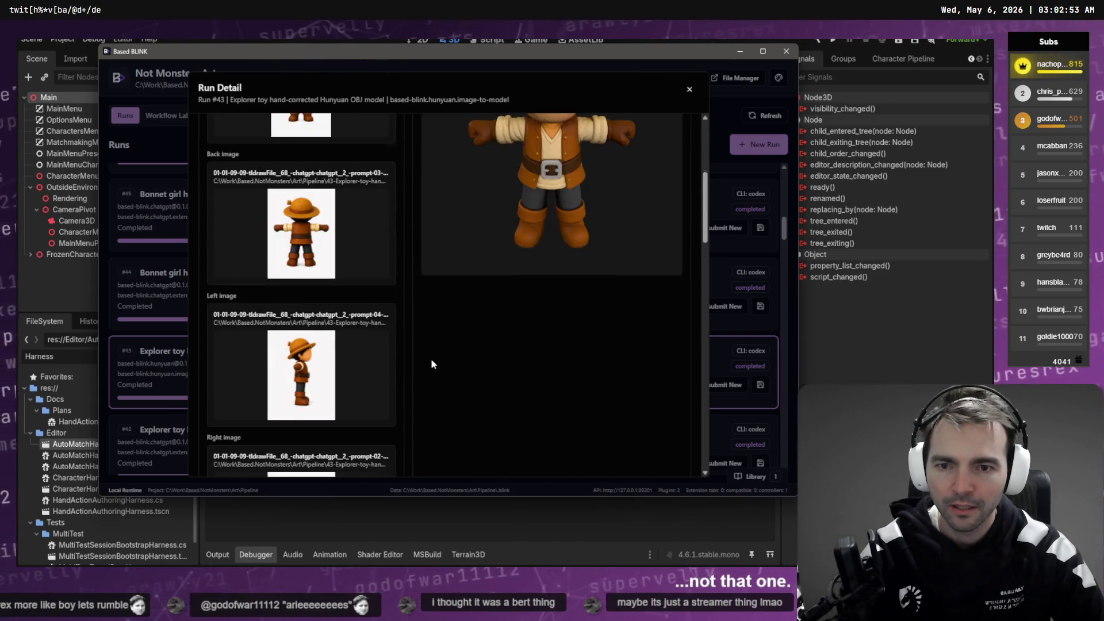
key("Escape")
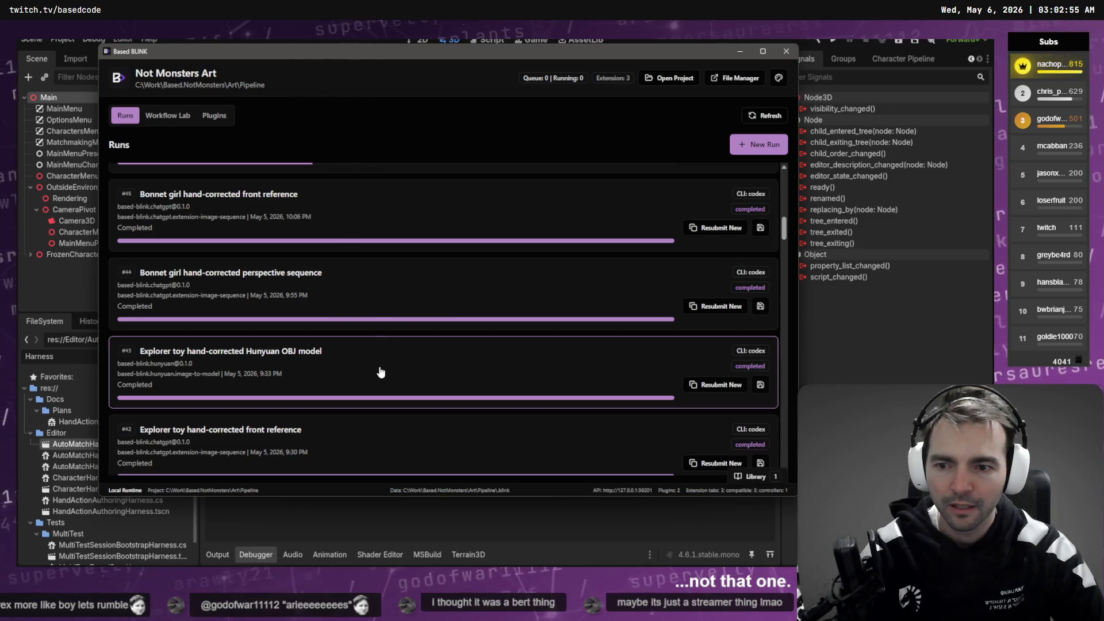
Step: Recheck runs #43 and #44, then save Explorer toy run #43 to the Library and show it
left_click(382, 368)
scroll(404, 319, "down", 1)
scroll(406, 312, "down", 4)
scroll(408, 312, "up", 5)
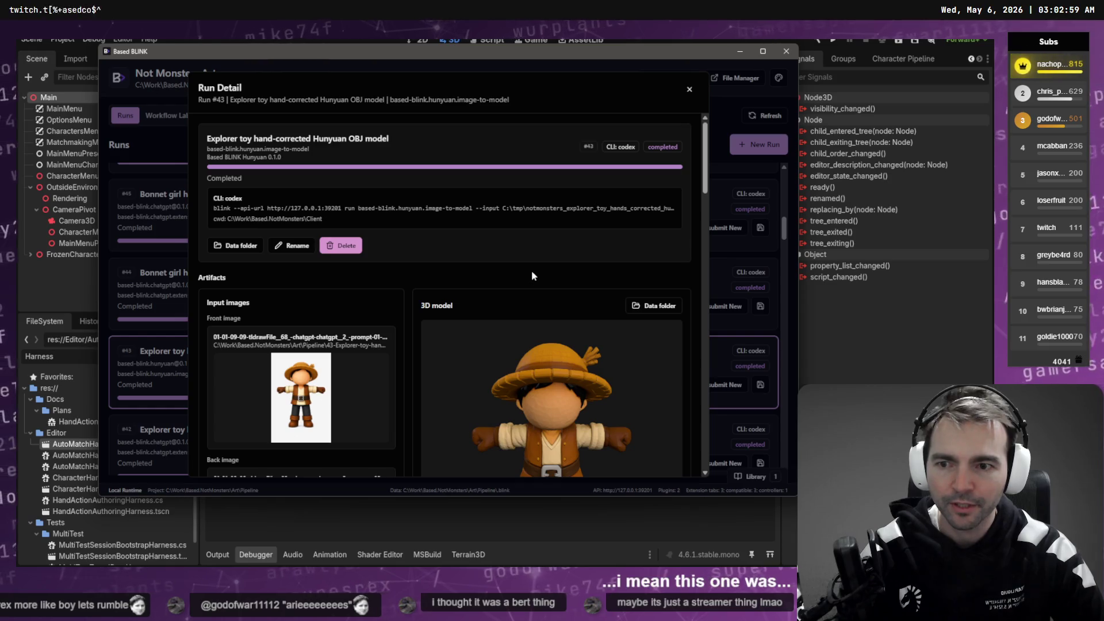
key("Escape")
scroll(515, 315, "up", 1)
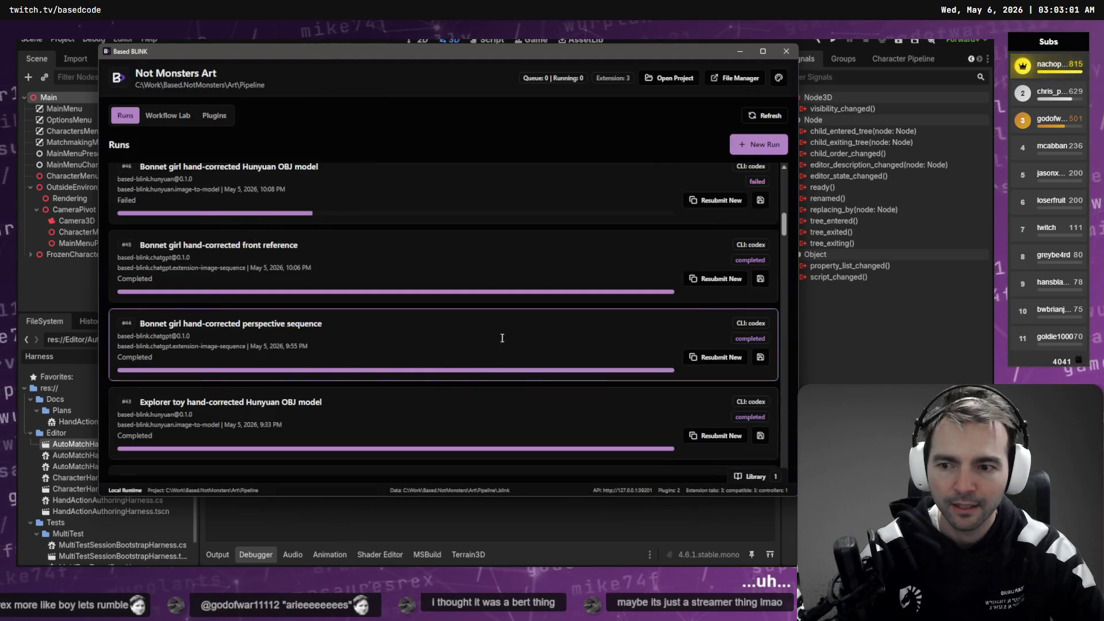
left_click(502, 339)
key("Escape")
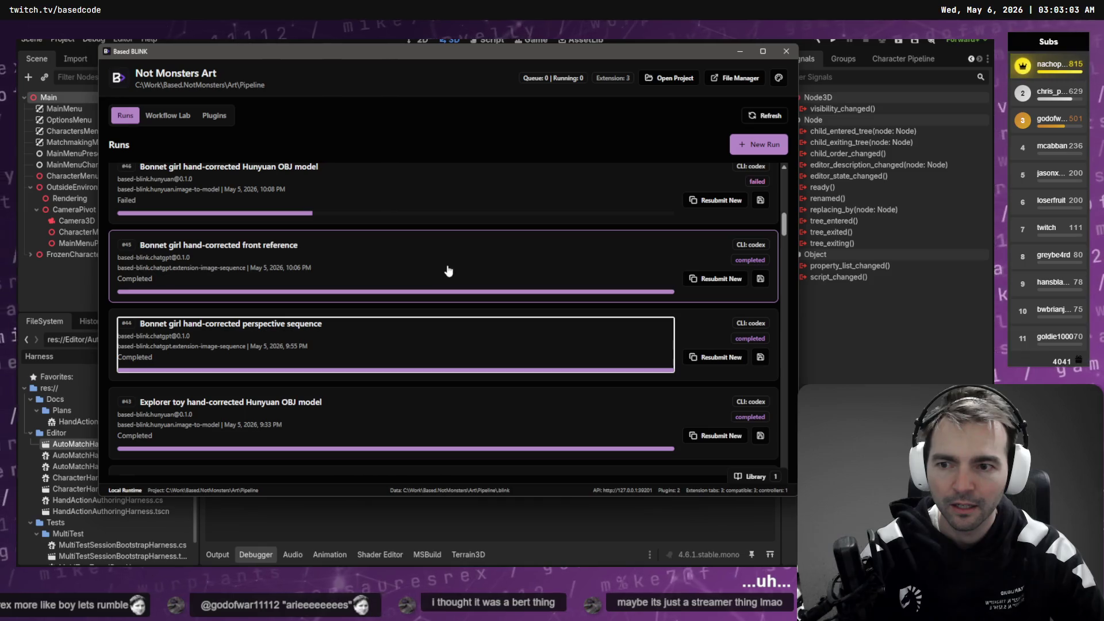
left_click(431, 402)
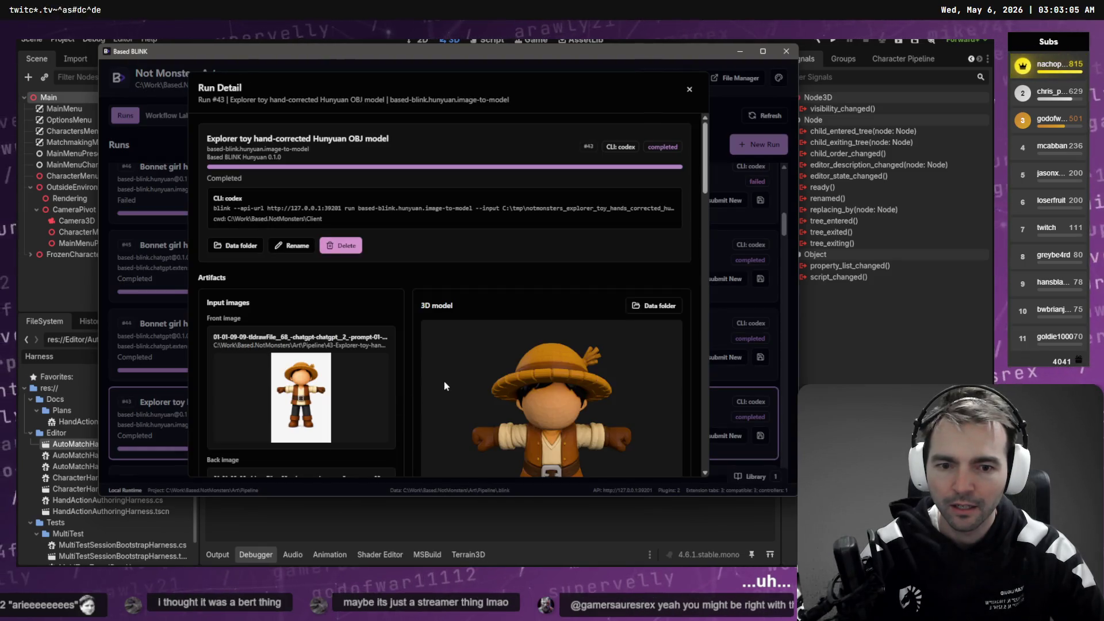
key("Escape")
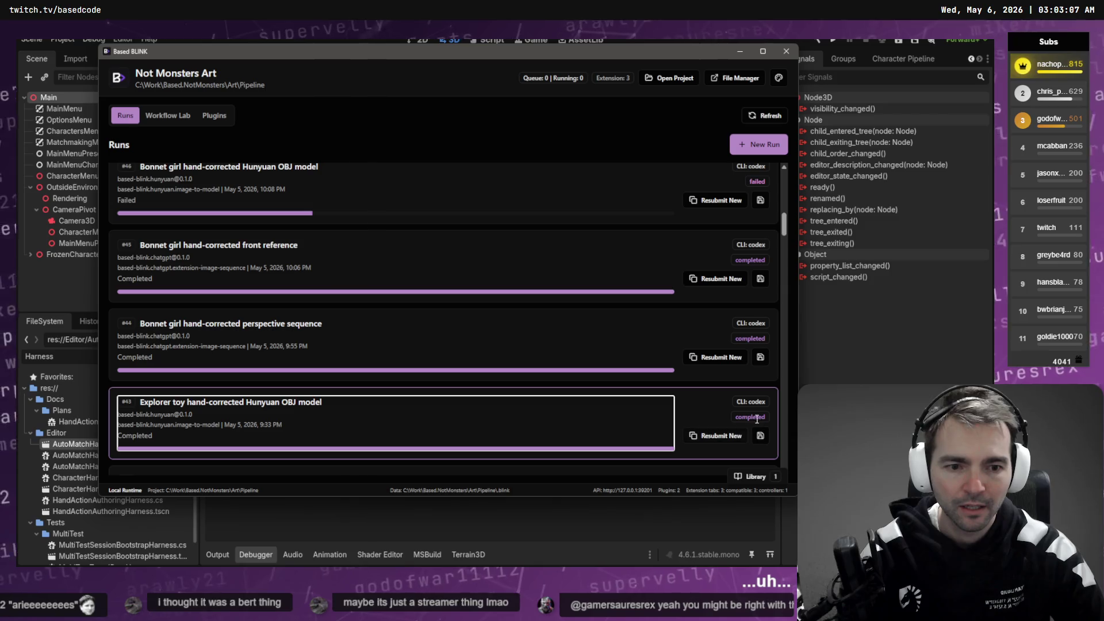
left_click(760, 436)
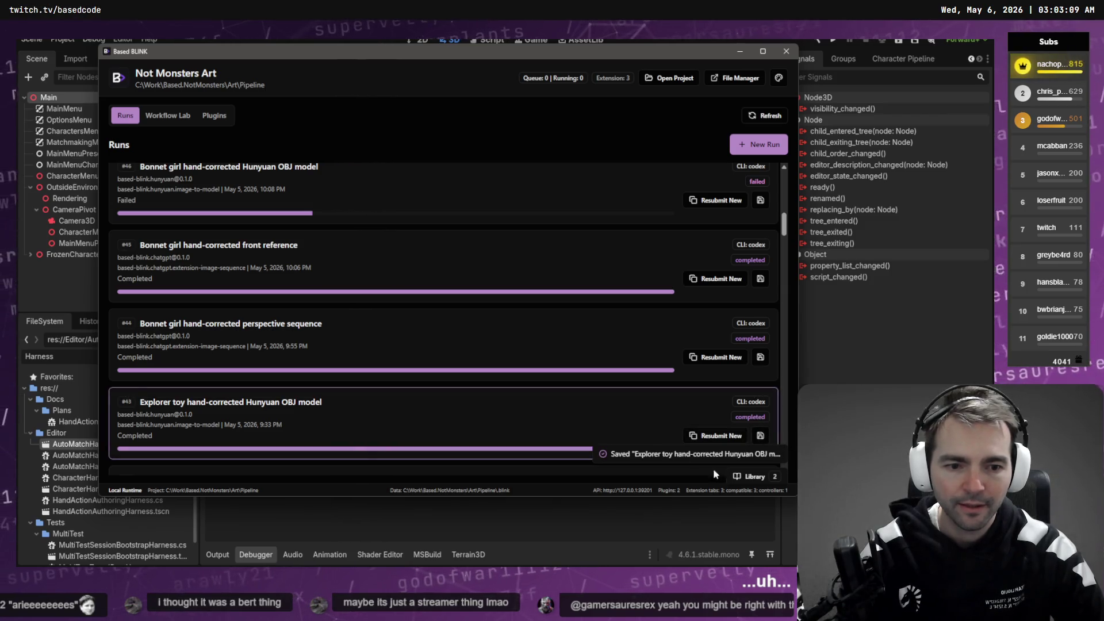
left_click(754, 477)
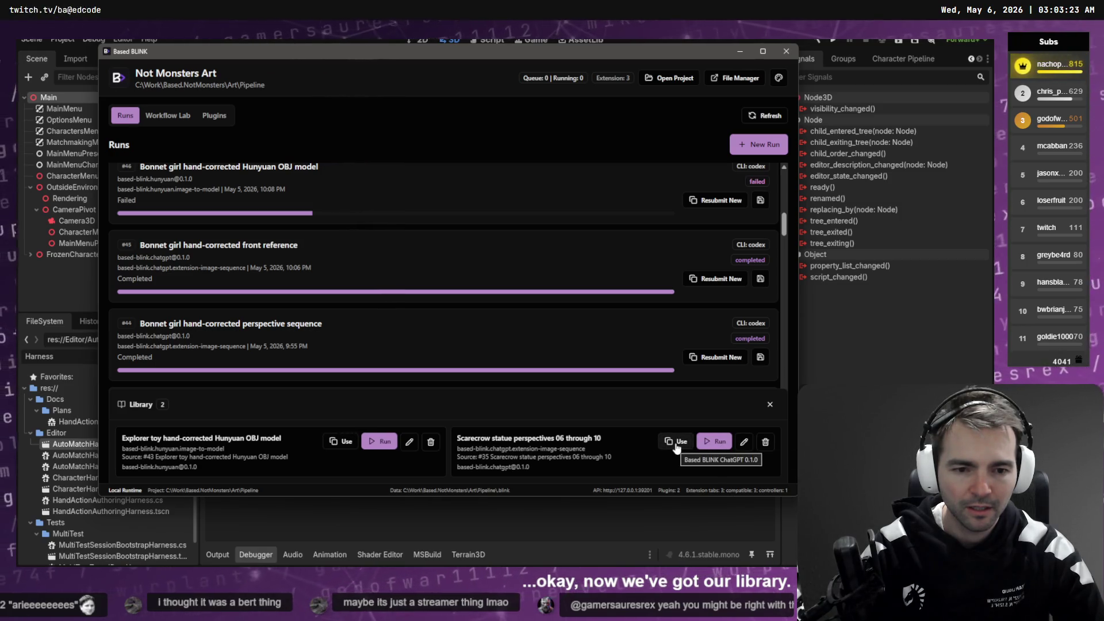
Step: Preview the new-run form from the Scarecrow statue library entry, close it without starting, and return to Codex
left_click(674, 444)
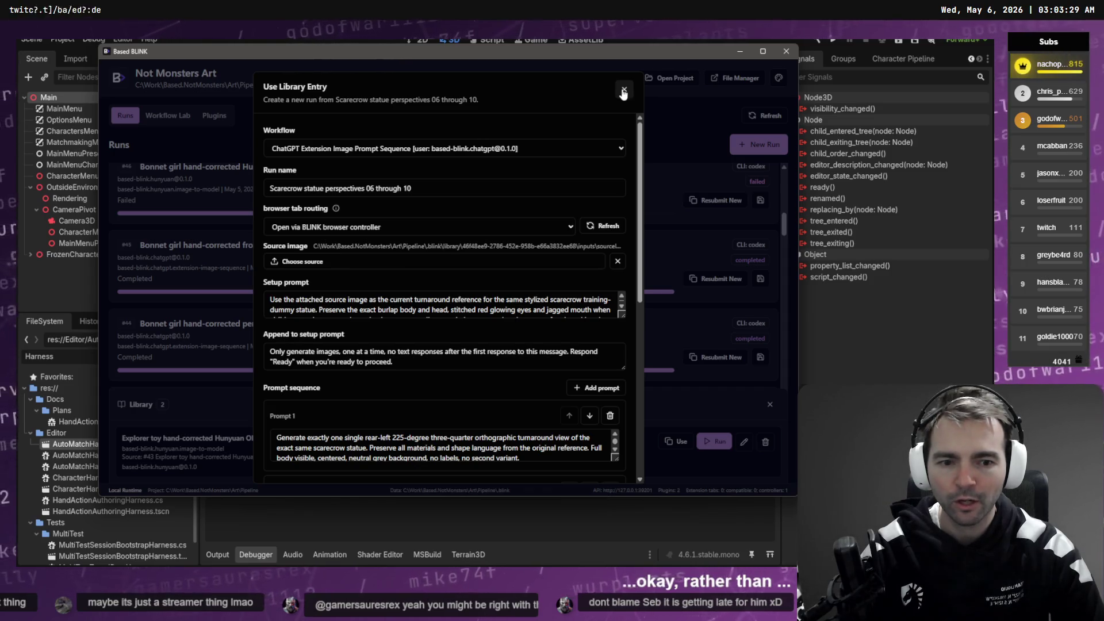
scroll(532, 401, "down", 10)
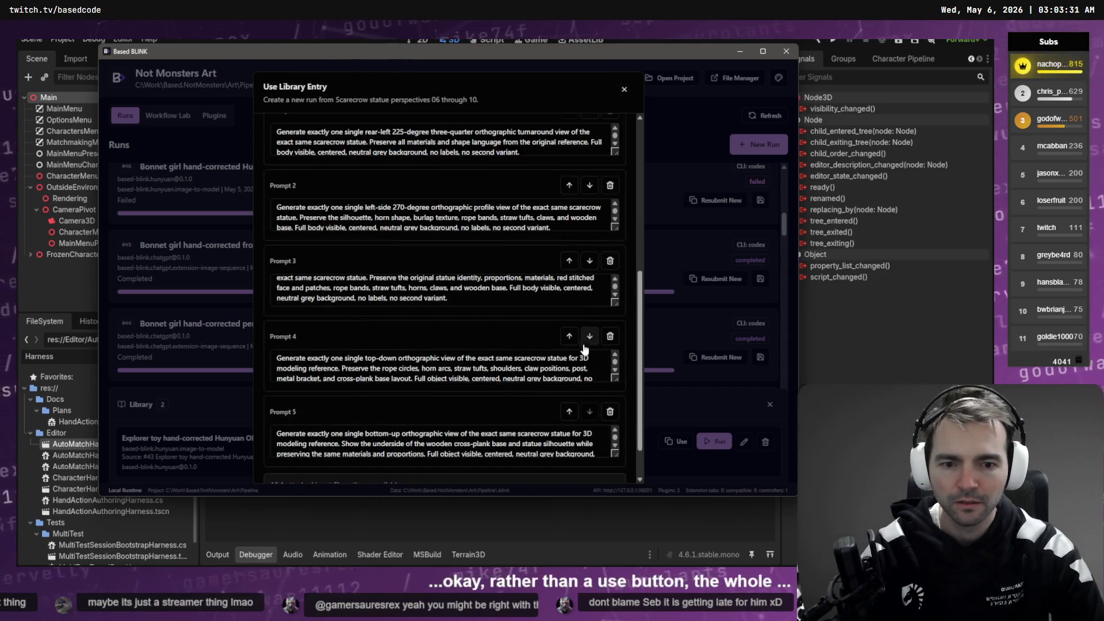
scroll(514, 431, "up", 10)
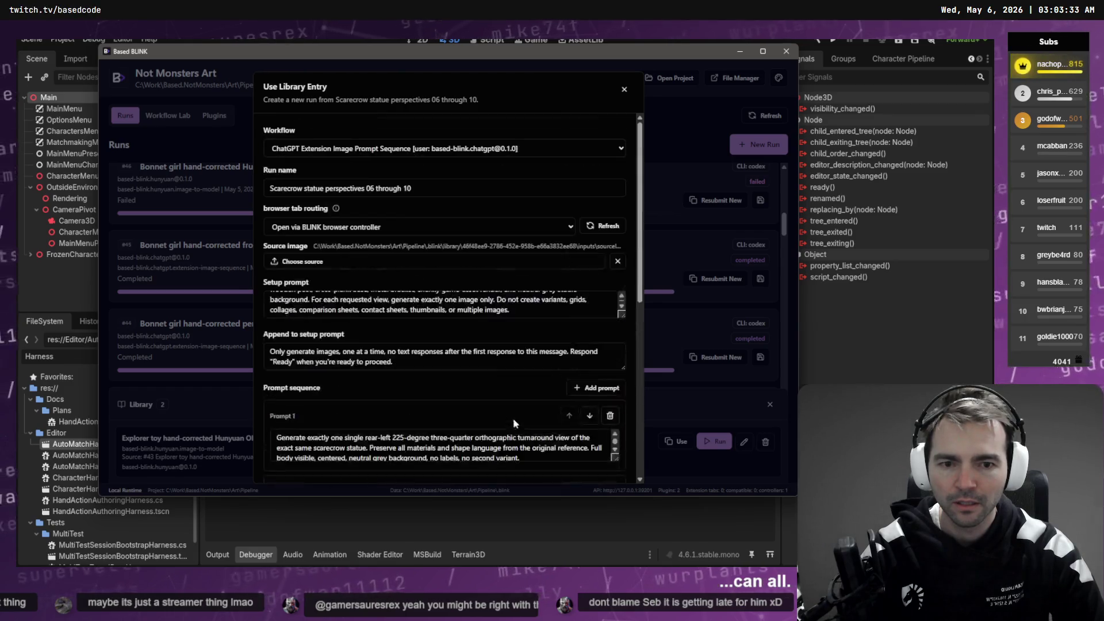
scroll(516, 418, "down", 10)
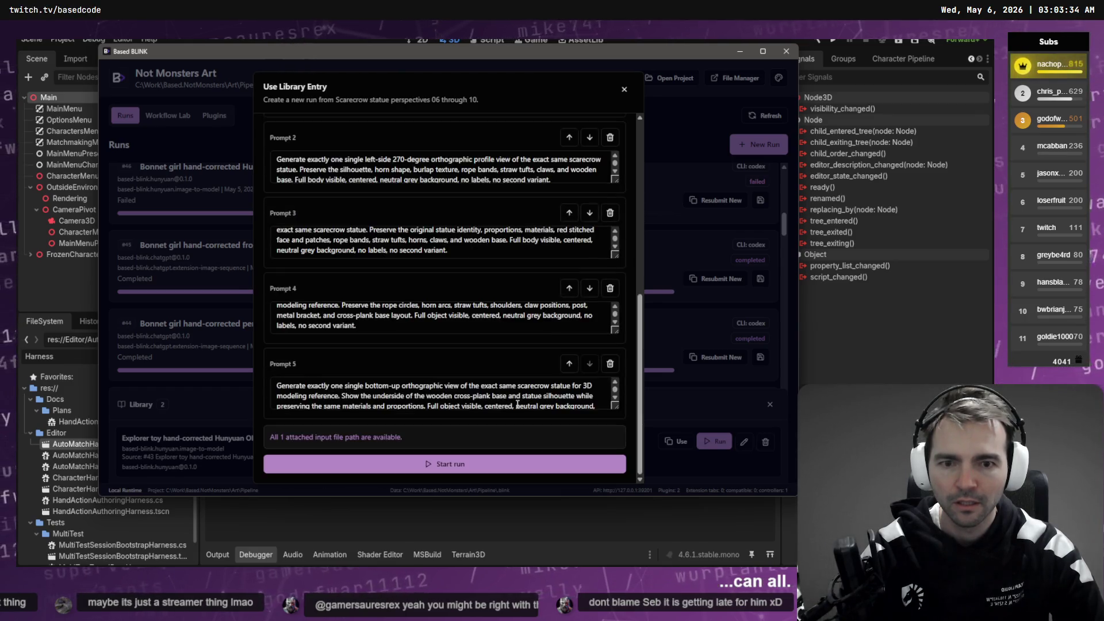
left_click(622, 92)
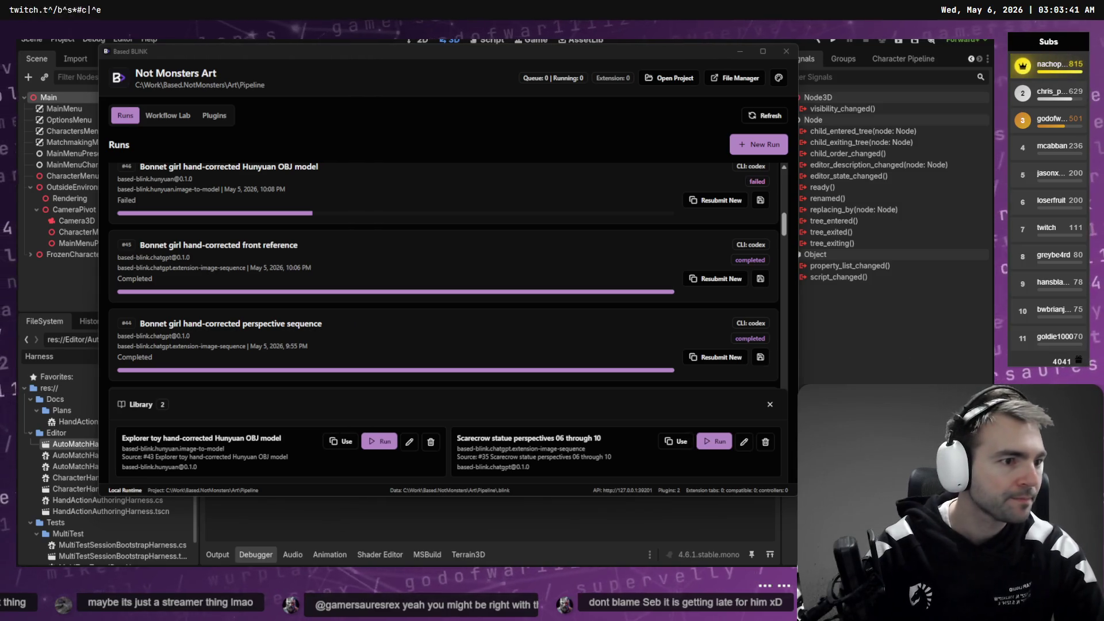
key("alt+Tab")
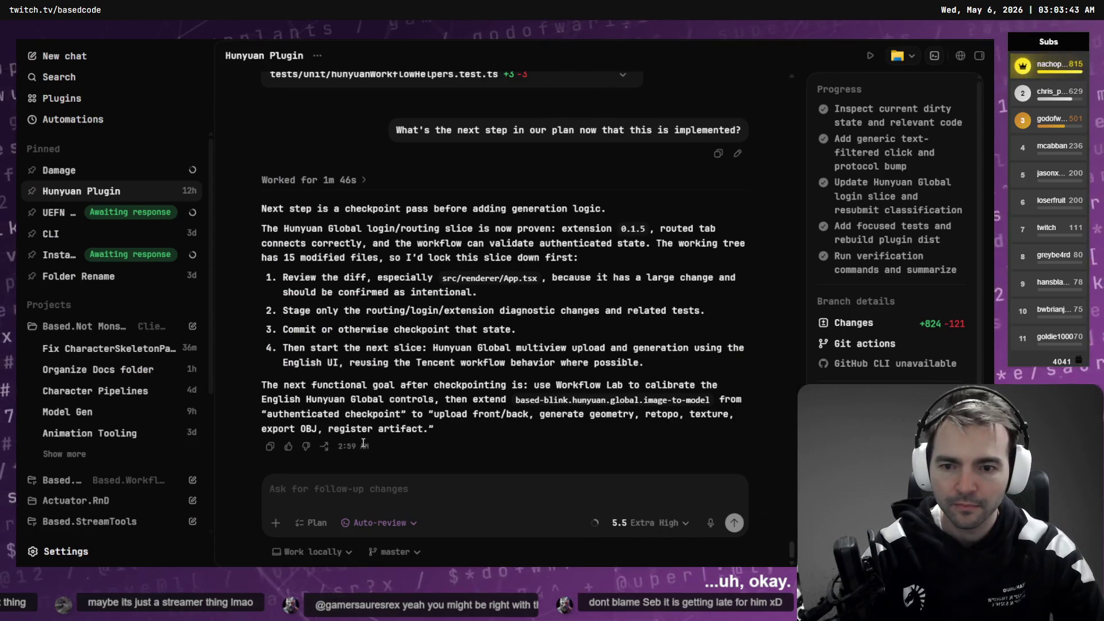
Step: Back in Based BLINK, start renaming the Scarecrow library entry, then cancel the rename
key("alt+Tab")
left_click(743, 442)
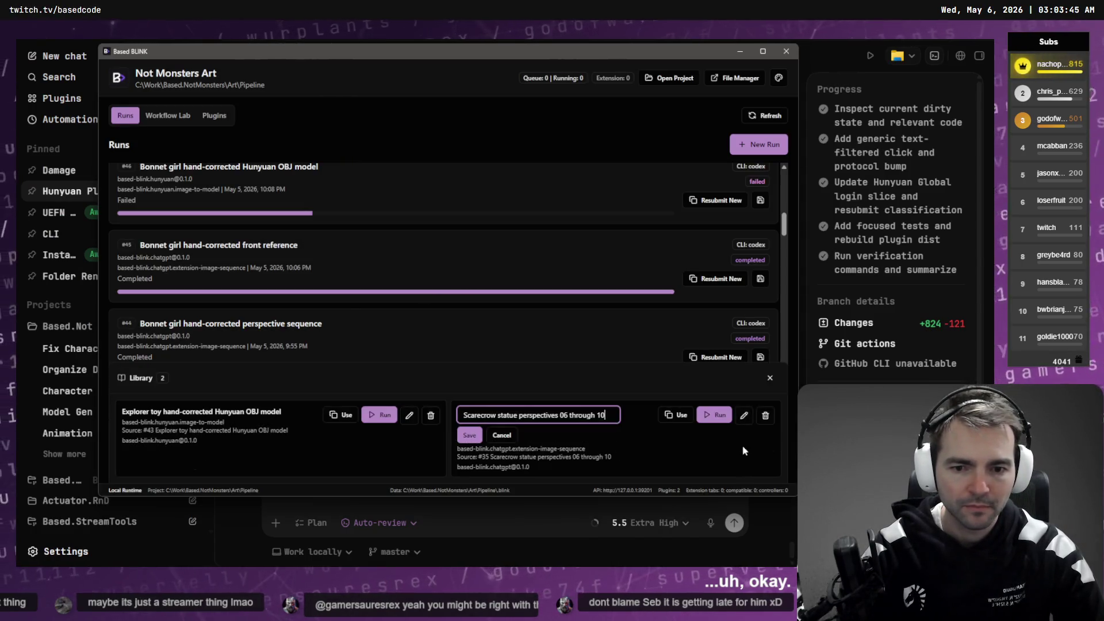
left_click(510, 445)
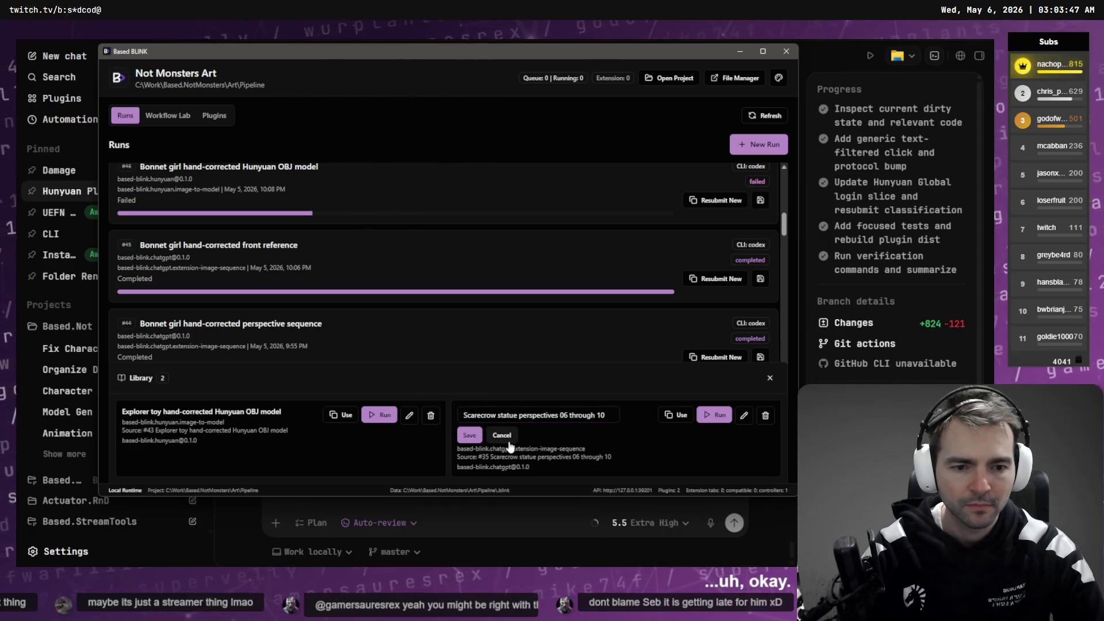
left_click(508, 439)
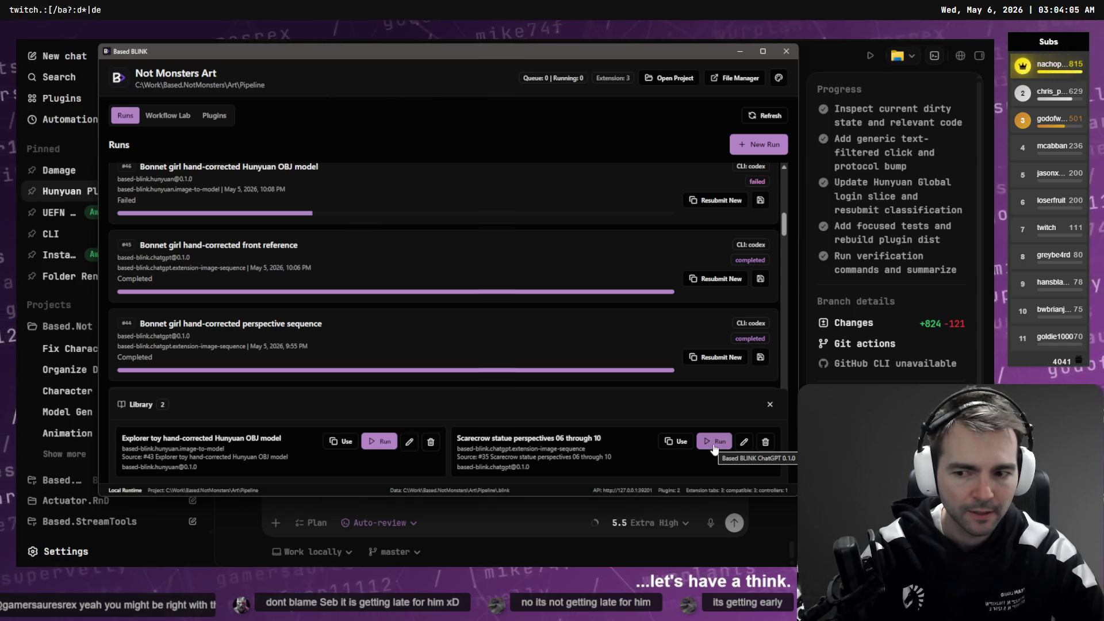
Step: Preview the Scarecrow entry's new-run form again, then check and close failed run #46's details
left_click(676, 441)
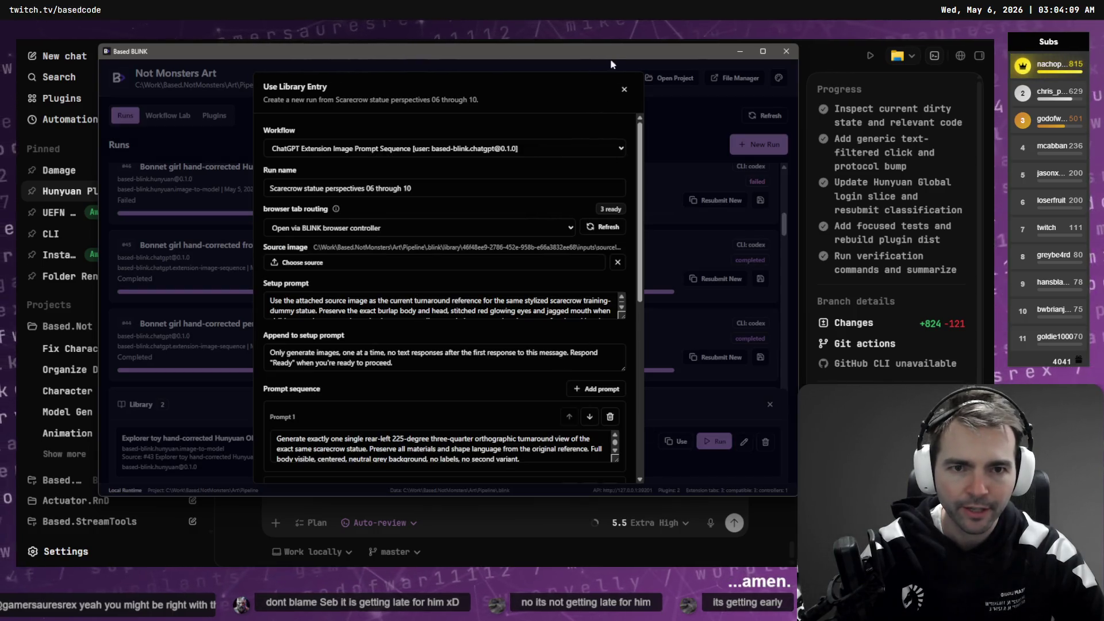
scroll(629, 163, "down", 1)
scroll(629, 166, "down", 5)
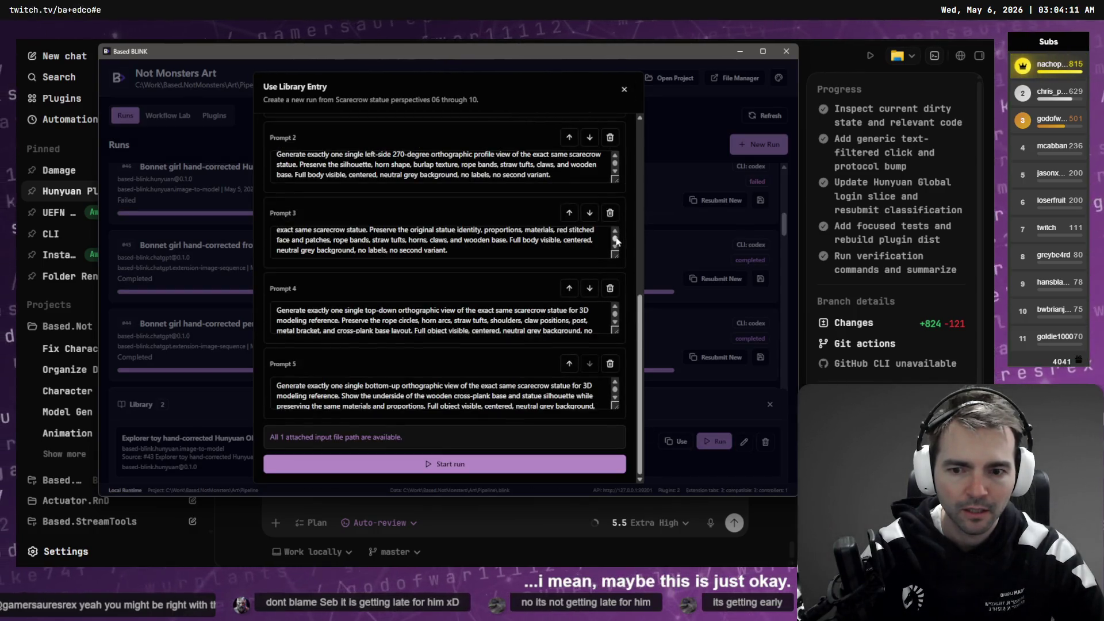
scroll(637, 264, "up", 6)
scroll(642, 262, "up", 1)
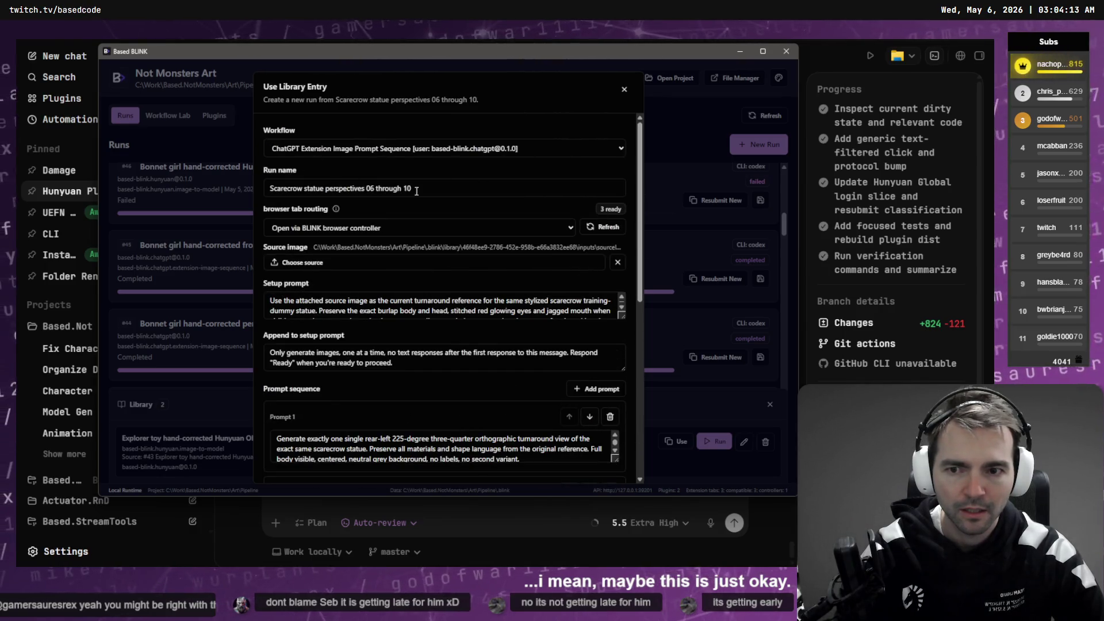
left_click(677, 210)
left_click(586, 201)
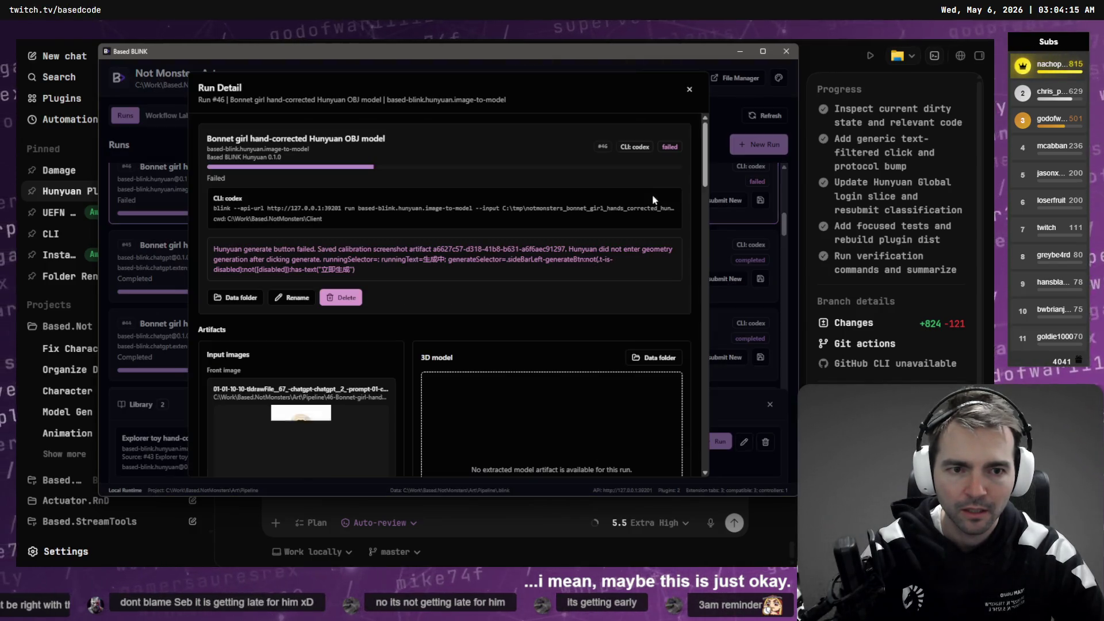
left_click(742, 254)
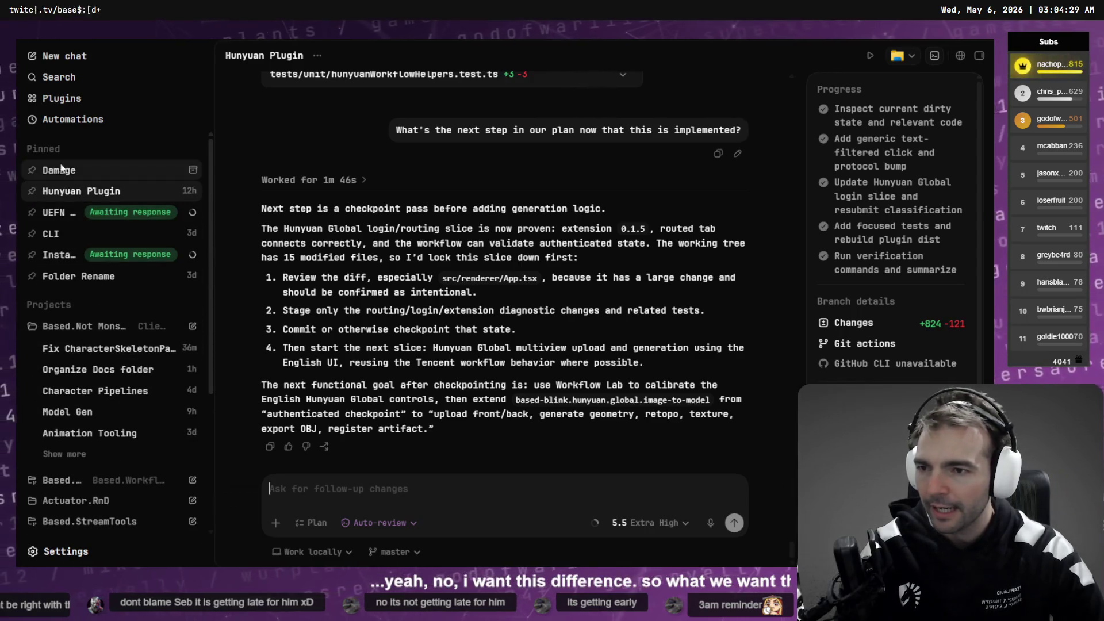
Step: Open the UI/UX Improvments chat and dictate the first point: clicking a library panel should act like 'Use'
scroll(105, 332, "down", 5)
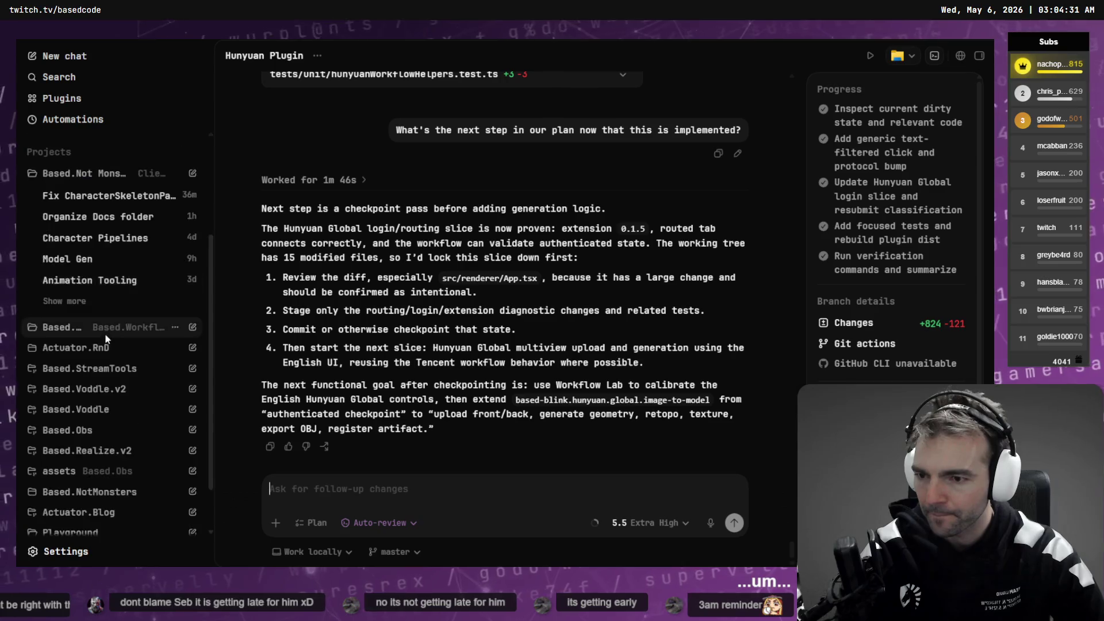
left_click(97, 270)
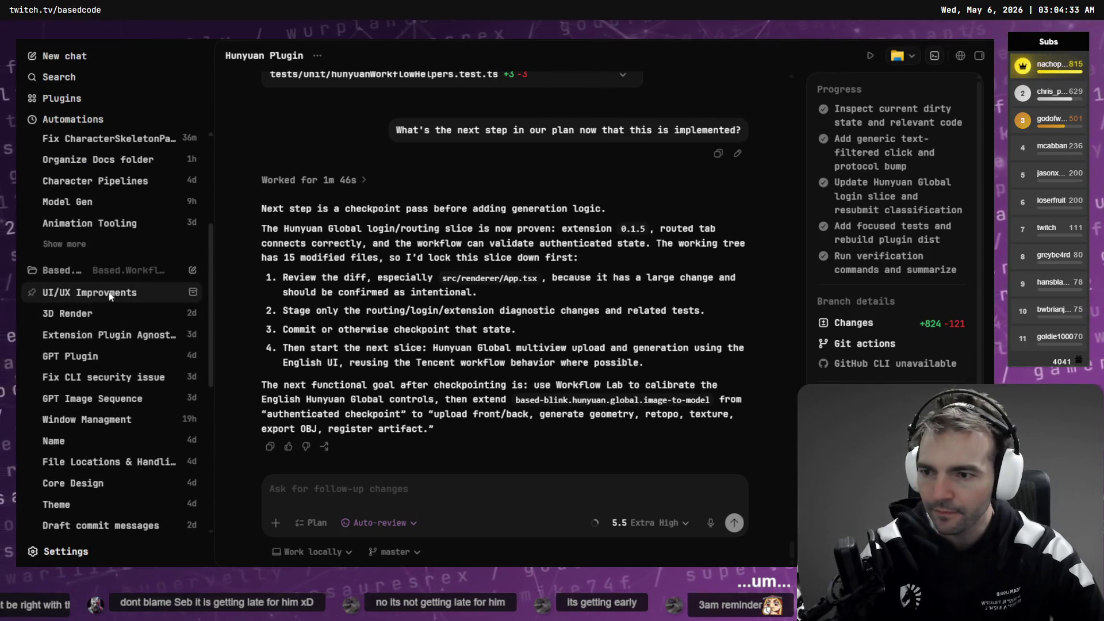
left_click(89, 292)
key("alt+Tab")
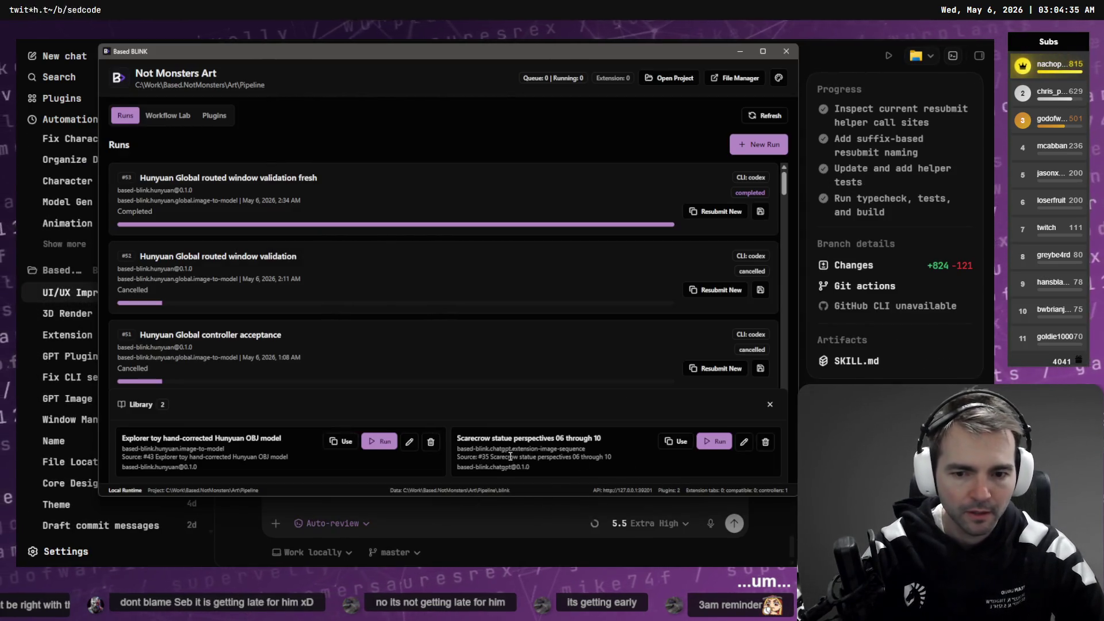
key("alt+Tab")
key("super+h")
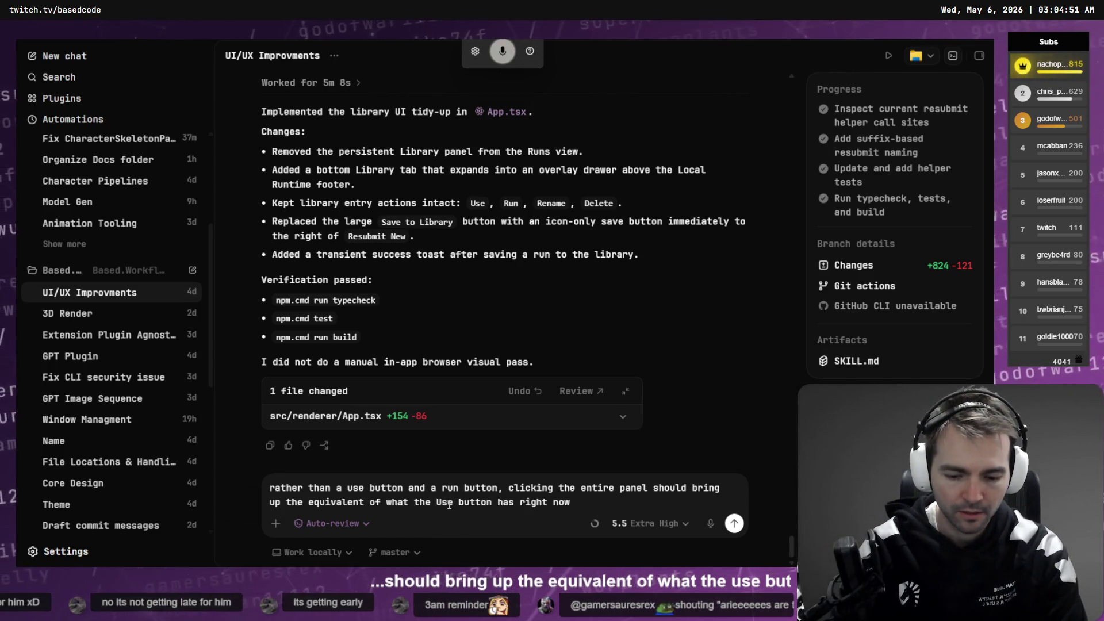
type("\"Use")
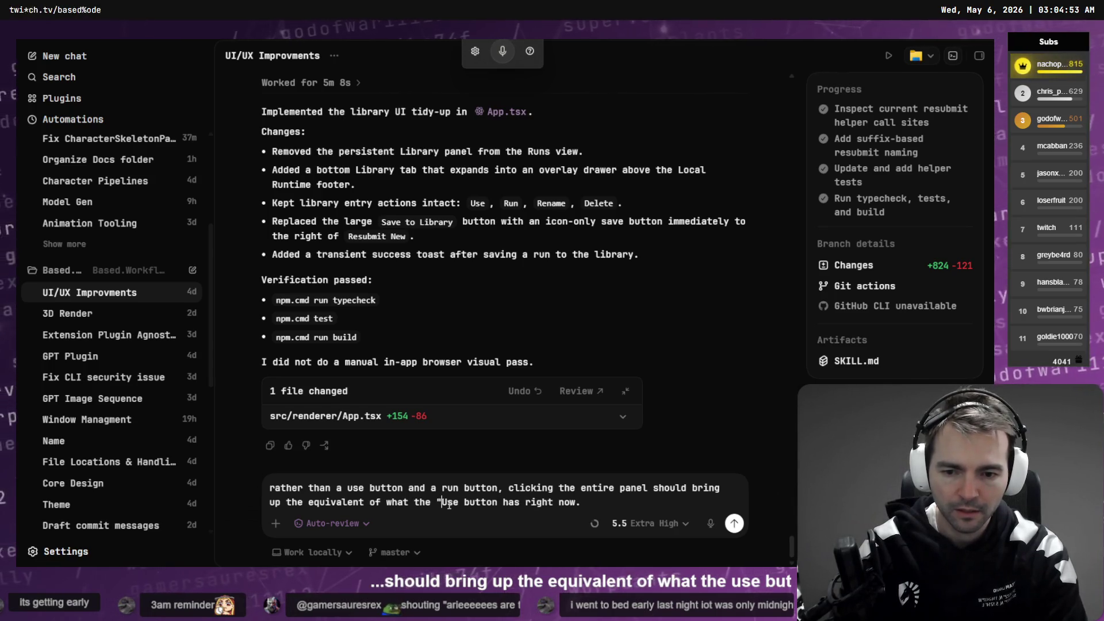
type("\"")
Step: In Based BLINK, test the save icon on run #52 and repeatedly on run #53
key("alt+Tab")
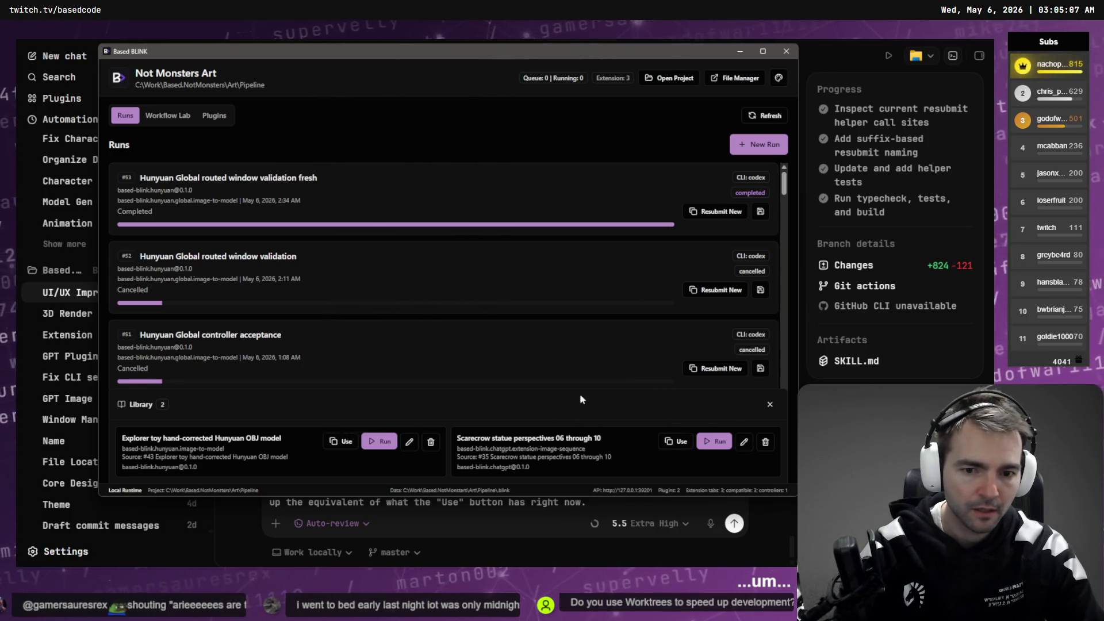
left_click(760, 291)
left_click(760, 212)
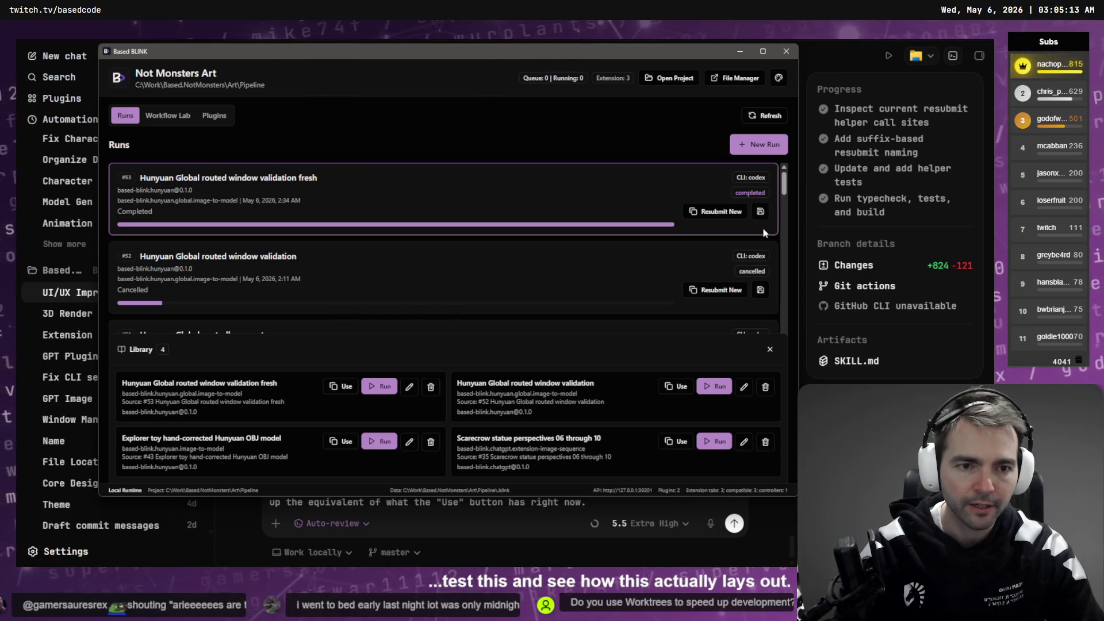
left_click(760, 212)
left_click(760, 212)
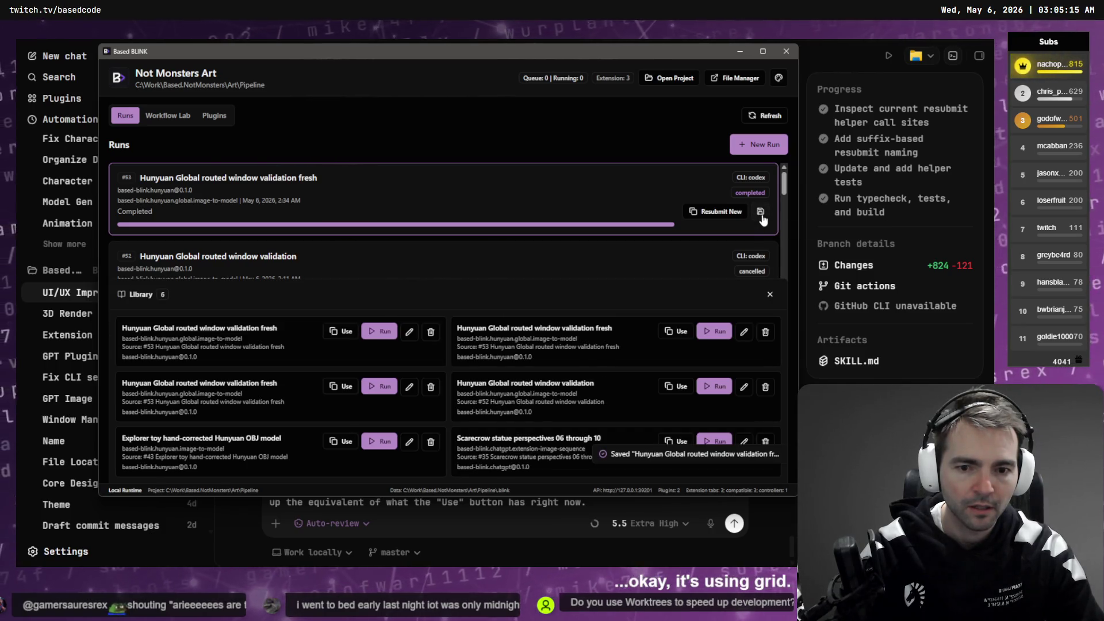
Step: Dictate the second point, that already-saved runs cannot be saved again, and send the follow-up
left_click(606, 502)
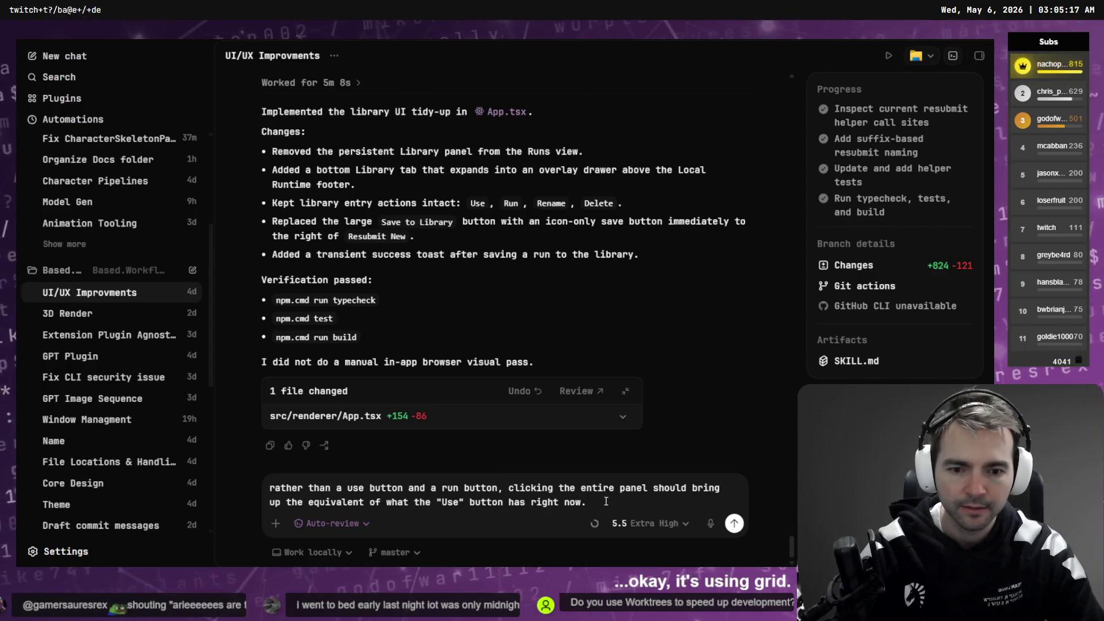
key("shift+Return")
key("super+h")
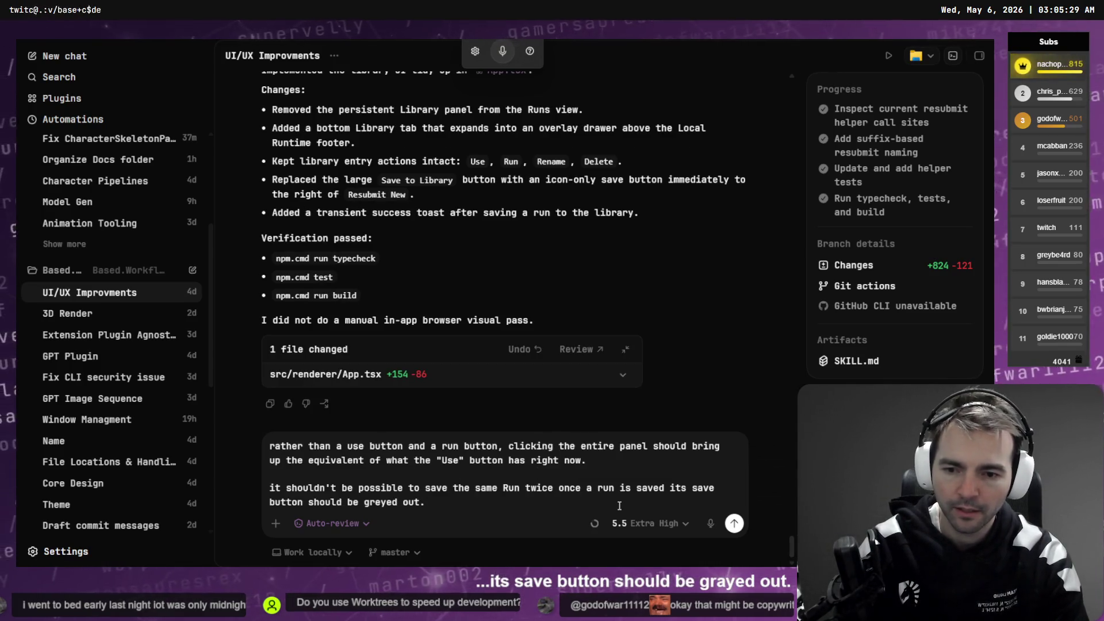
key("shift+Return")
key("shift+Return")
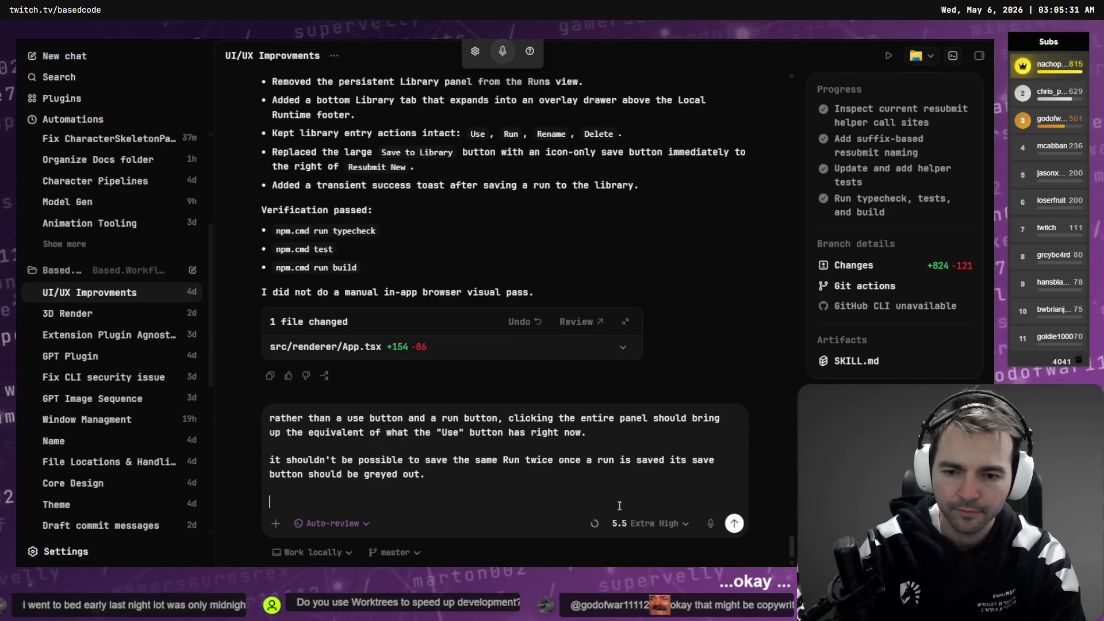
key("Return")
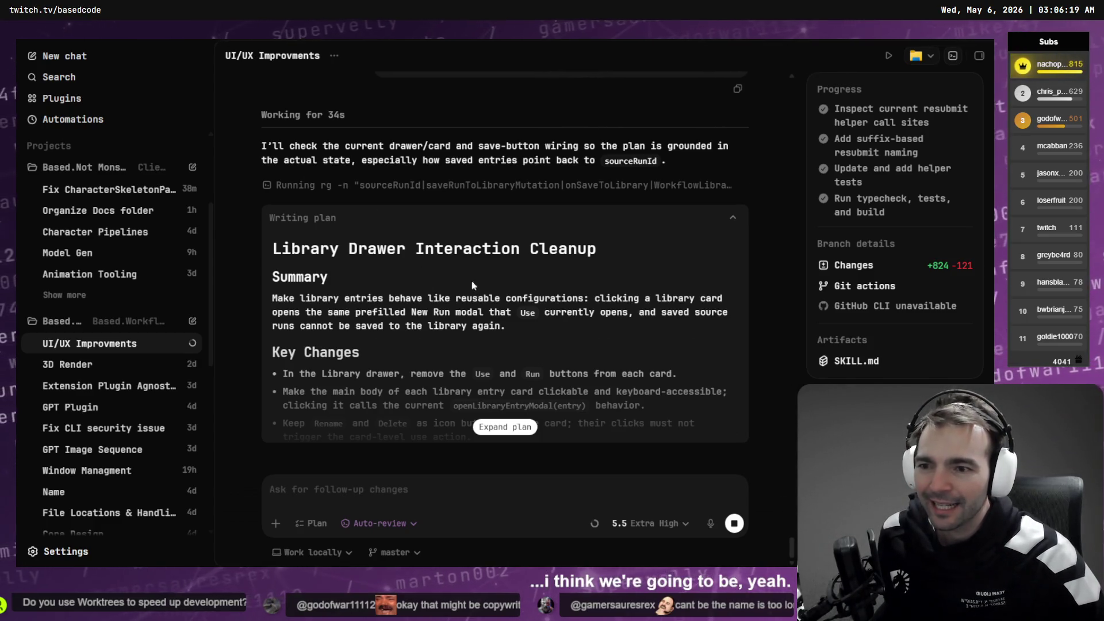
Step: Scroll up through Codex's Library Drawer Interaction Cleanup plan as it is written
scroll(106, 212, "up", 3)
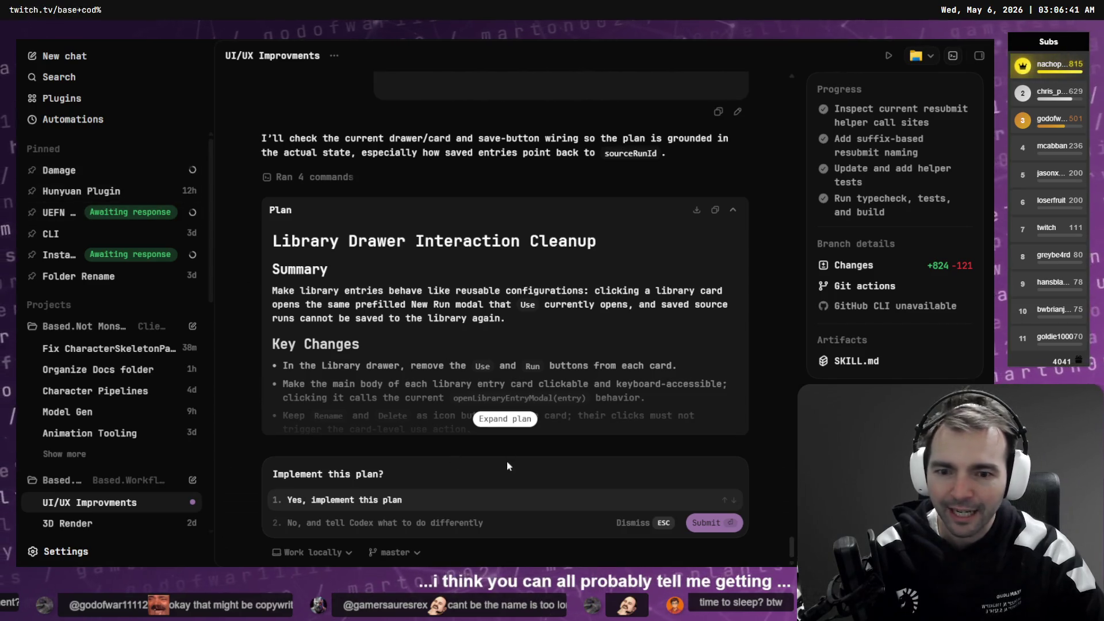
Step: Expand the full plan and read through its first two Key Changes bullets
left_click(519, 420)
scroll(513, 378, "up", 10)
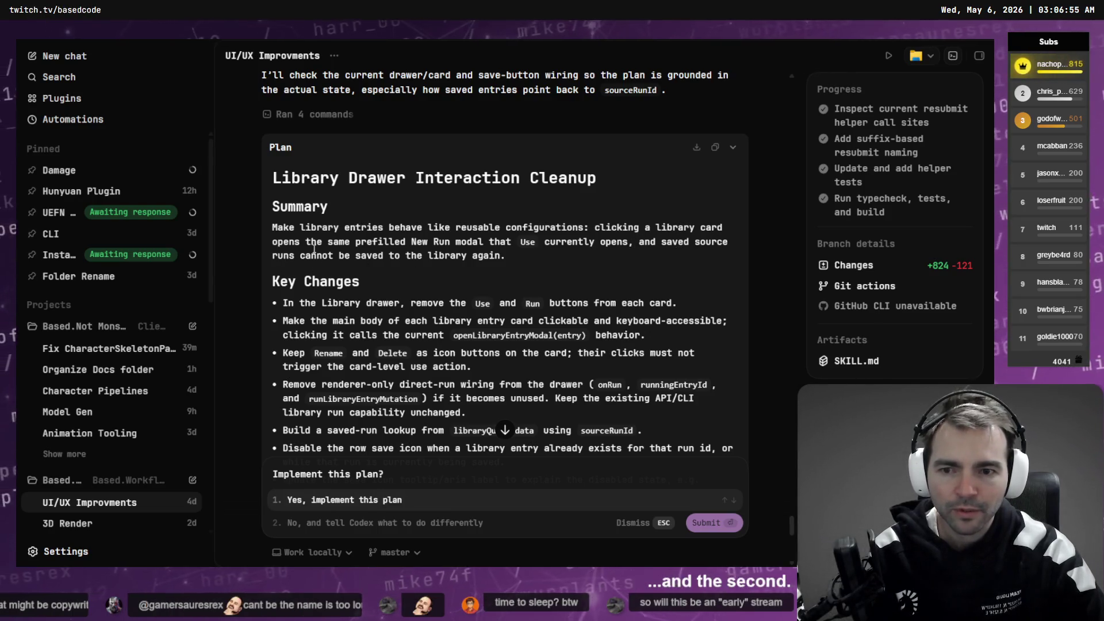
scroll(311, 256, "down", 1)
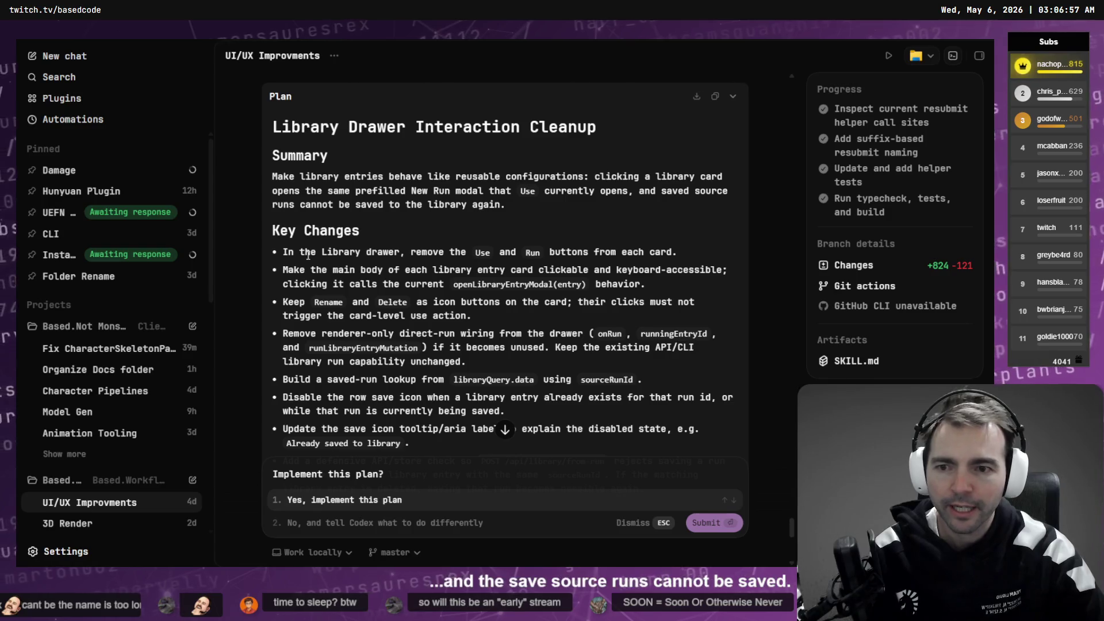
left_click_drag(285, 252, 573, 253)
left_click(312, 263)
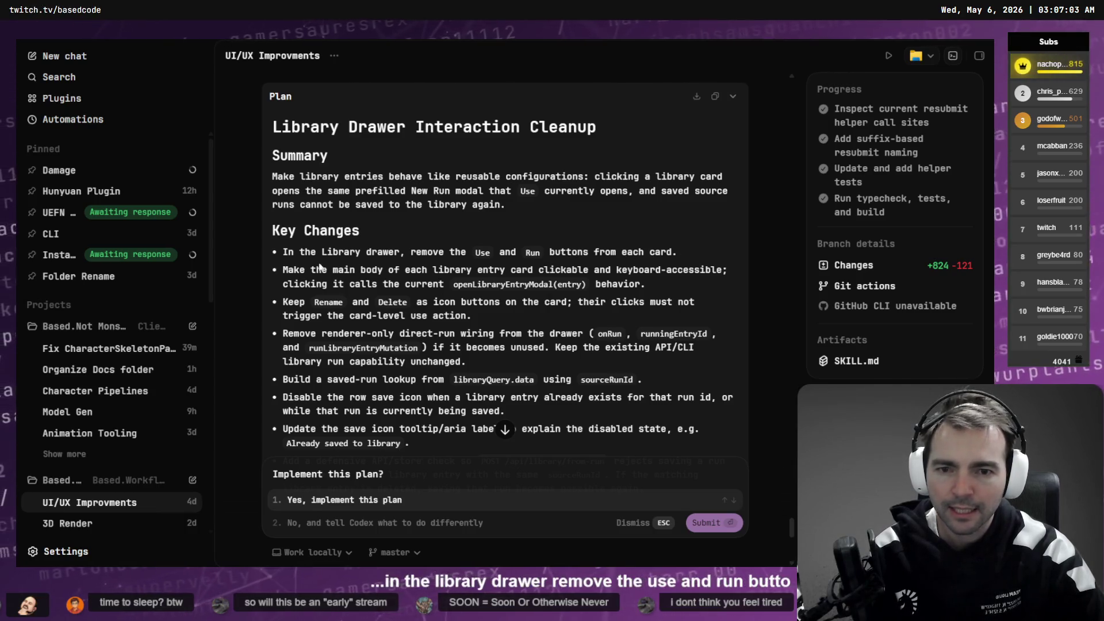
left_click_drag(280, 271, 646, 281)
left_click(646, 281)
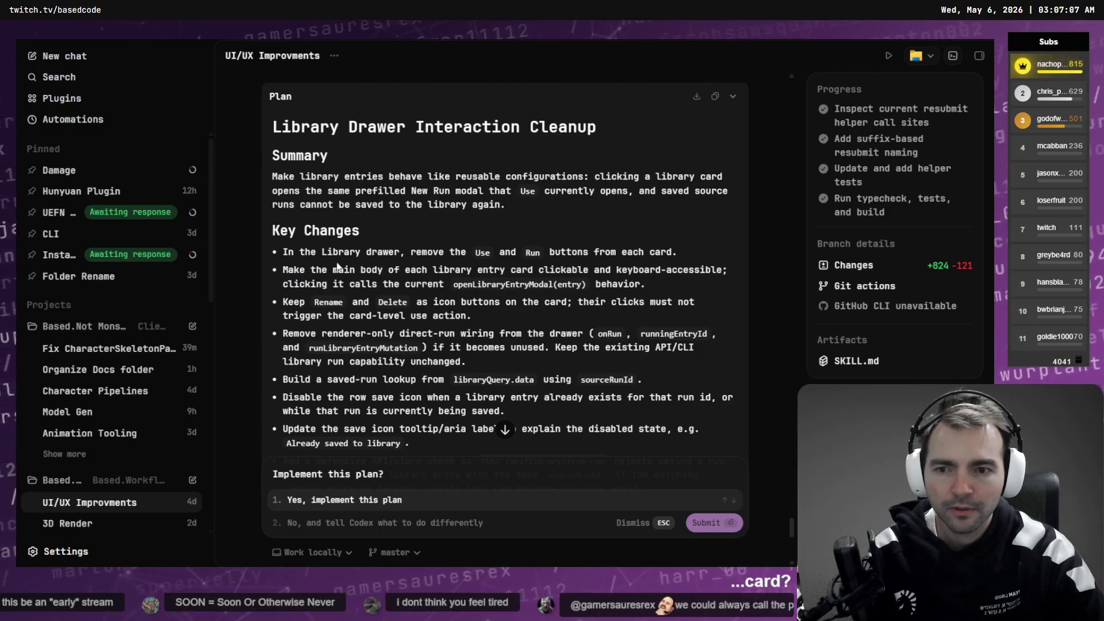
left_click_drag(283, 272, 681, 280)
left_click(467, 275)
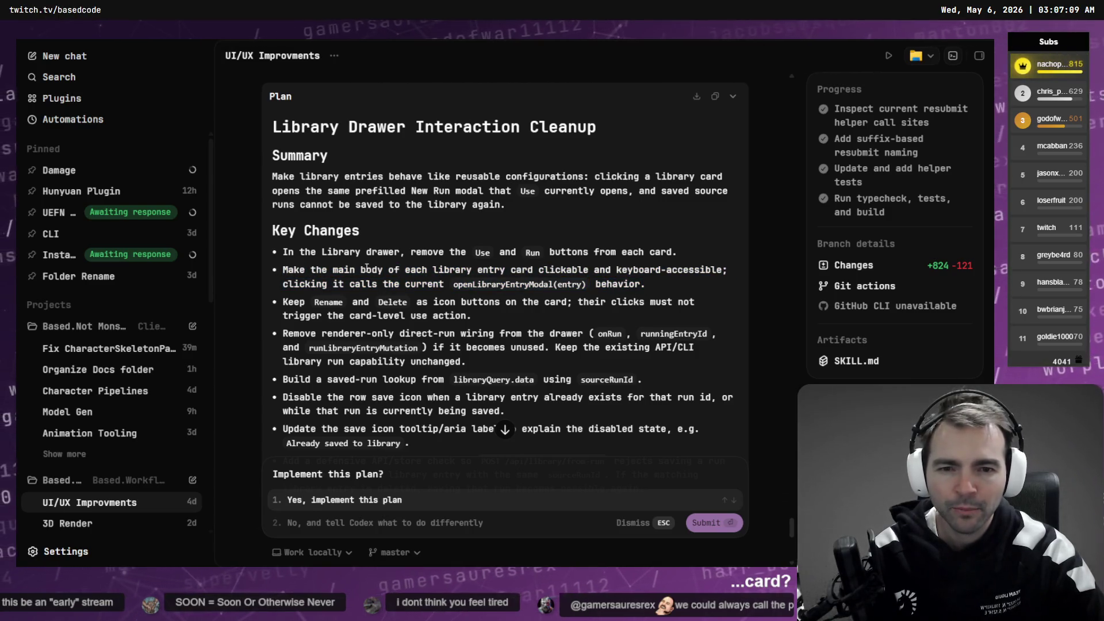
Step: Review the Keep Rename and Delete, renderer-only removal, saved-run lookup and disabled save icon bullets
scroll(537, 281, "down", 2)
left_click_drag(283, 200, 601, 215)
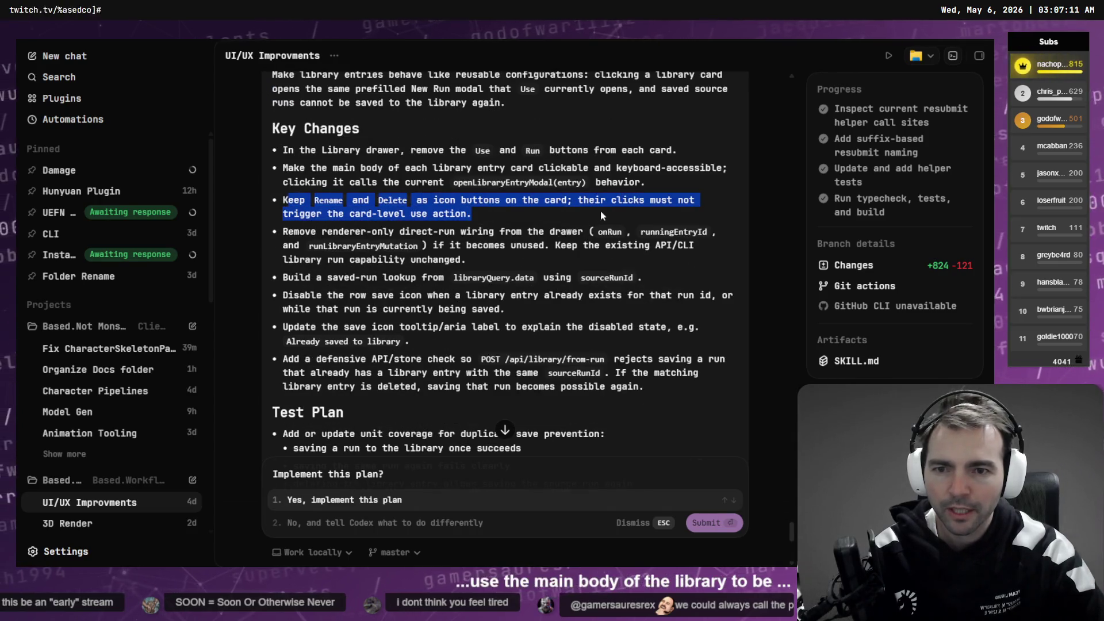
left_click(567, 223)
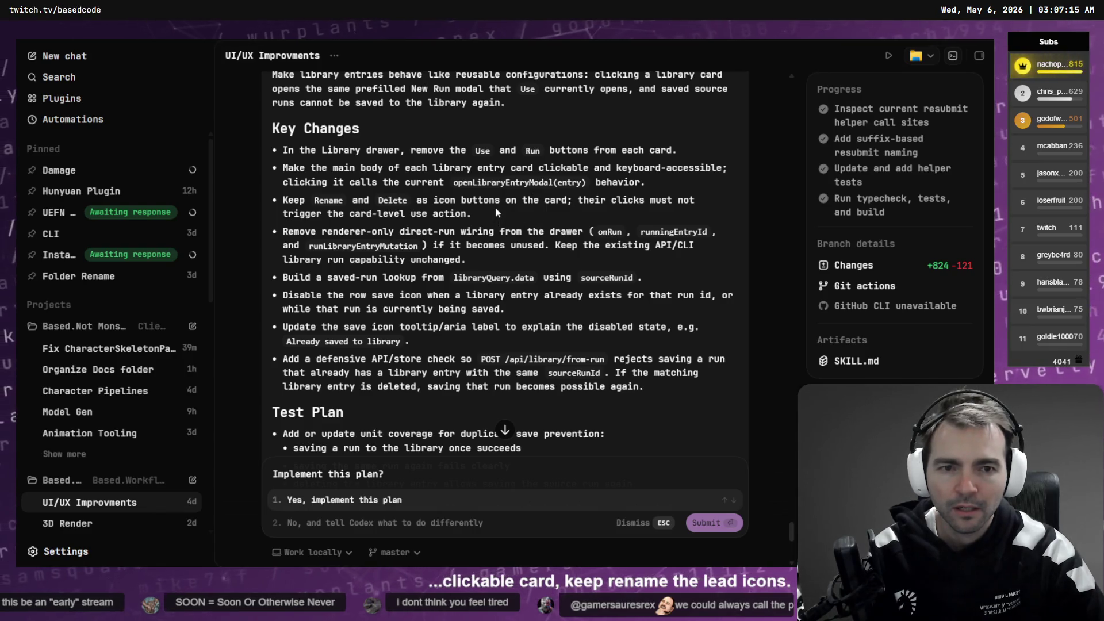
left_click_drag(499, 212, 265, 202)
left_click(519, 208)
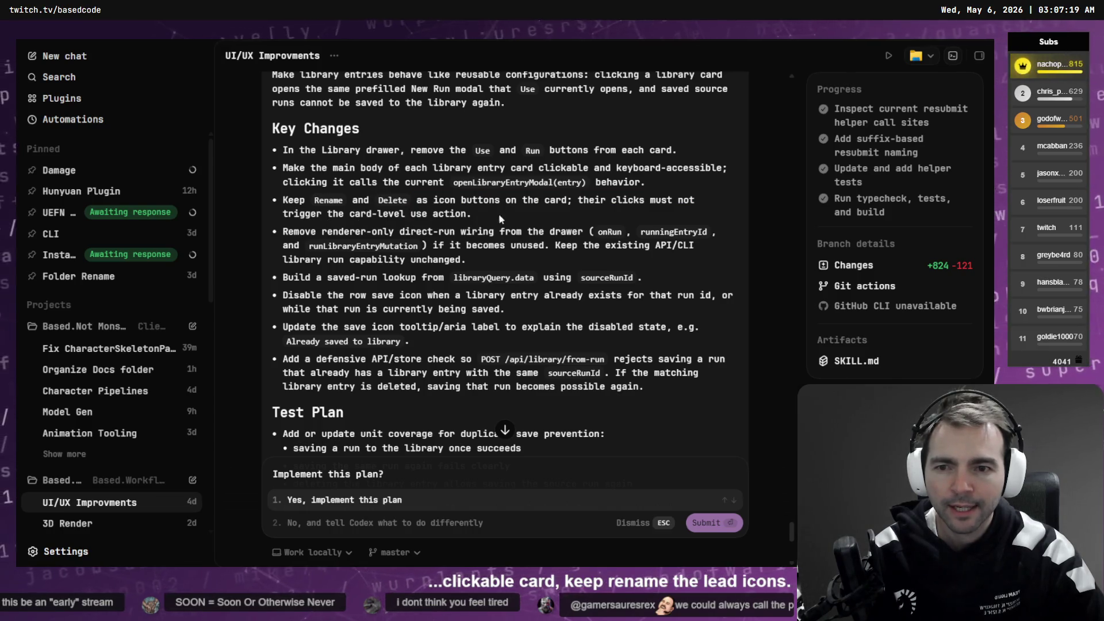
left_click_drag(523, 265, 281, 235)
left_click(506, 248)
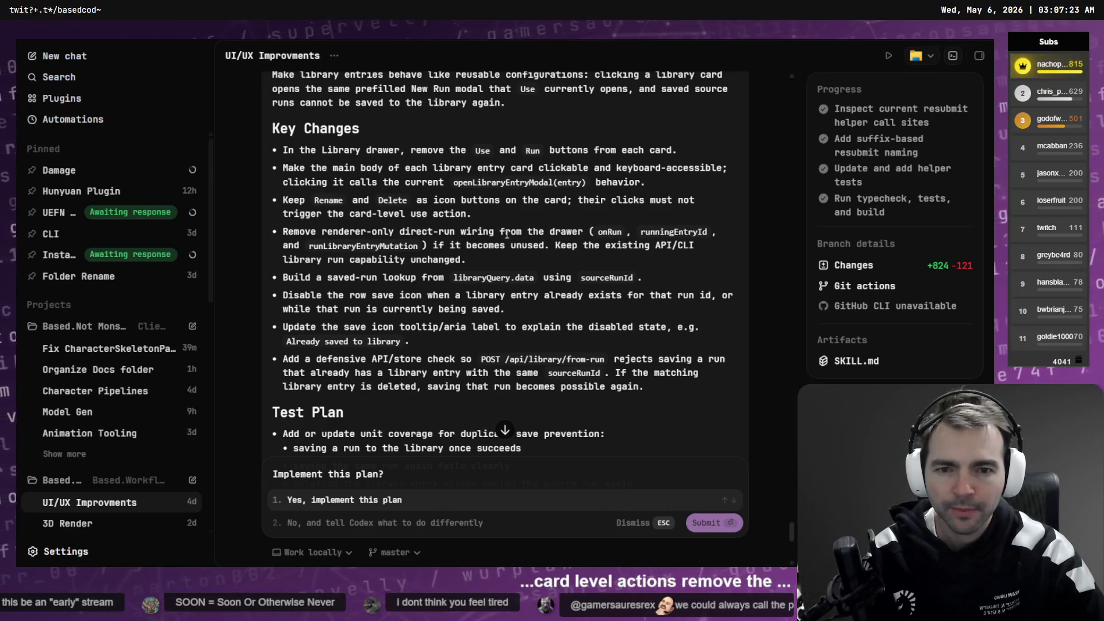
scroll(596, 241, "down", 2)
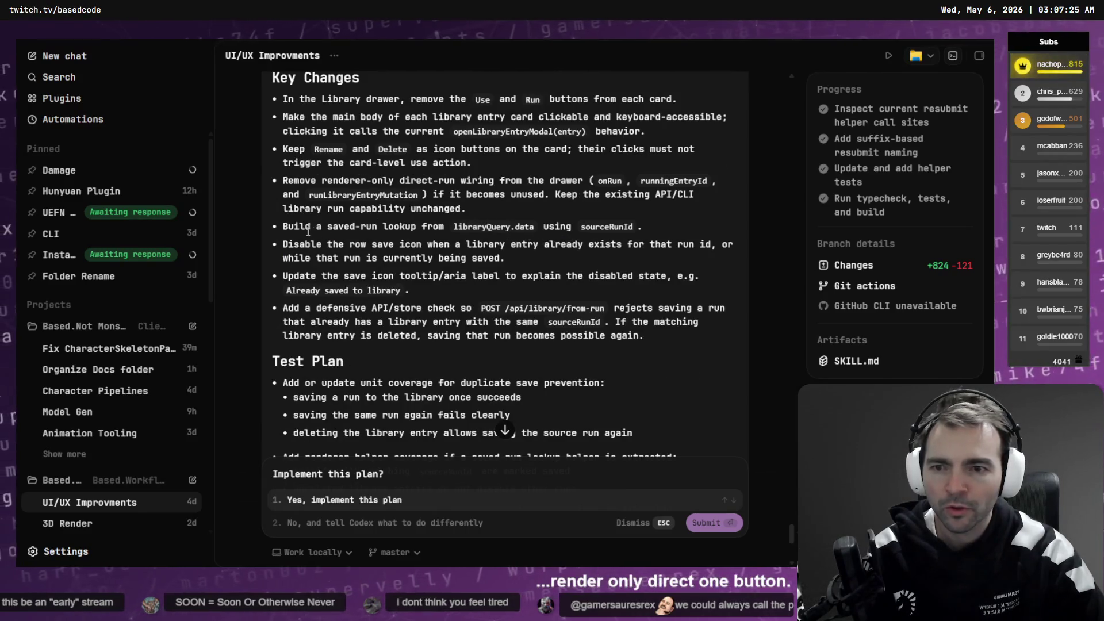
left_click(693, 230)
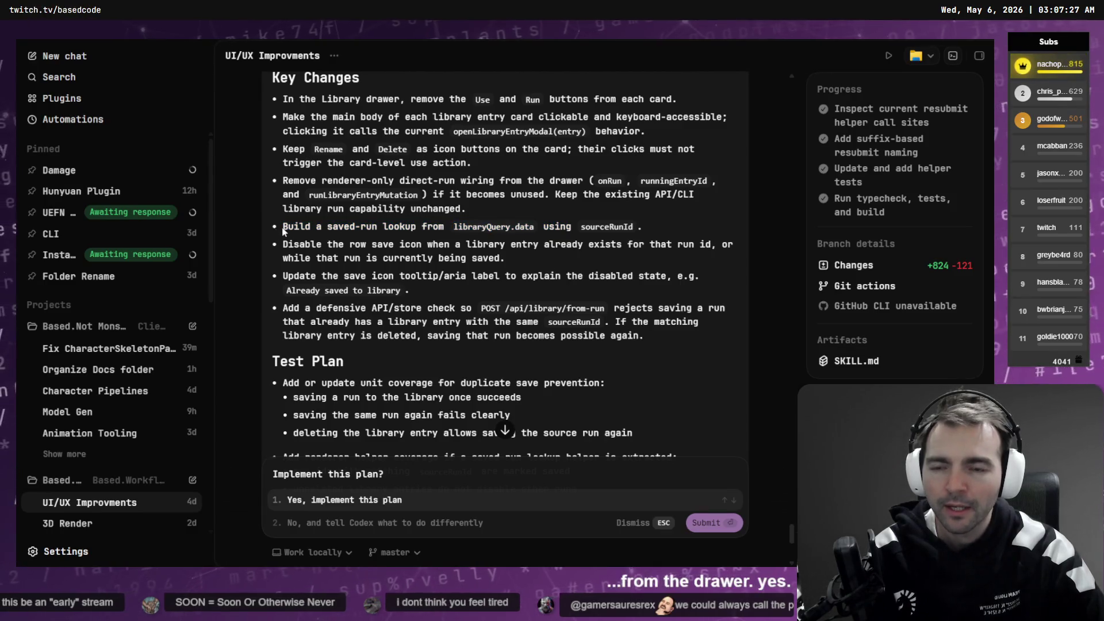
left_click_drag(283, 231, 519, 247)
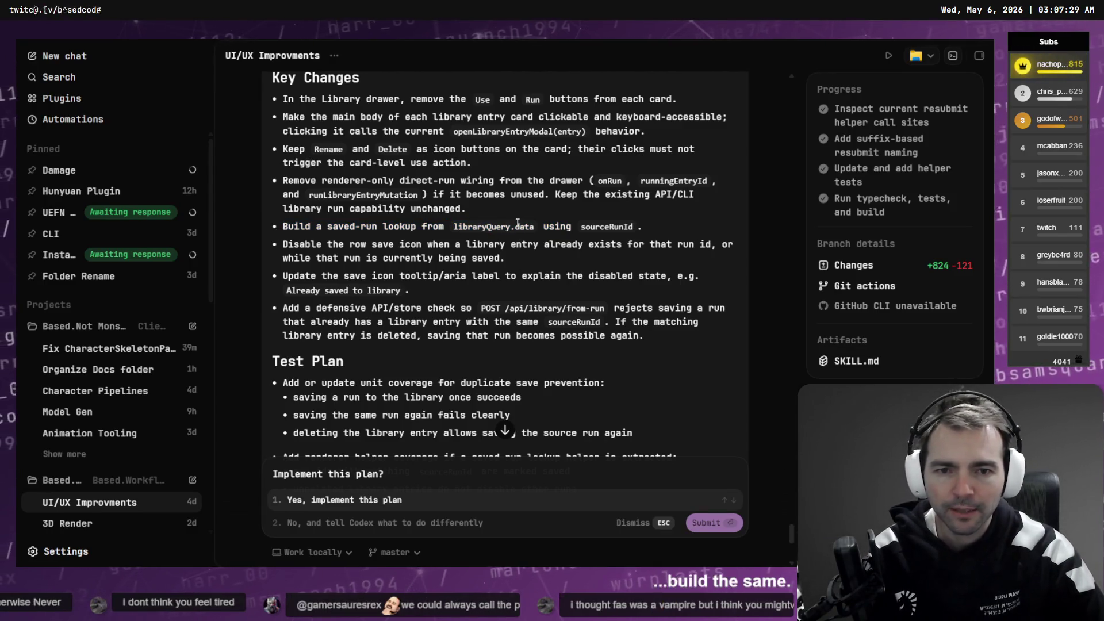
triple_click(662, 227)
left_click(604, 242)
triple_click(575, 253)
left_click(572, 270)
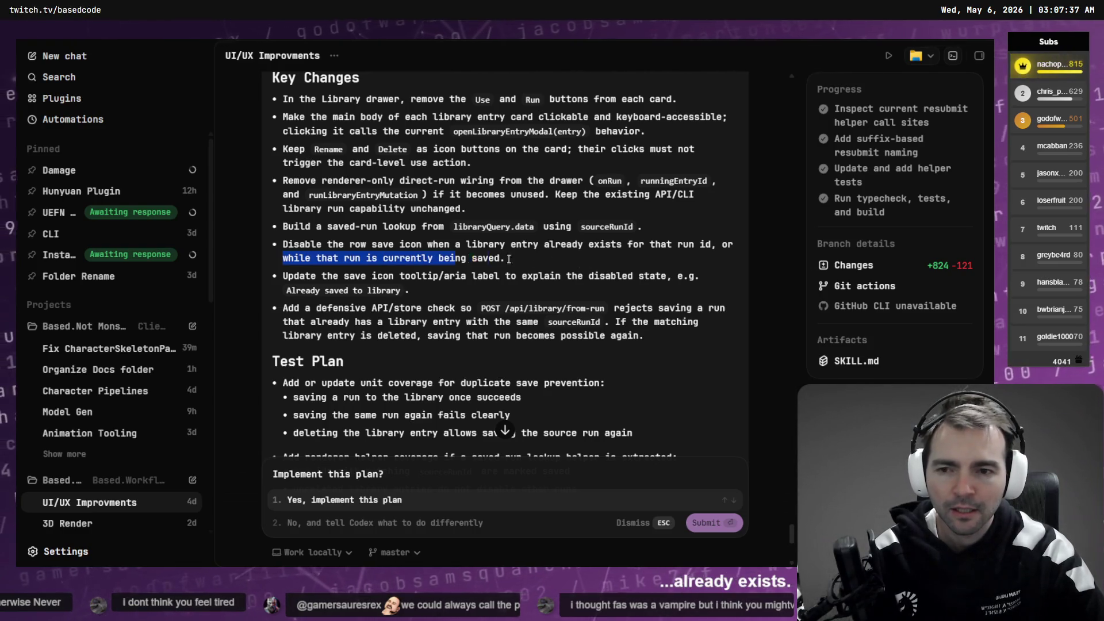
Step: Read the save icon tooltip bullet and the Direct Run, duplicate entries and Same Run assumptions, then approve implementation
left_click_drag(417, 286, 250, 277)
left_click(483, 308)
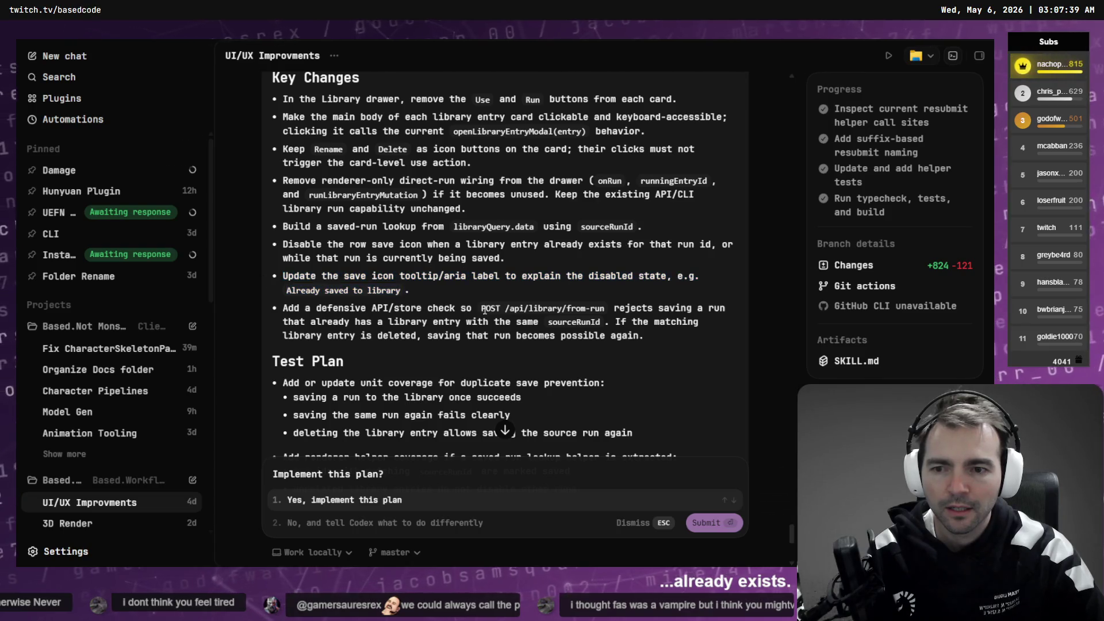
left_click_drag(666, 344, 276, 305)
left_click(370, 404)
scroll(371, 404, "down", 5)
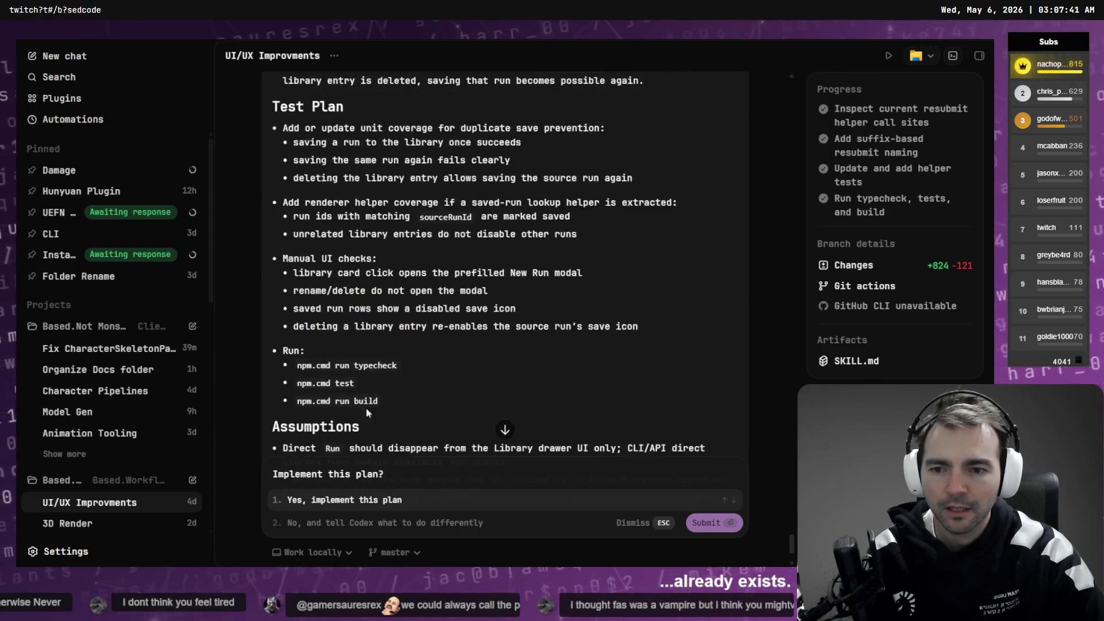
scroll(367, 420, "down", 3)
left_click_drag(353, 356, 579, 360)
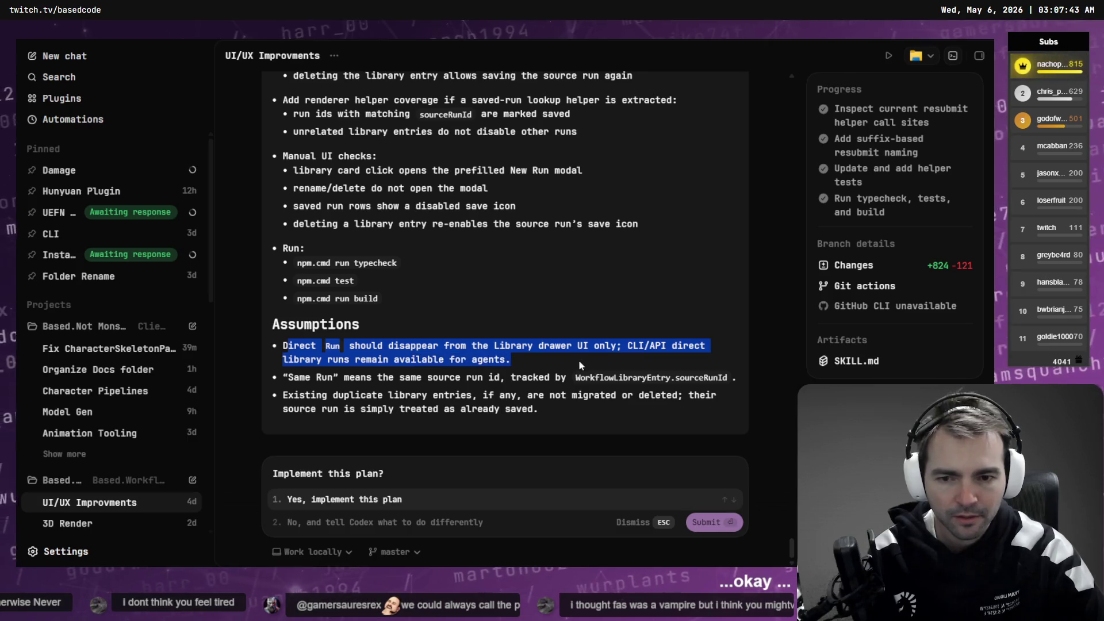
left_click(575, 359)
left_click_drag(281, 394, 648, 395)
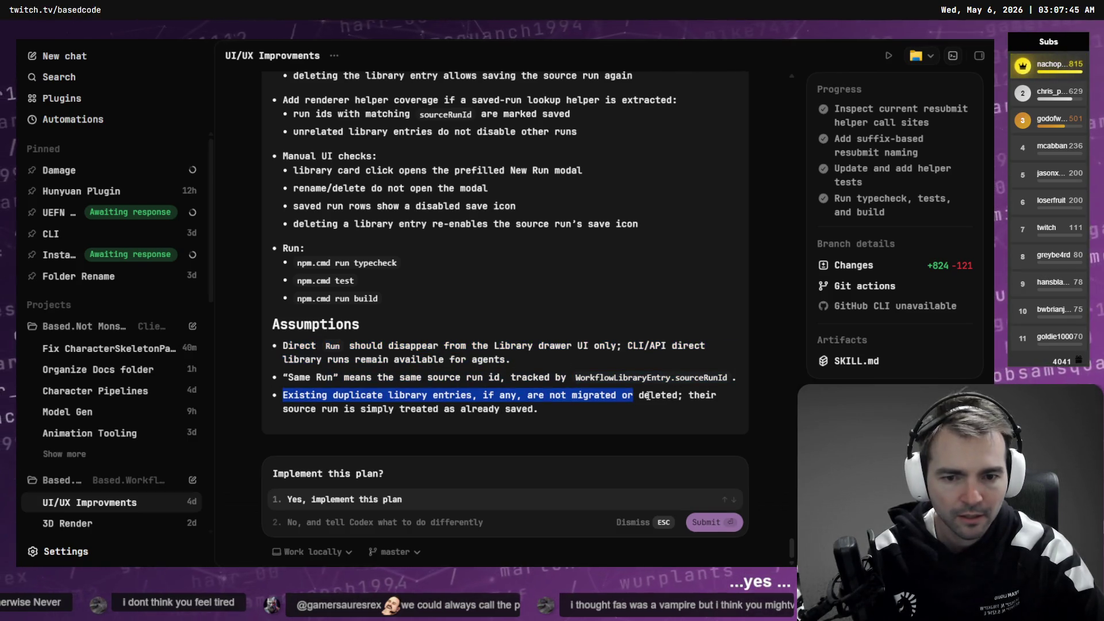
left_click(632, 406)
left_click_drag(293, 378, 483, 379)
left_click(508, 395)
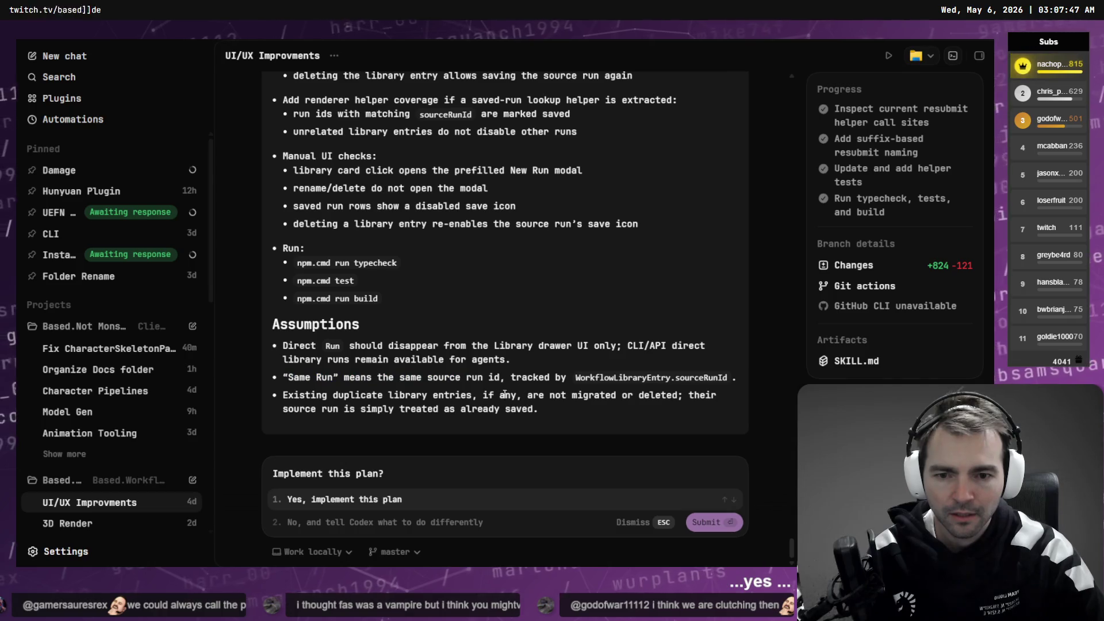
left_click(311, 498)
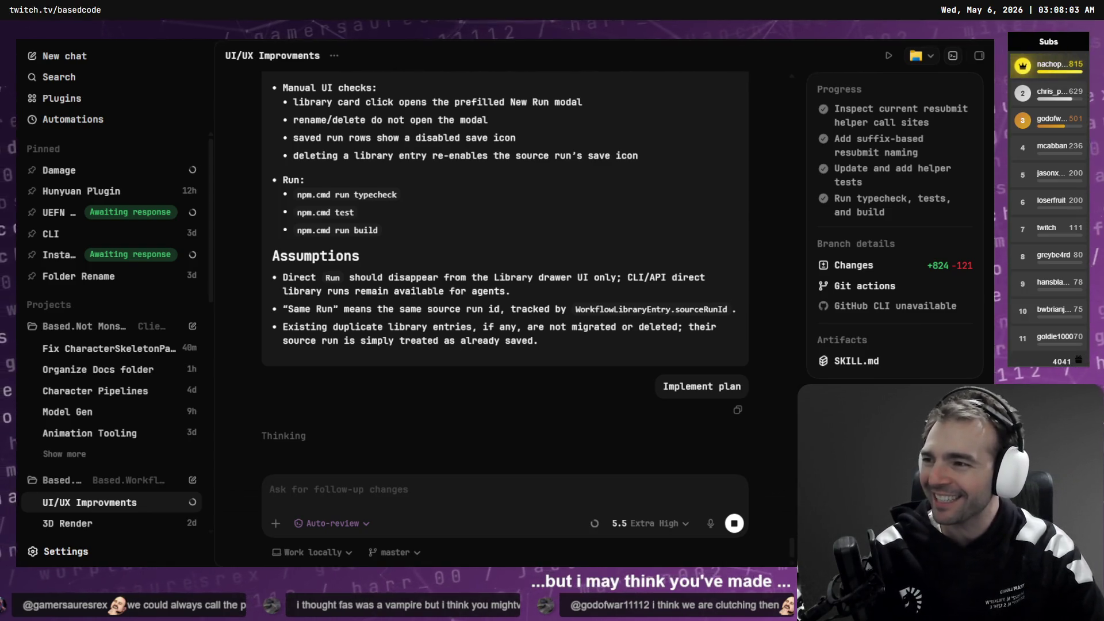
Step: Open the pinned Damage chat and scroll through its Phase 2 plan and latest progress
left_click(57, 170)
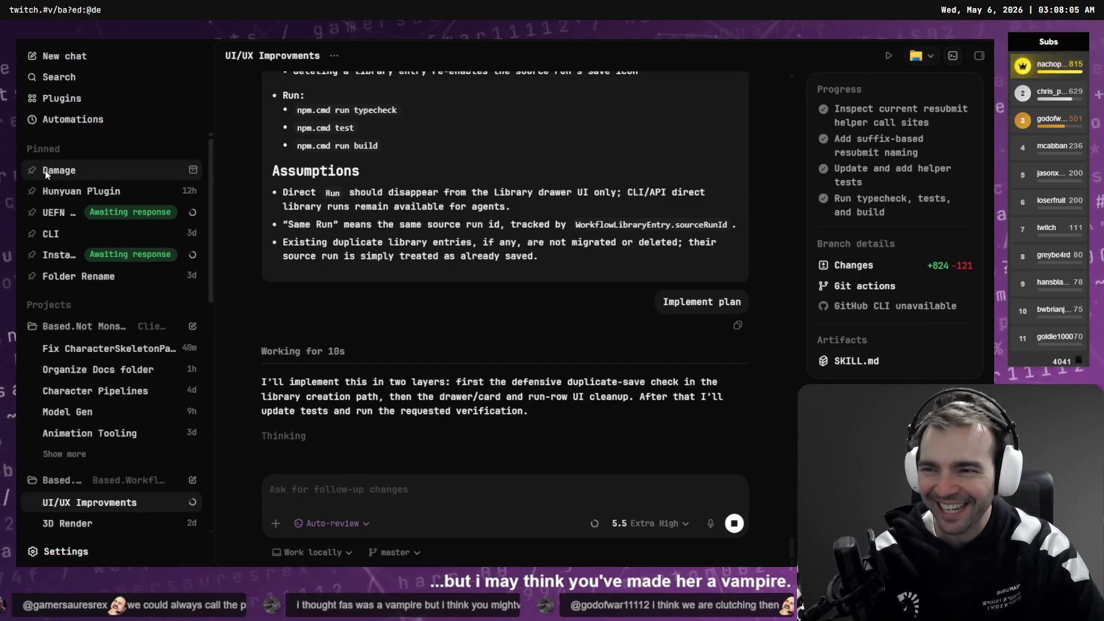
scroll(488, 262, "up", 10)
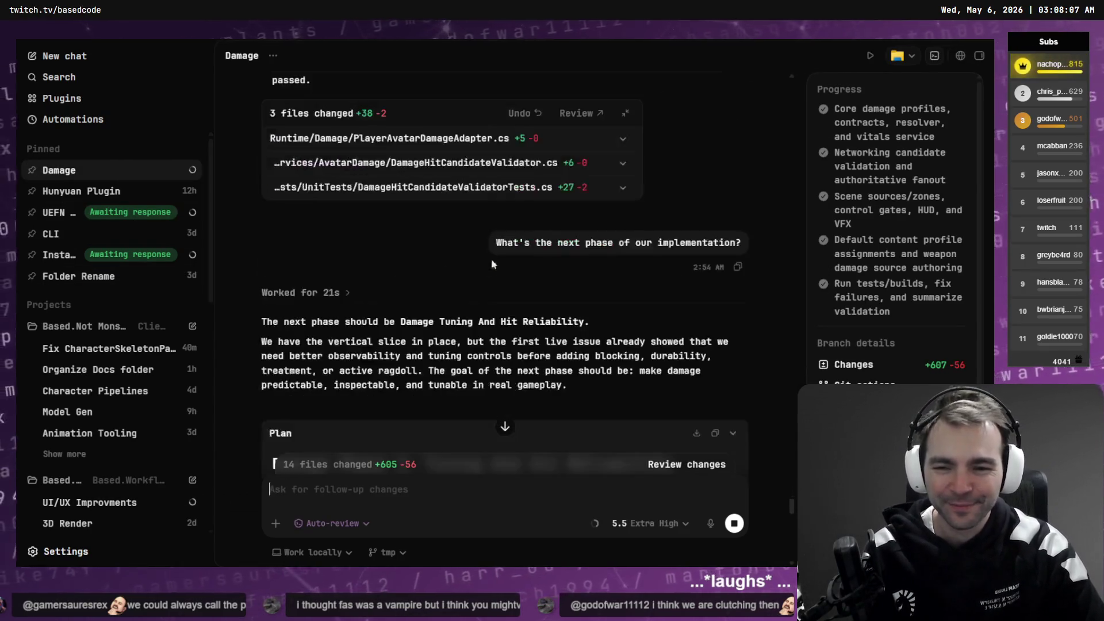
scroll(525, 240, "down", 6)
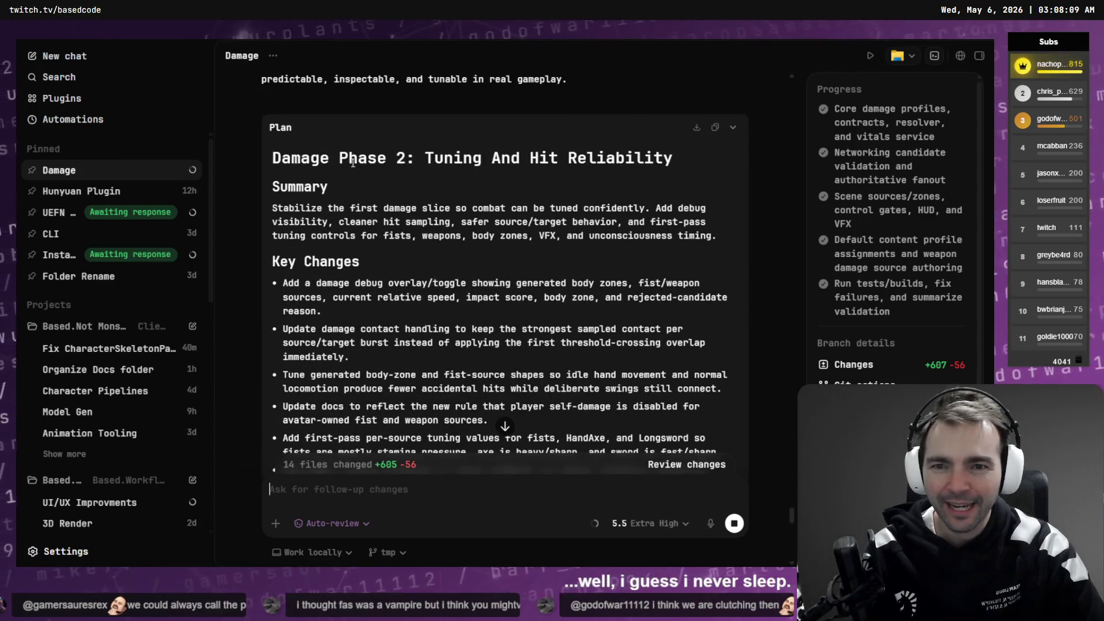
scroll(508, 225, "down", 15)
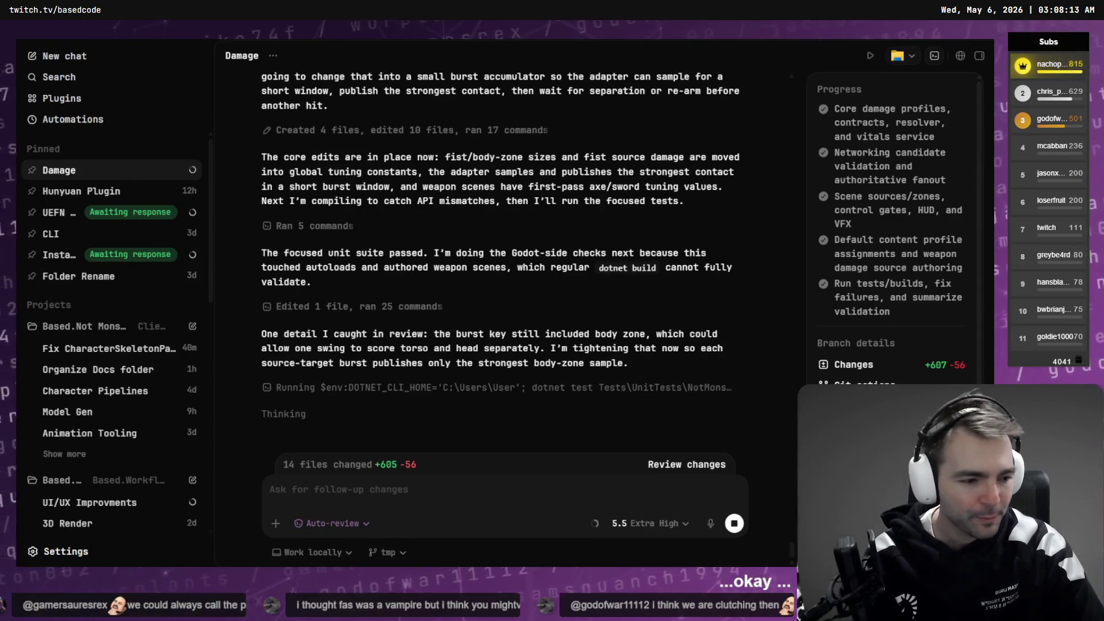
key("alt+Tab")
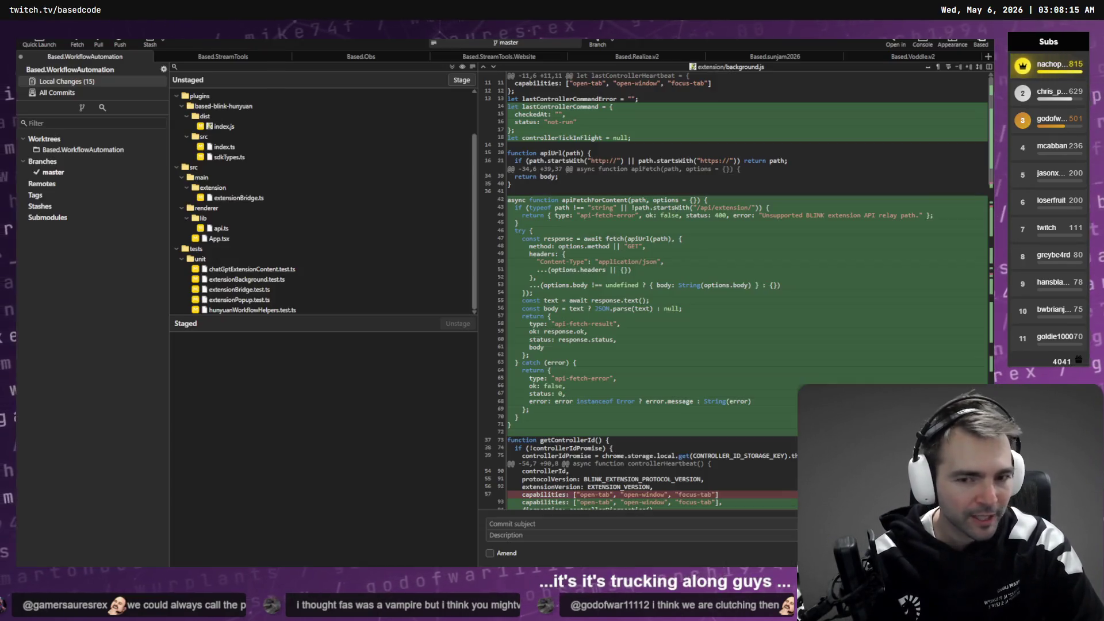
Step: In Fork, inspect the index.ts and sdkTypes.ts diffs, then stage all unstaged changes
left_click(241, 137)
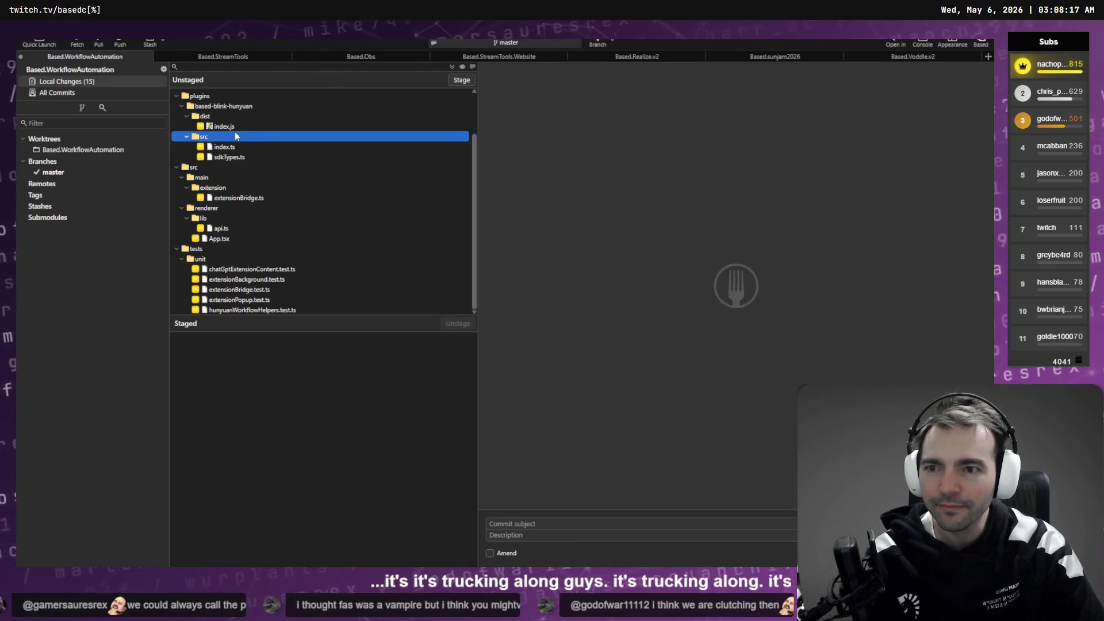
left_click(237, 151)
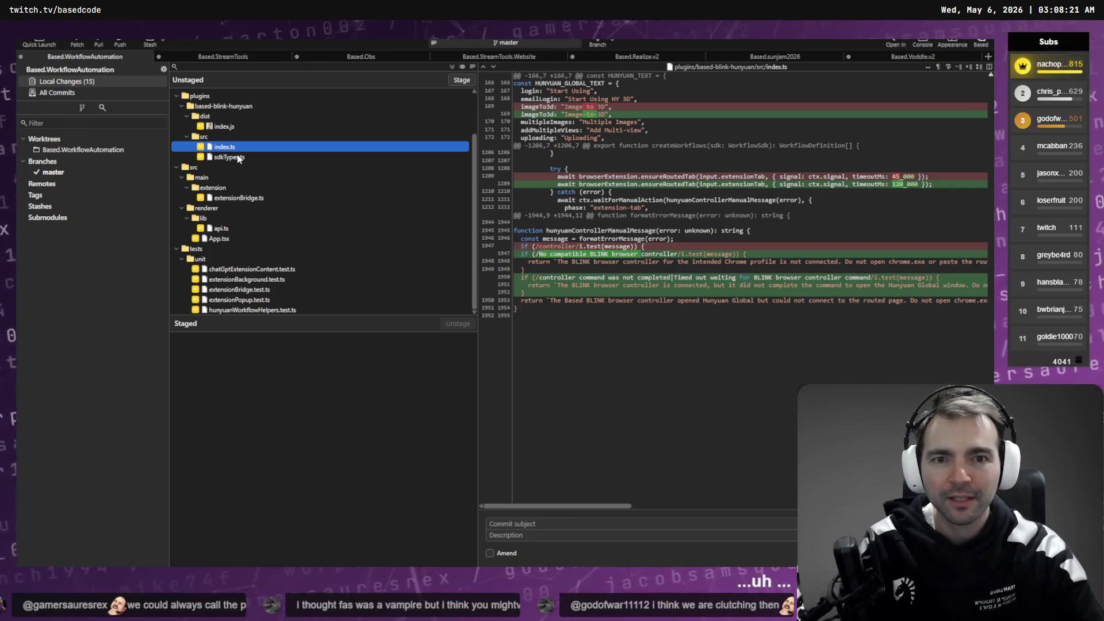
left_click(284, 156)
key("ctrl+a")
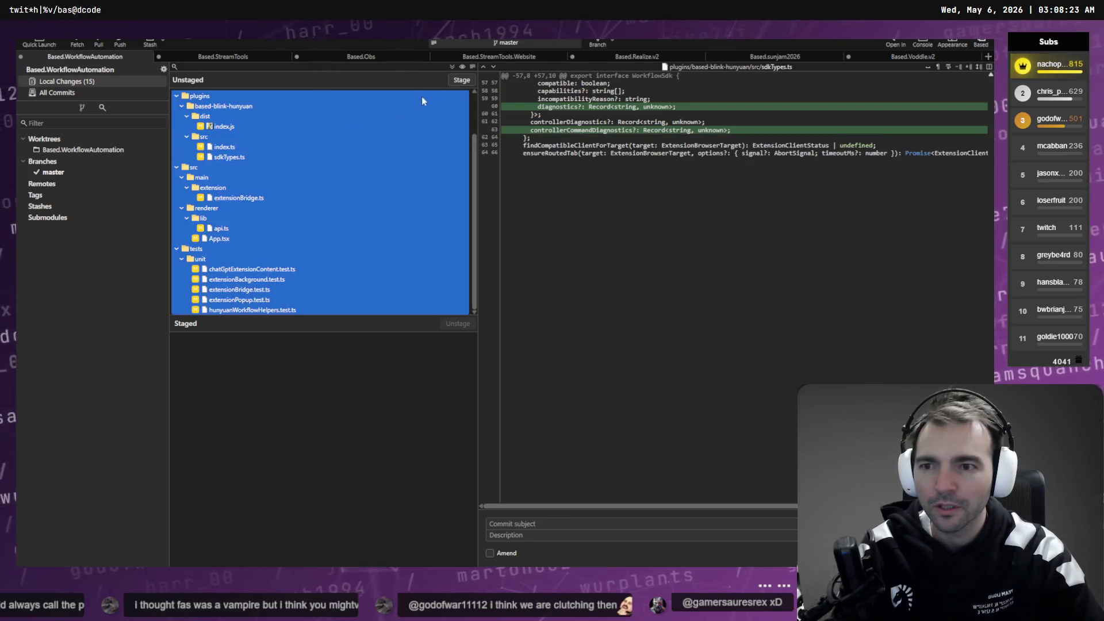
left_click(458, 82)
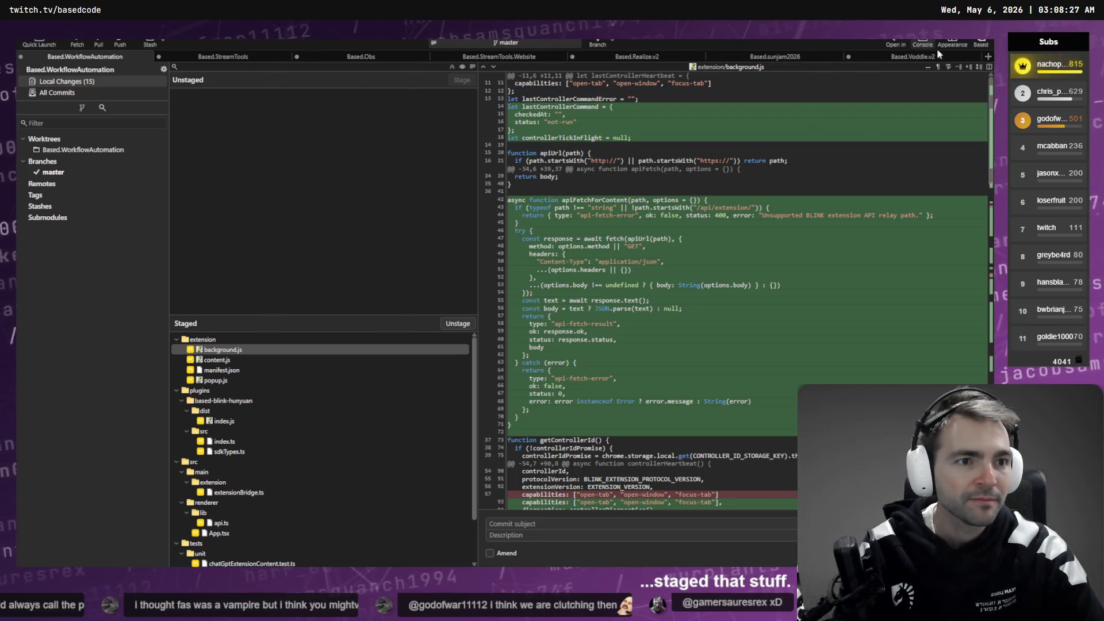
key("alt+Tab")
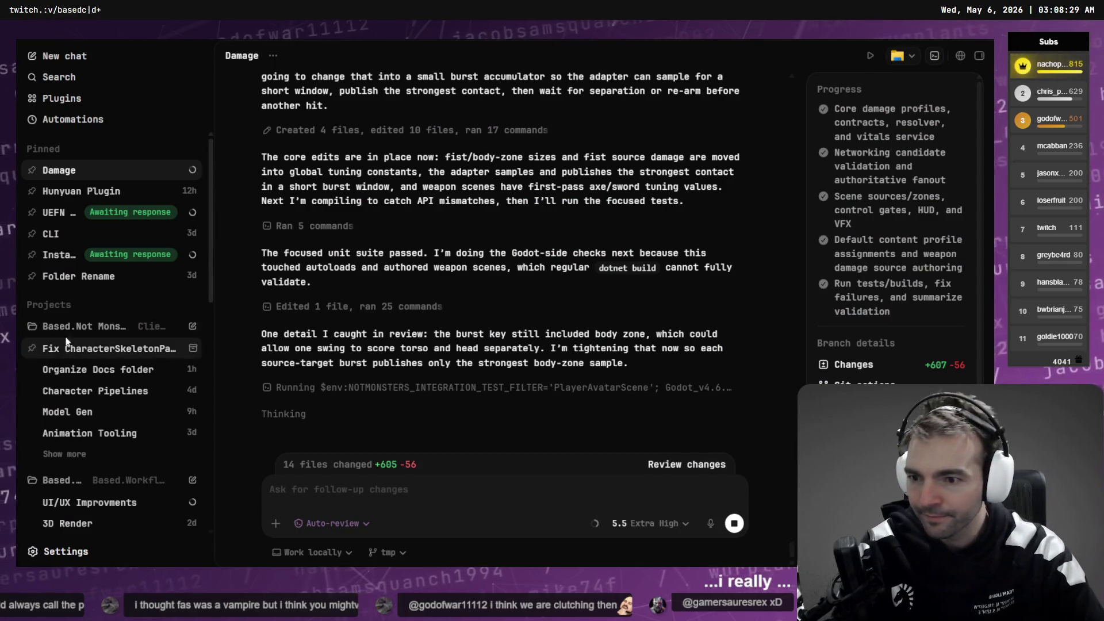
scroll(66, 322, "down", 3)
Step: Check the UI/UX Improvments chat, then read the Hunyuan Plugin chat's advice and focus its follow-up box
left_click(105, 304)
scroll(107, 173, "up", 3)
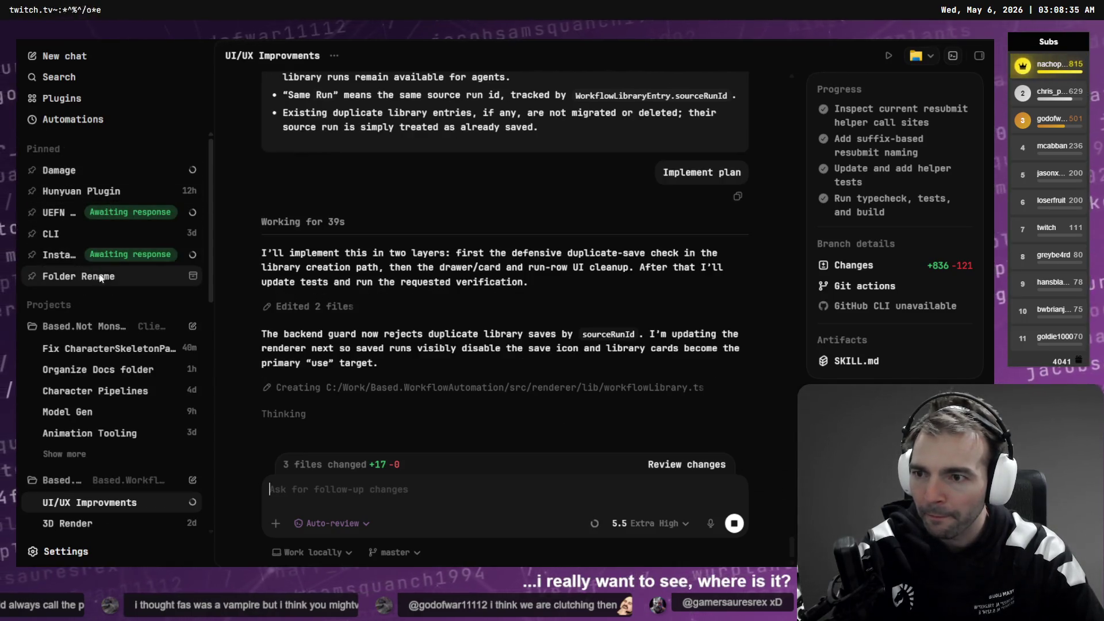
left_click(96, 195)
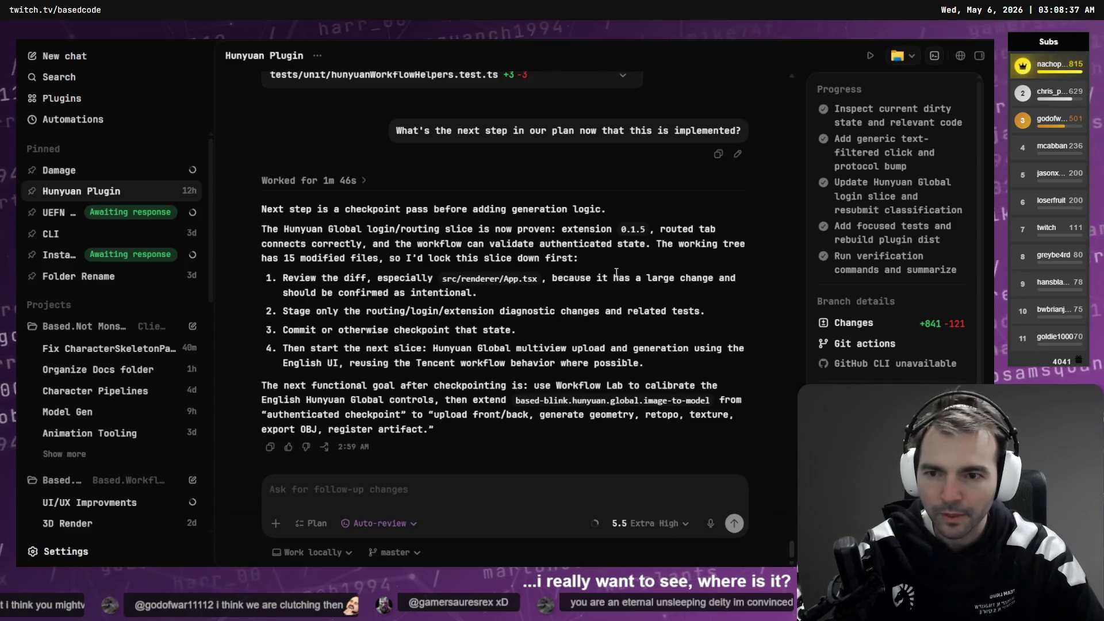
left_click(485, 485)
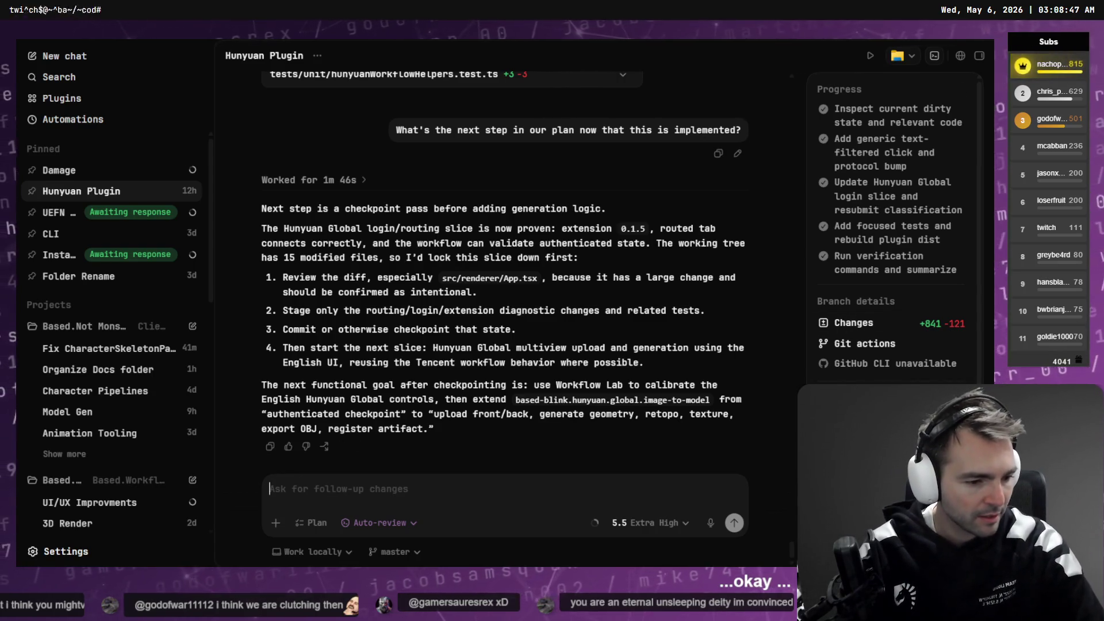
key("super+Tab")
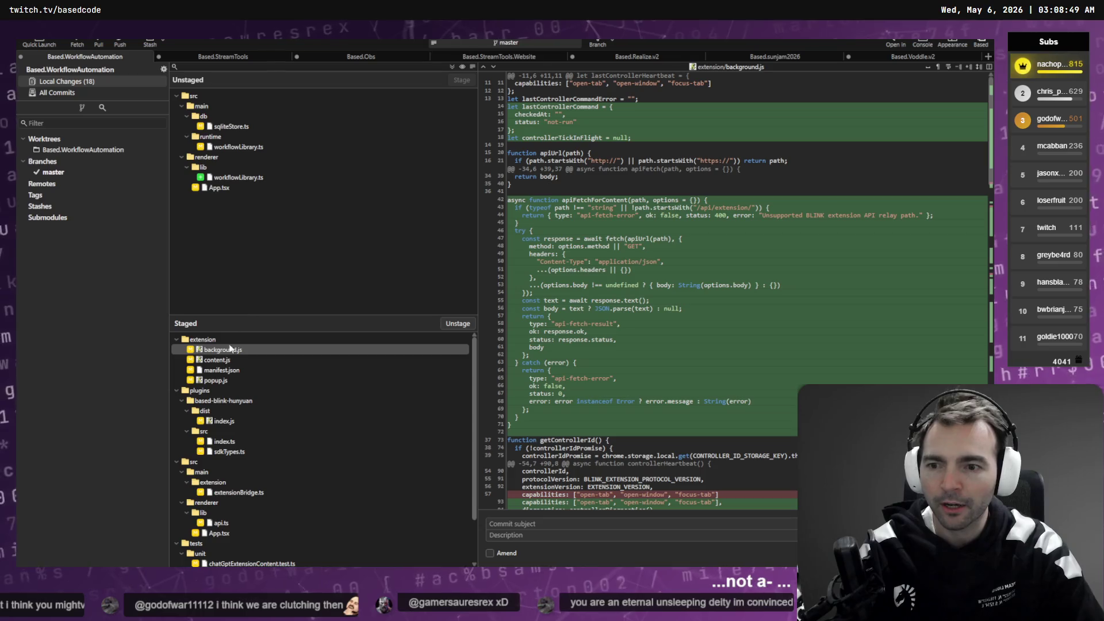
Step: Review the staged extensionBridge.ts, chatGptExtensionContent.test.ts, App.tsx and api.ts diffs, and the unstaged App.tsx diff
scroll(228, 385, "down", 2)
left_click(248, 441)
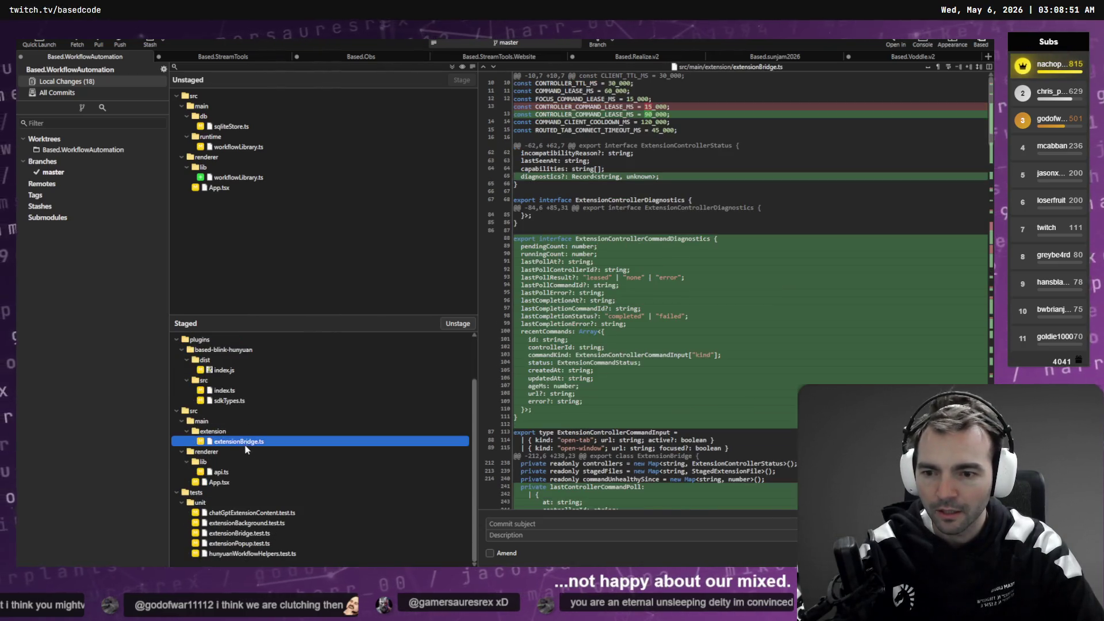
left_click(227, 513)
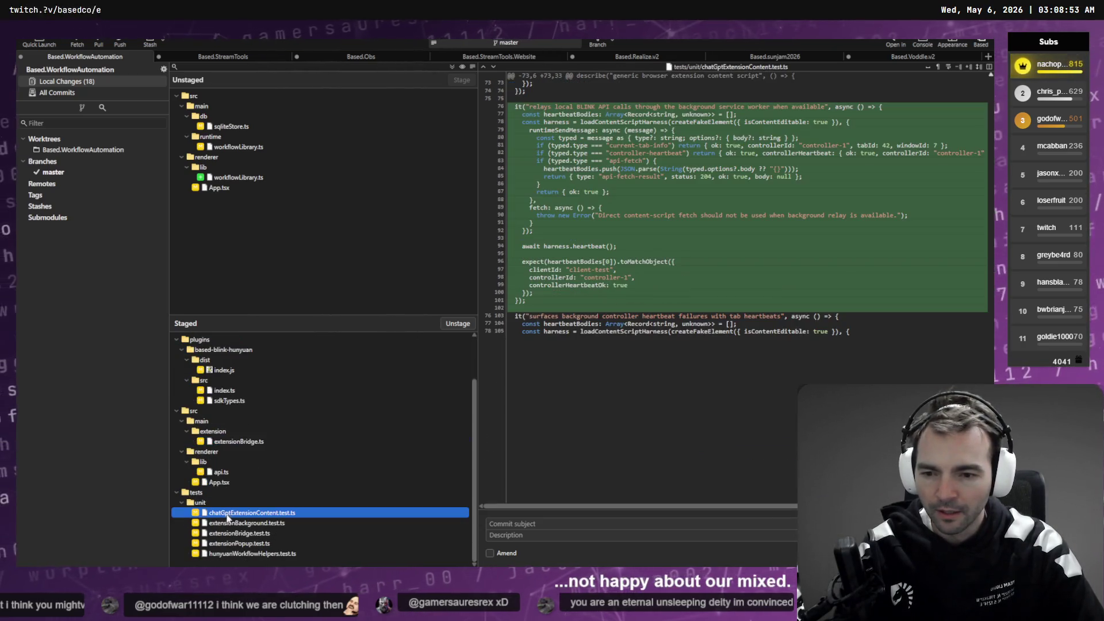
left_click(220, 481)
left_click(222, 471)
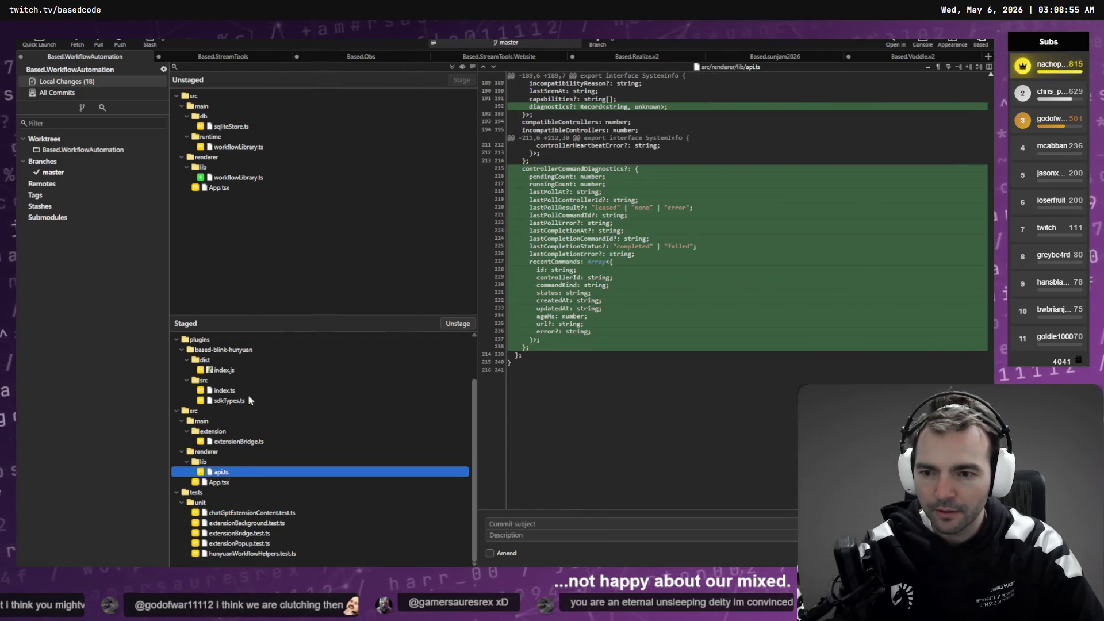
left_click(245, 189)
Step: Unstage the based-blink-hunyuan plugin folder and stage the four files from sqliteStore.ts to App.tsx
left_click(260, 126, "shift")
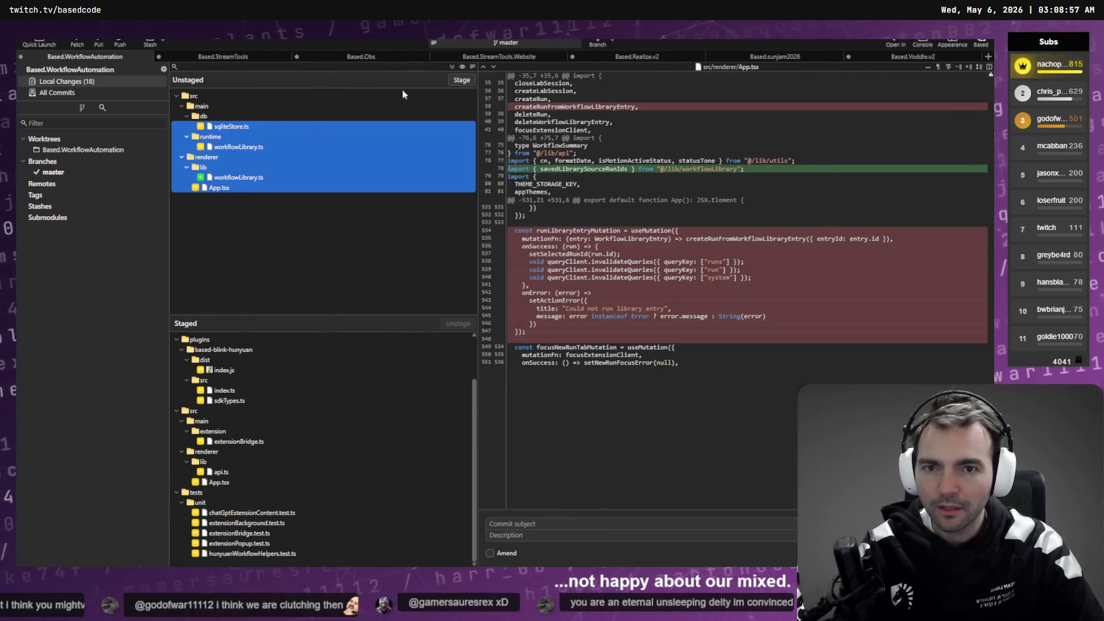
left_click(462, 80)
key("alt+Tab")
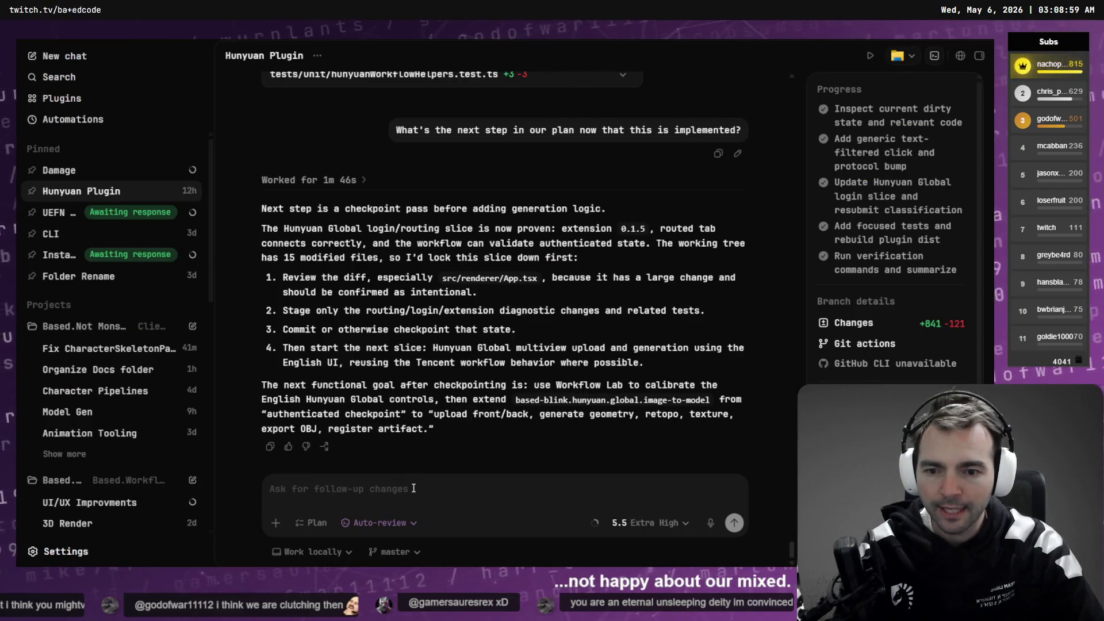
key("alt+Tab")
left_click(230, 349)
left_click(458, 323)
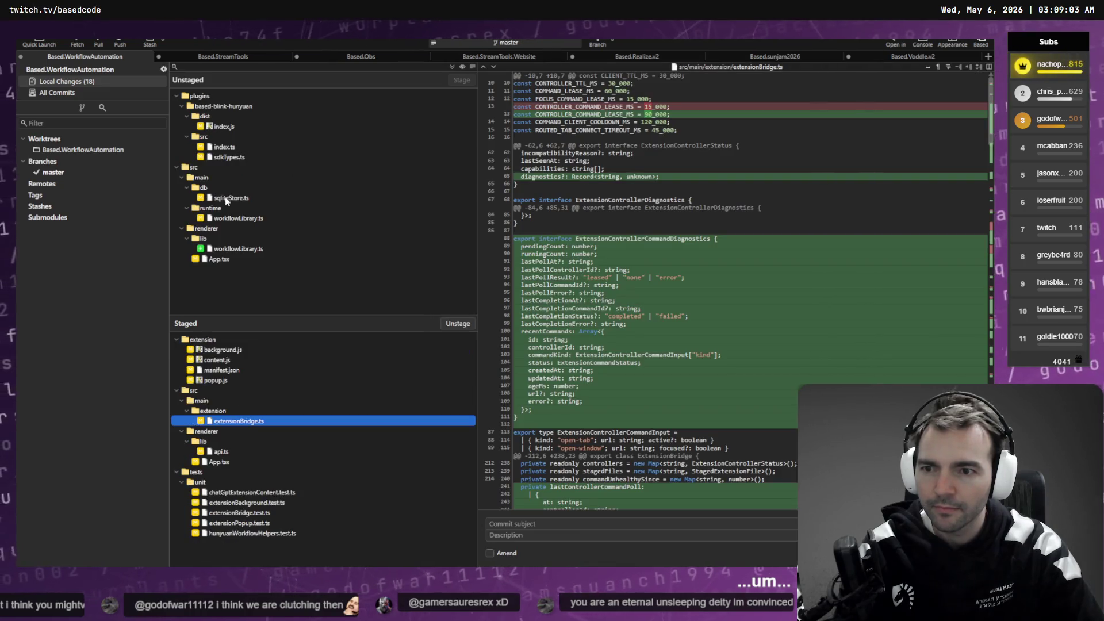
left_click(226, 198)
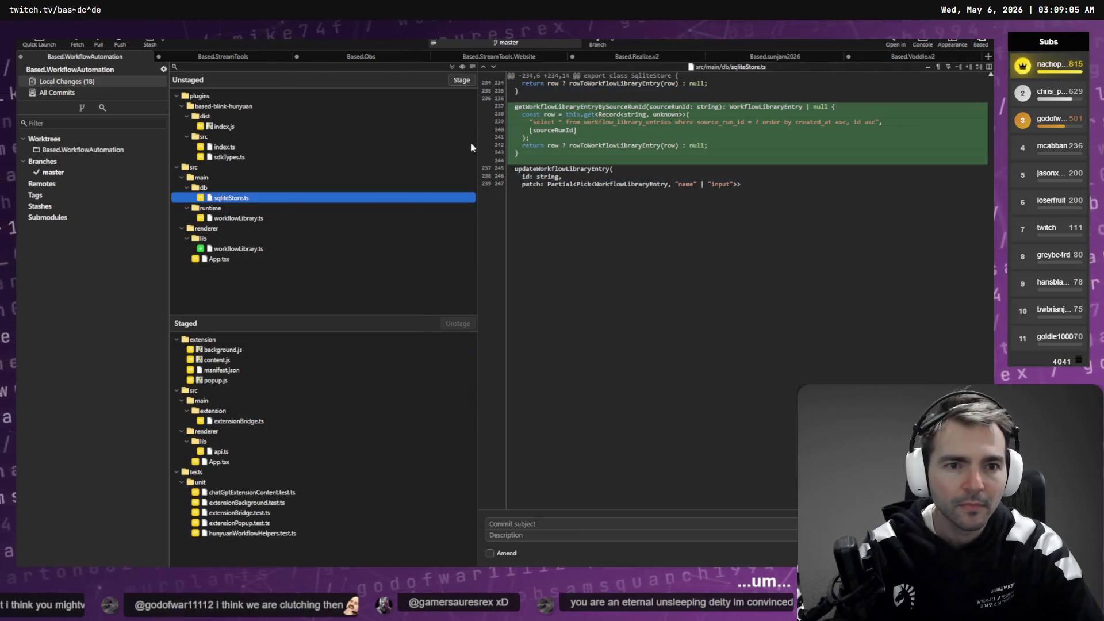
left_click(223, 260, "shift")
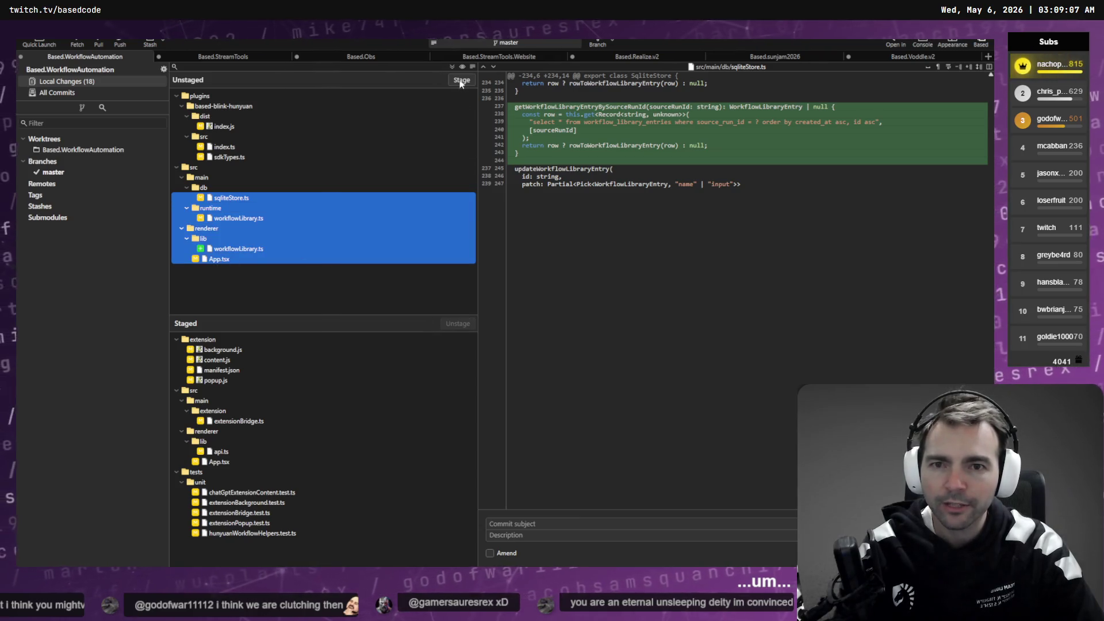
left_click(461, 83)
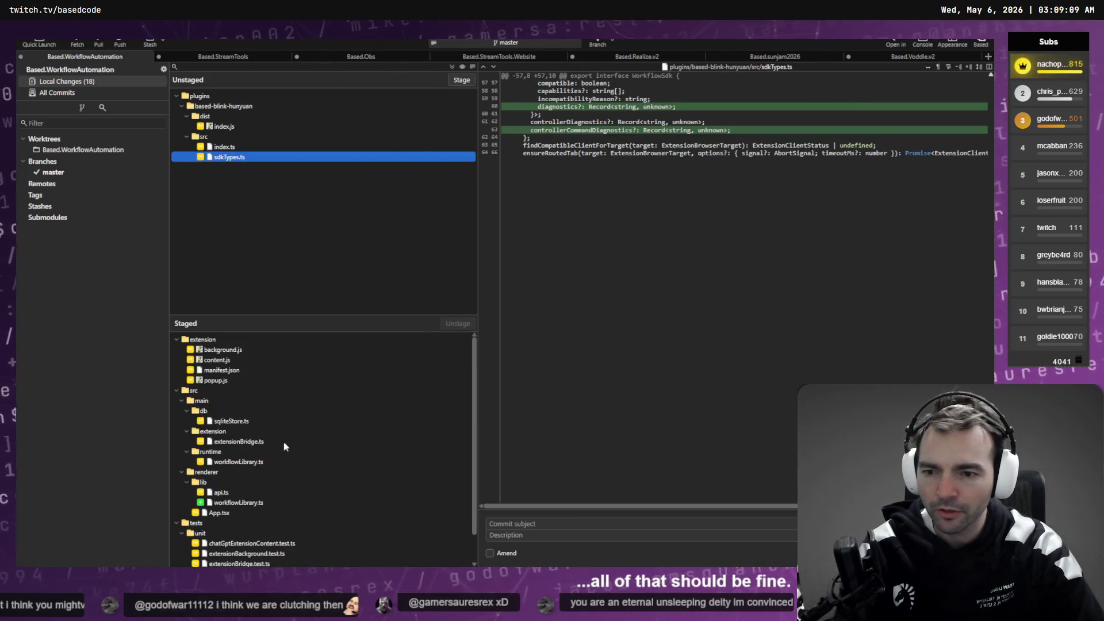
Step: Bring up the context menu for the unstaged based-blink-hunyuan plugin folder
key("alt+Tab")
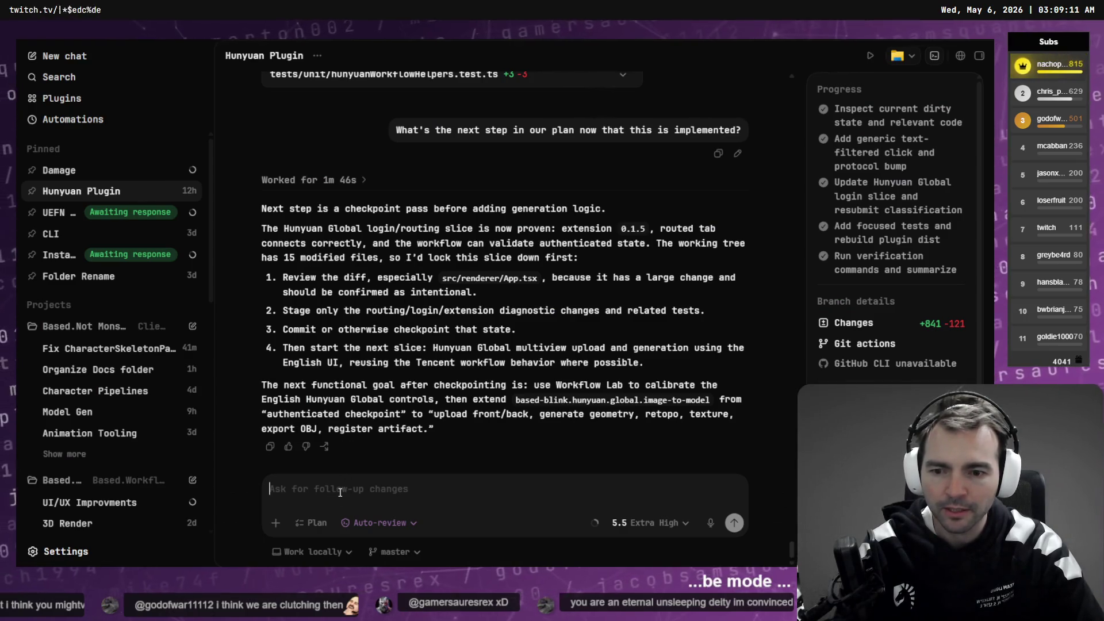
key("alt+Tab")
left_click(207, 106)
right_click(218, 107)
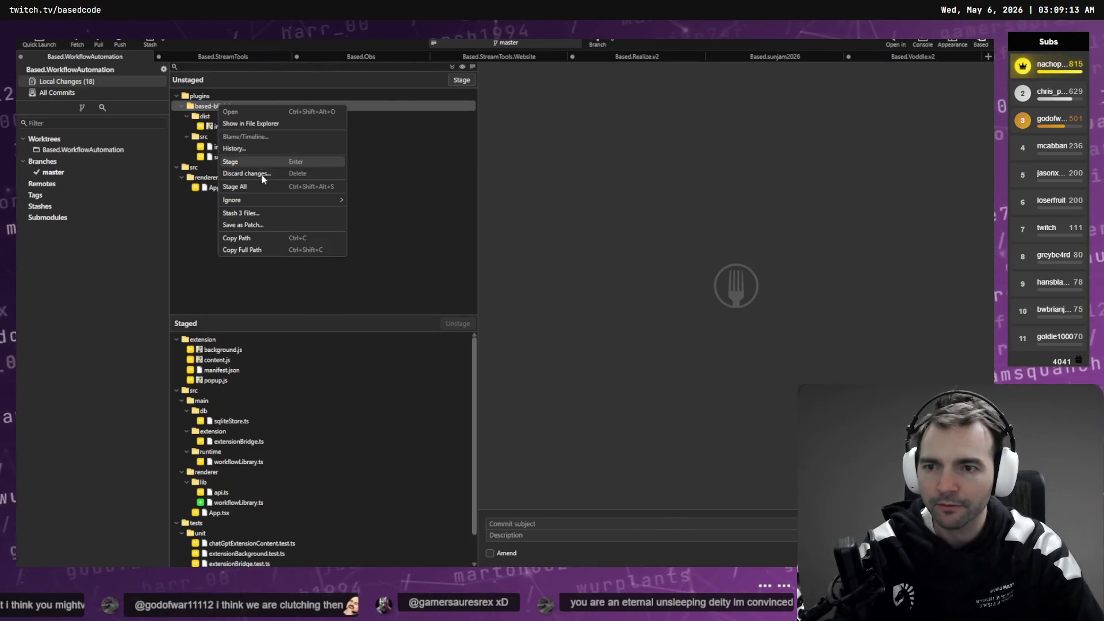
Step: Copy the plugin folder's path into the Hunyuan Plugin chat draft, then clear the draft
left_click(273, 245)
key("alt+Tab")
type("Y")
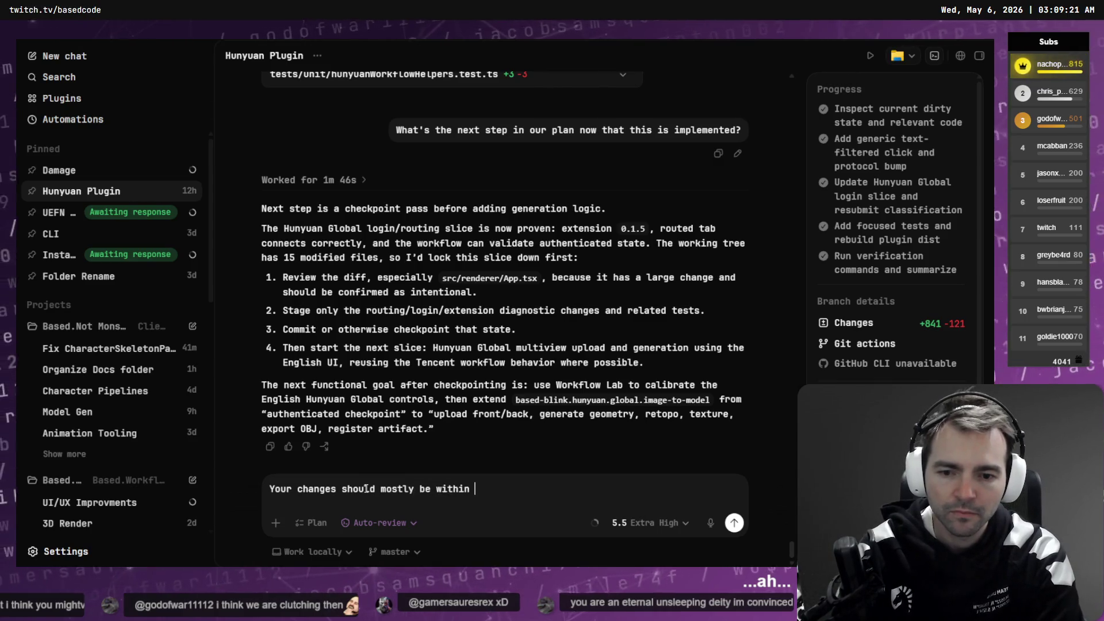
type("plugins\\based-blink-hunyuan")
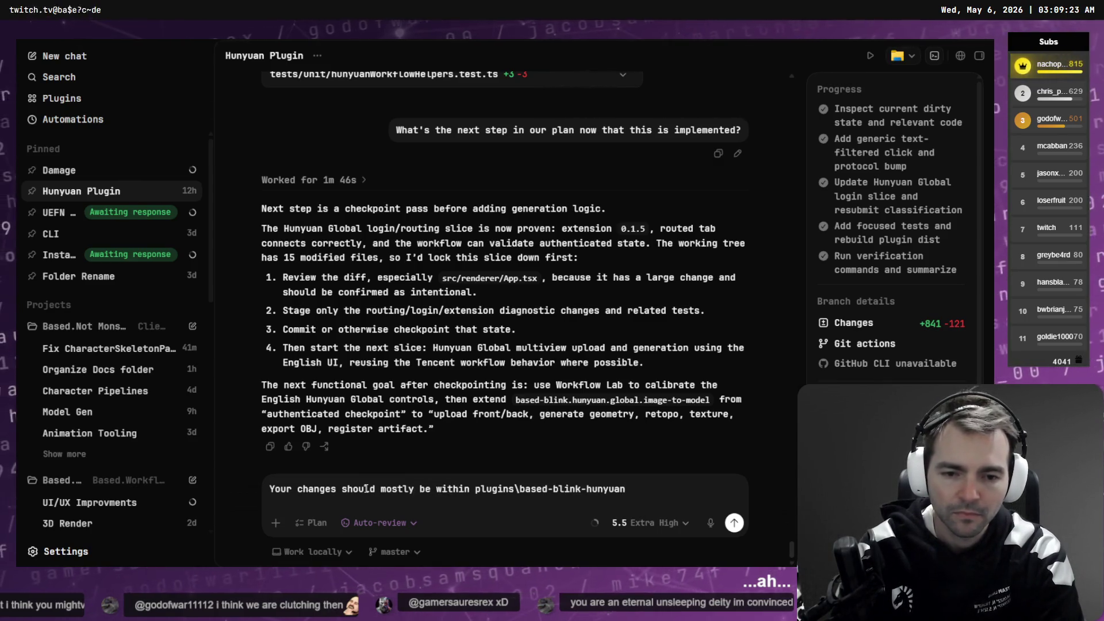
key("shift+Return")
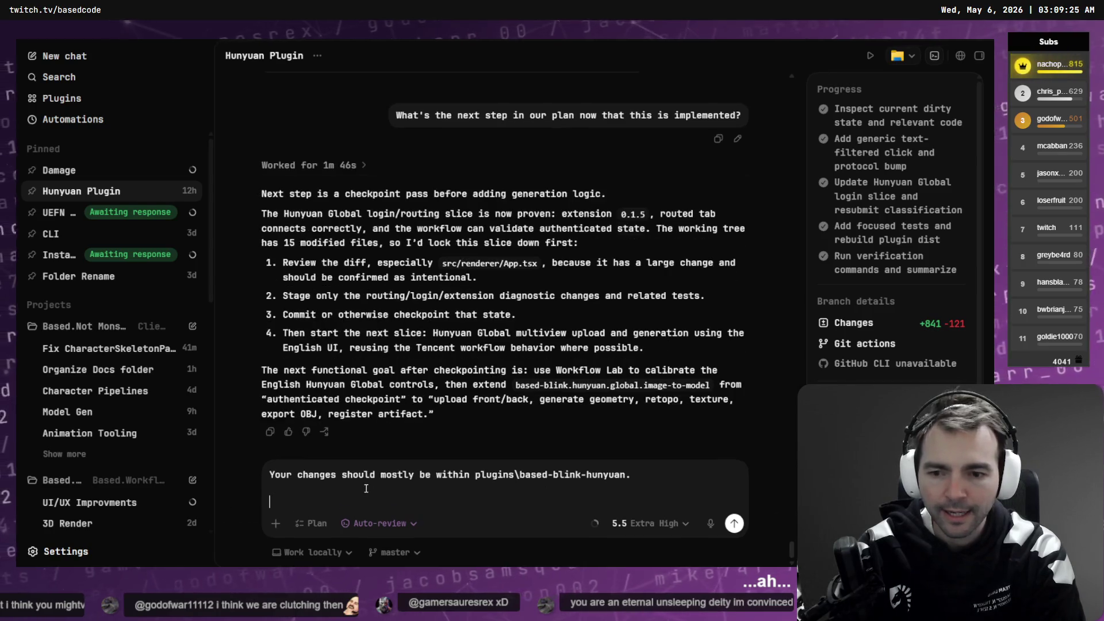
key("ctrl+a")
key("BackSpace")
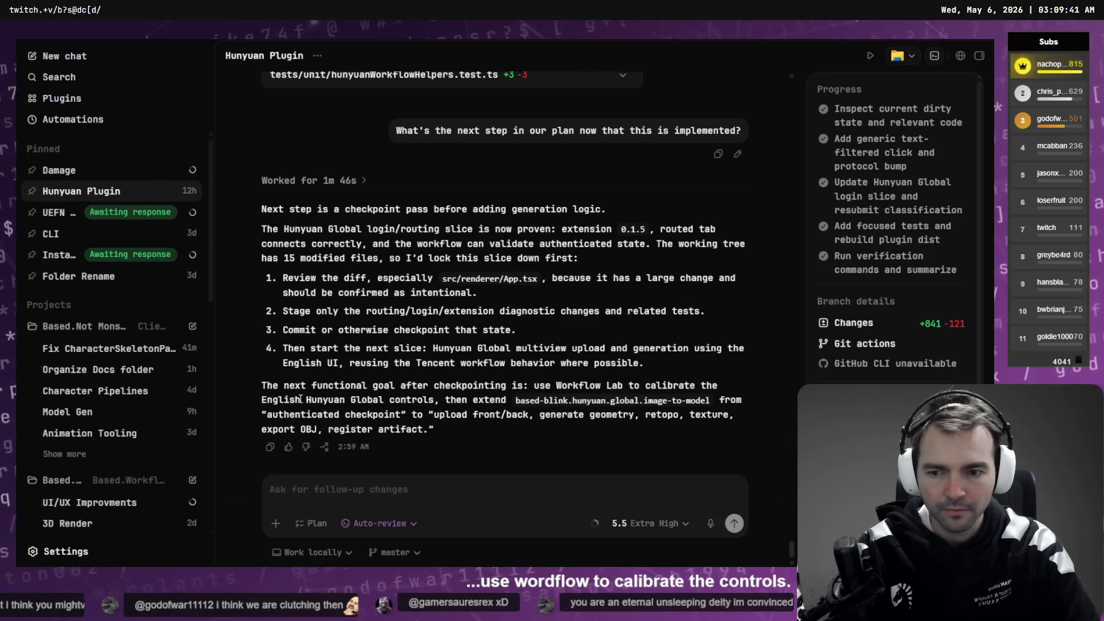
Step: Paste the next functional goal passage into the message and prefix it with 'Use'
mouse_move(535, 386)
left_mouse_down()
mouse_move(403, 415)
mouse_move(426, 430)
left_mouse_up()
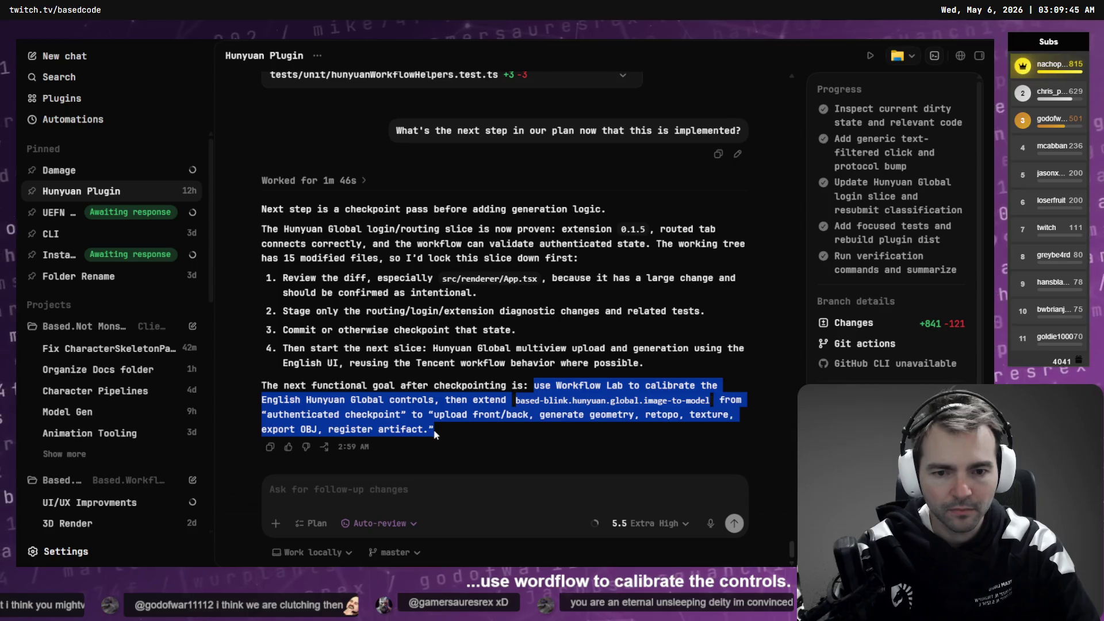
left_click(446, 490)
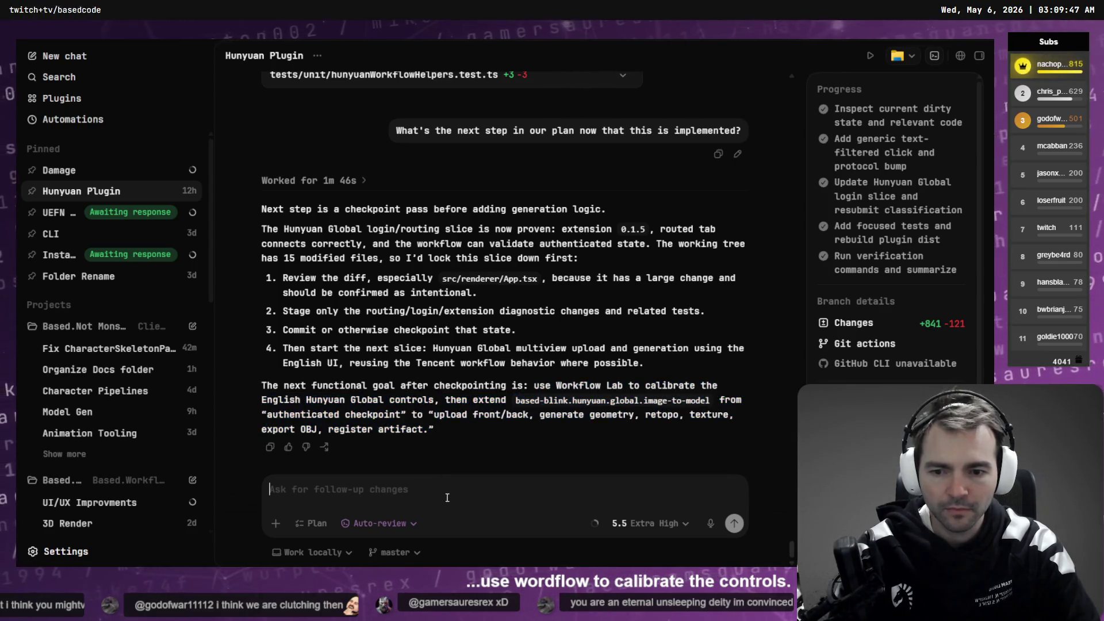
type("use Workflow Lab to calibrate the English Hunyuan Global controls, then extend based-blink.hunyuan.global.image-to-model from “authenticated checkpoint” to “upload front/back, generate geometry, retopo, texture, export OBJ, register artifact.”")
left_click(262, 463)
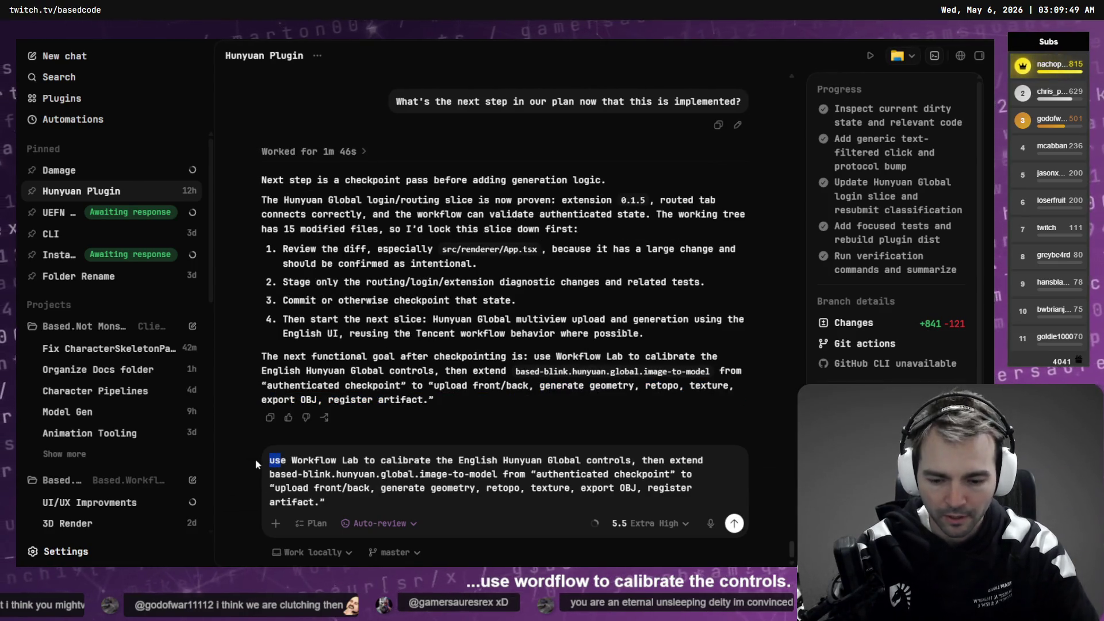
type("Use")
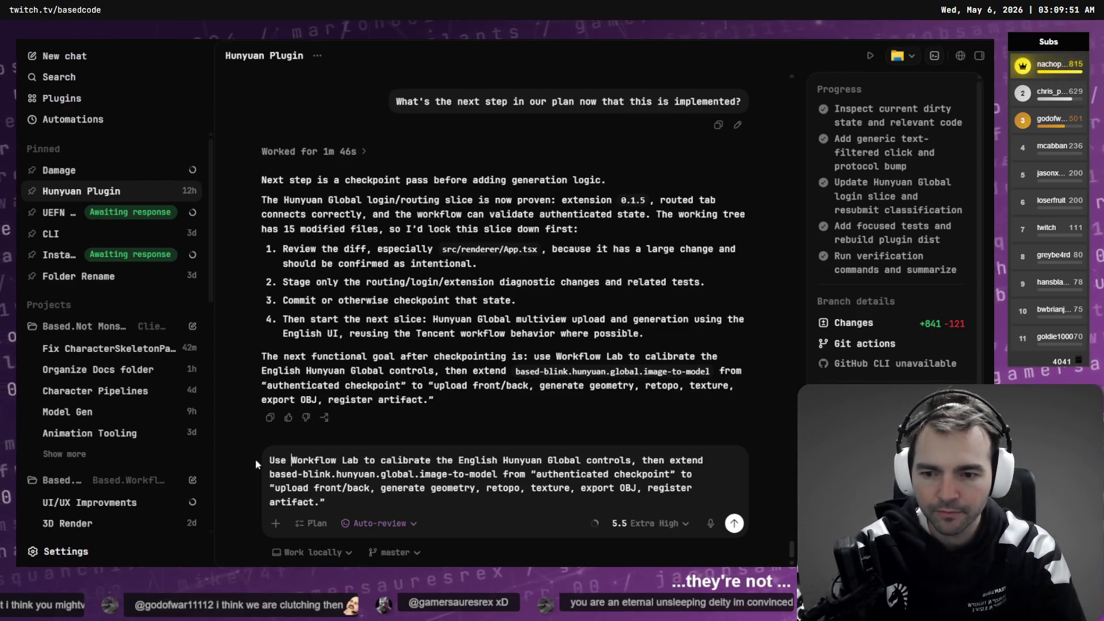
key("ctrl+shift+End")
key("shift+Up")
key("shift+Up")
key("shift+Up")
key("ctrl+shift+Right")
key("ctrl+shift+Right")
type("@")
key("BackSpace")
type("@work")
key("Return")
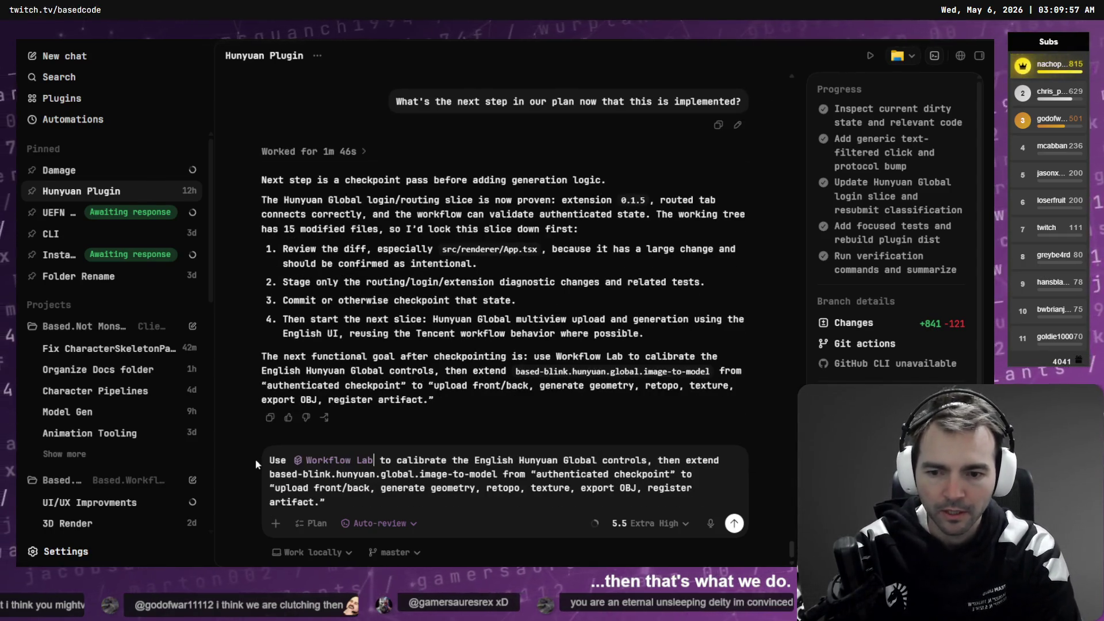
key("Return")
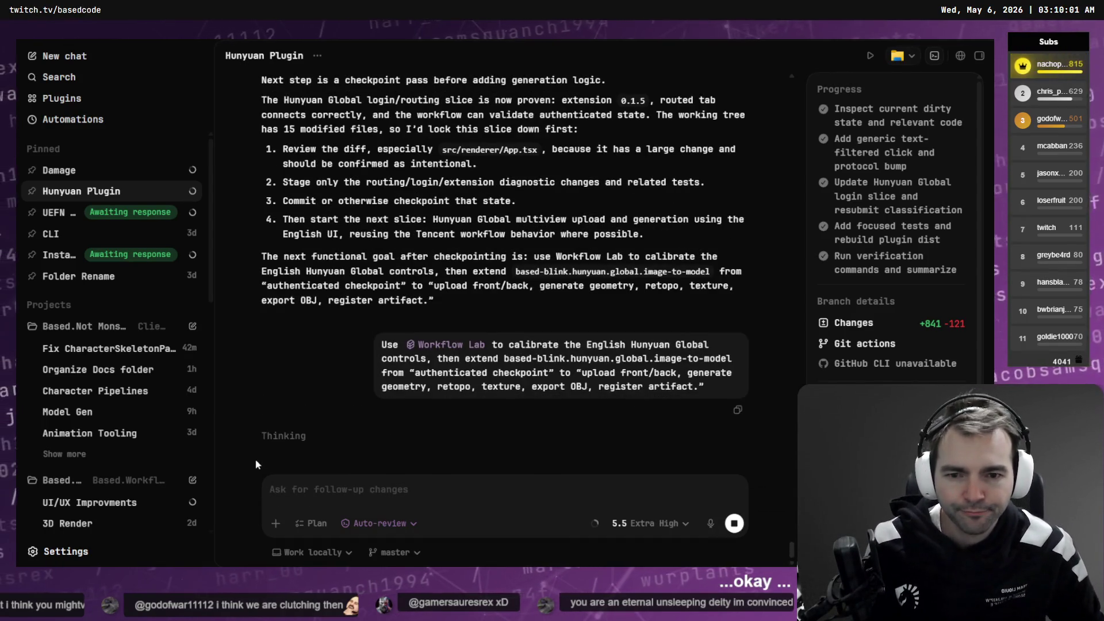
Step: Let the Hunyuan plan run, then return to the pinned Damage conversation
mouse_move(297, 268)
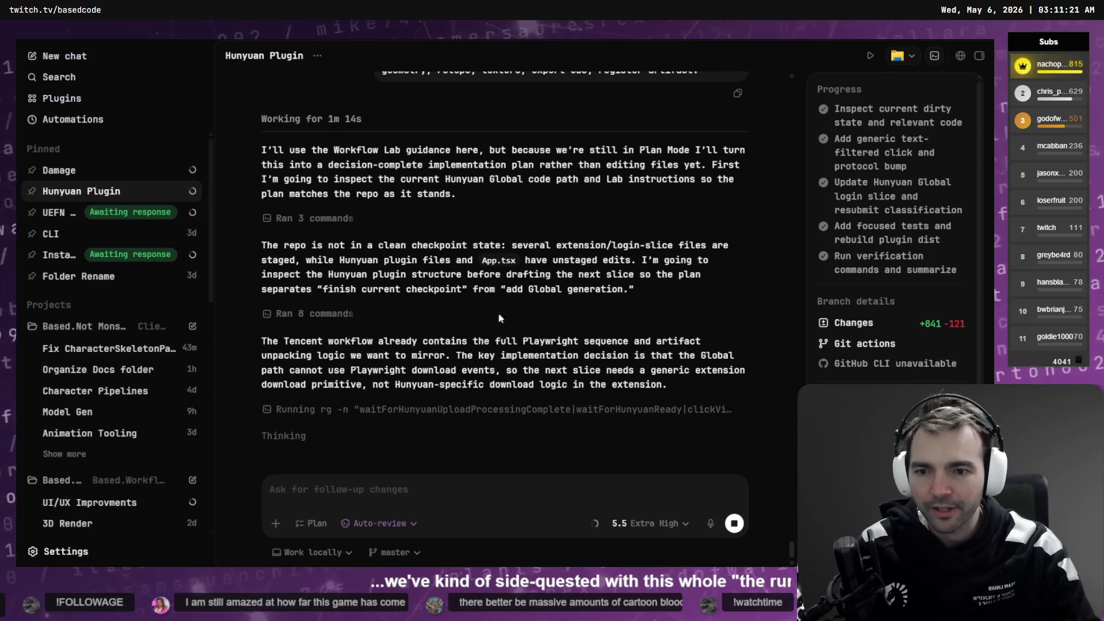
left_click(85, 174)
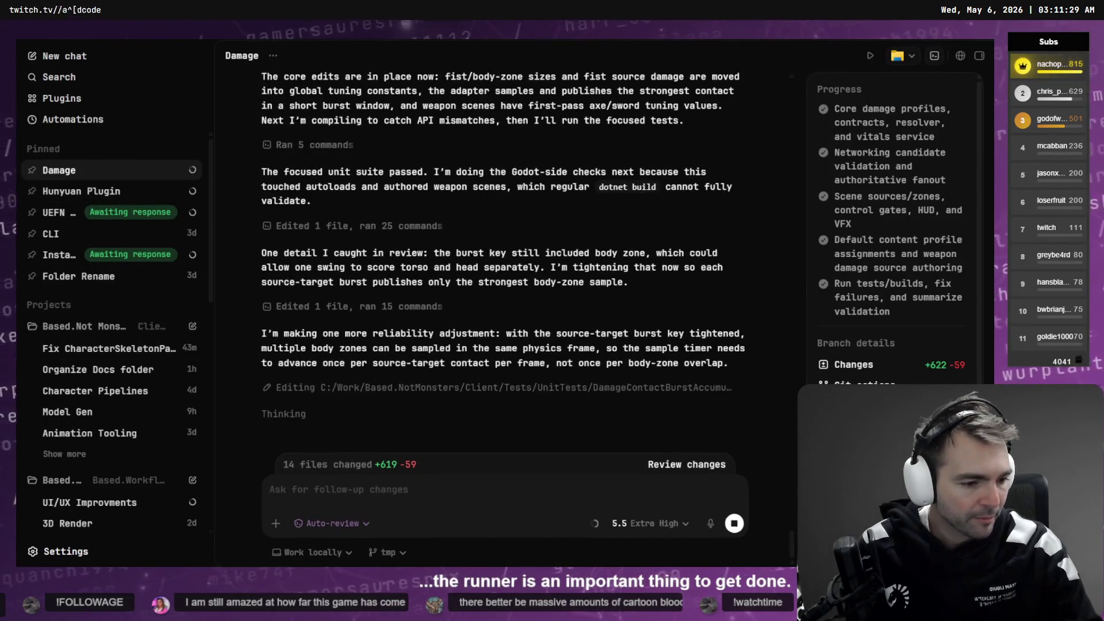
Step: Switch Fork to the NotMonsters workspace and show the Client repo's local changes
key("alt+Tab")
left_click(952, 41)
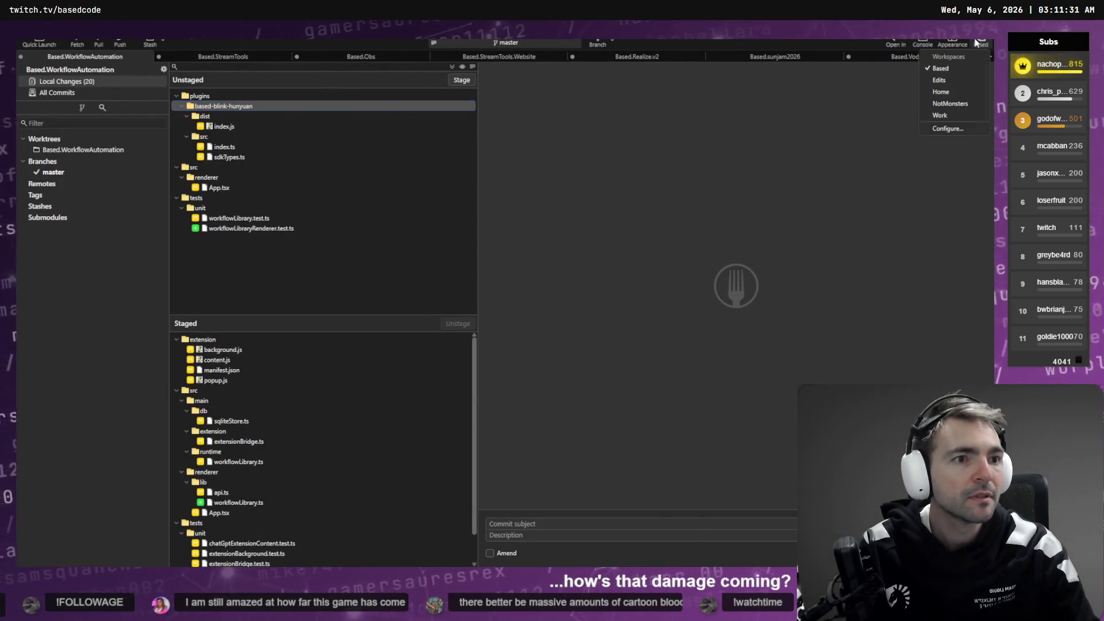
left_click(962, 109)
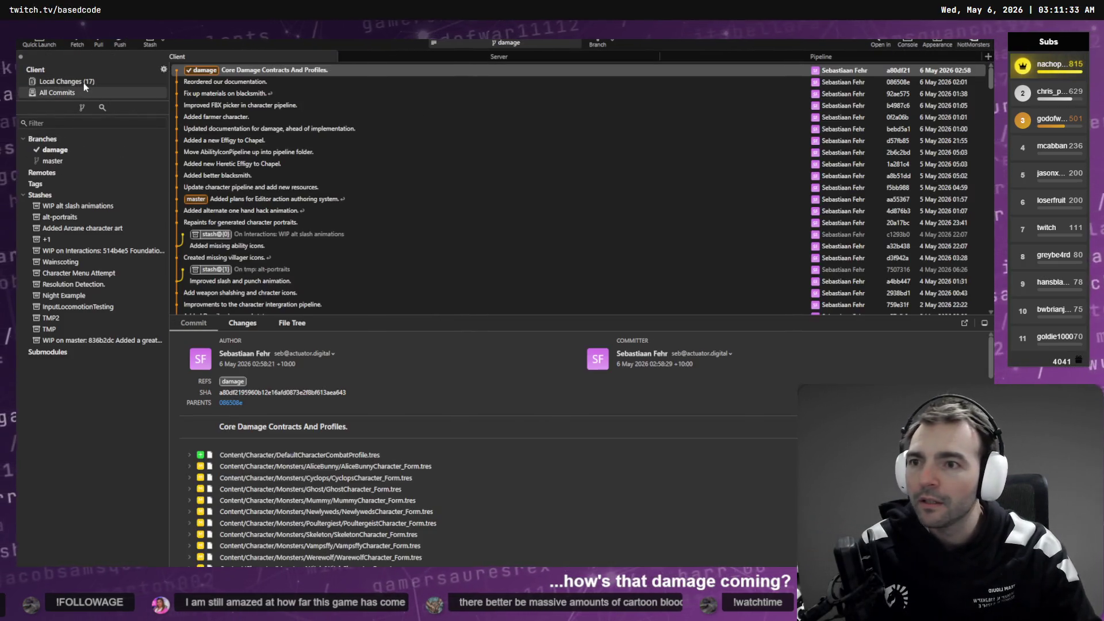
left_click(84, 82)
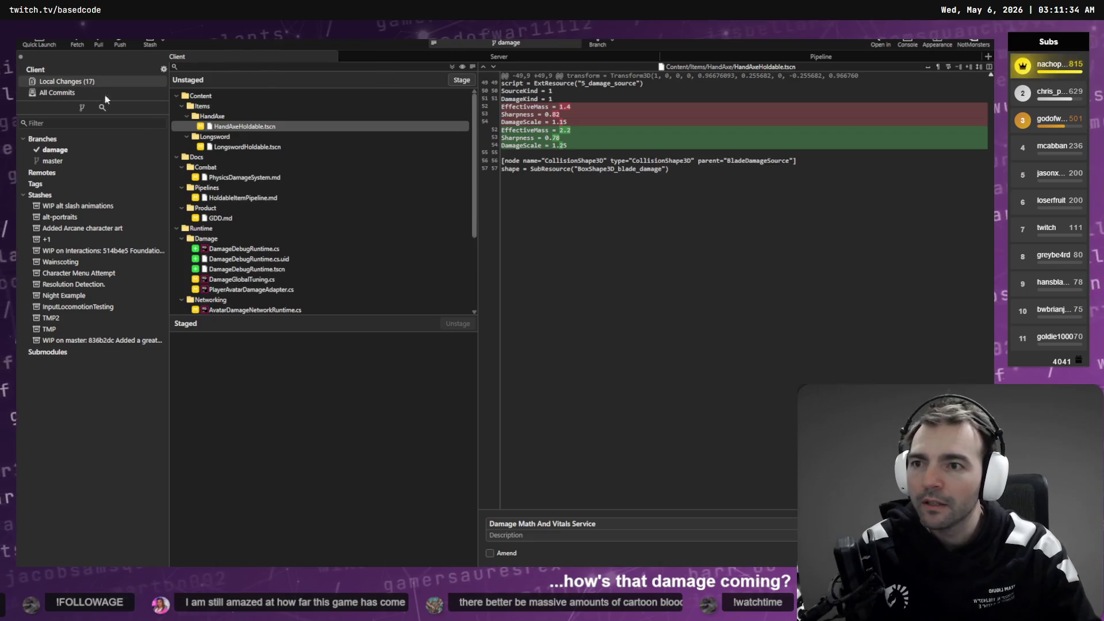
Step: Review the LongswordHoldable.tscn, PhysicsDamageSystem.md, HoldableItemPipeline.md and DamageDebugRuntime.cs diffs, then stage GDD.md's self-damage hunk
left_click(268, 148)
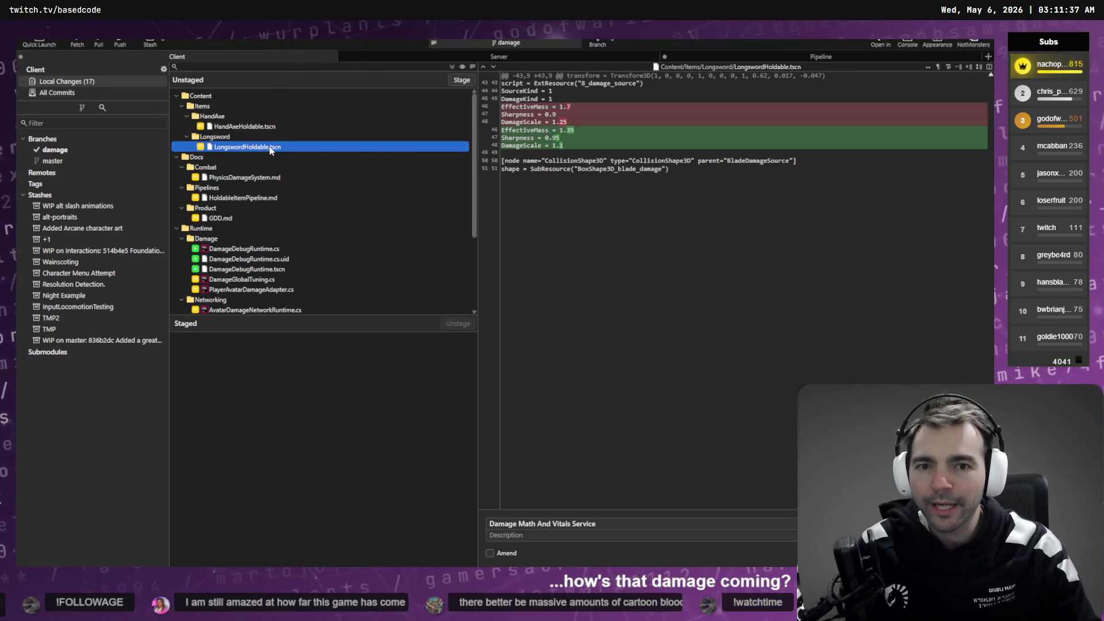
left_click(239, 178)
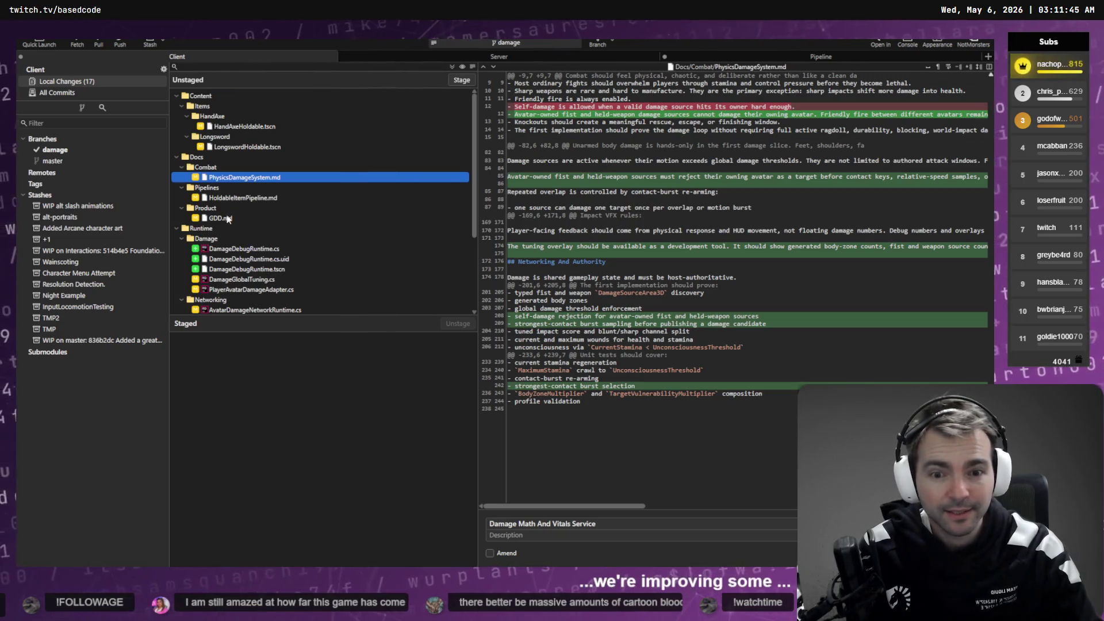
left_click(220, 199)
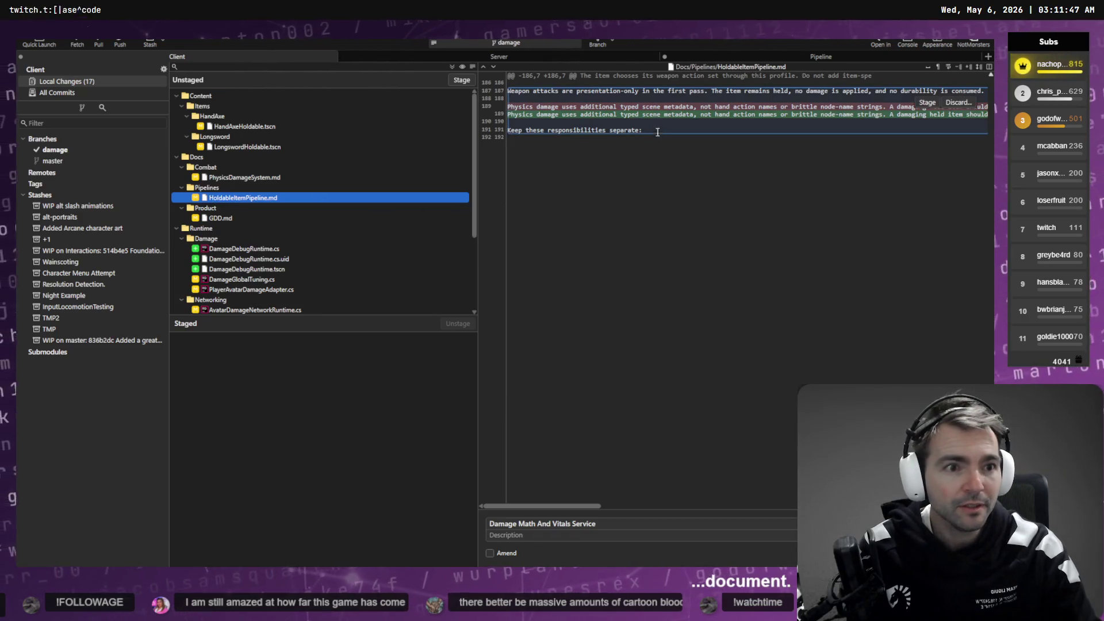
left_click(221, 218)
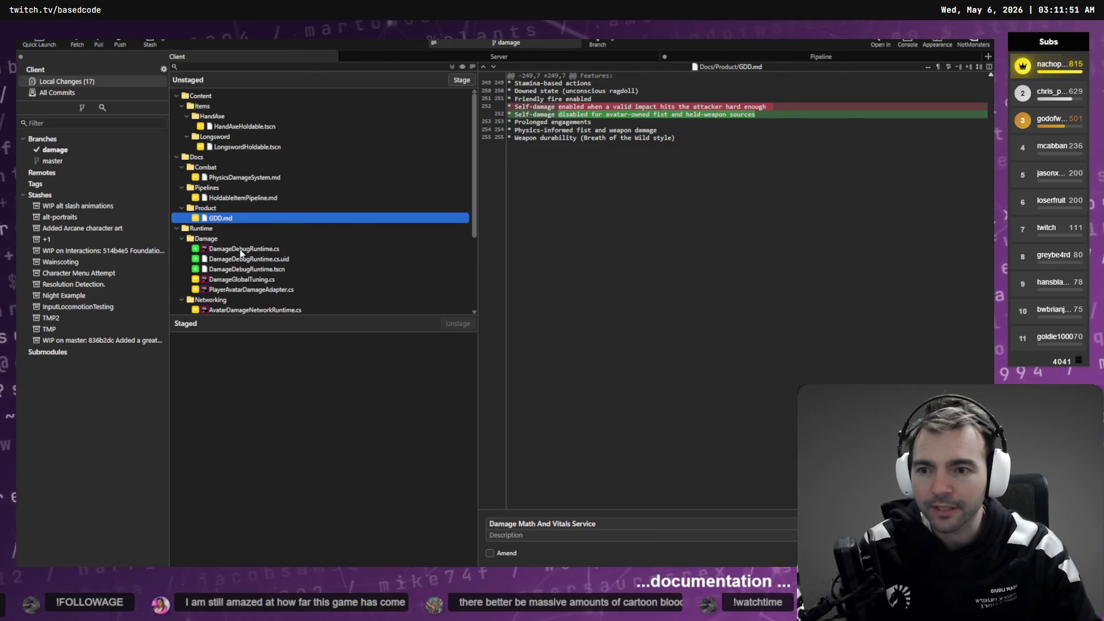
left_click(241, 249)
left_click(221, 218)
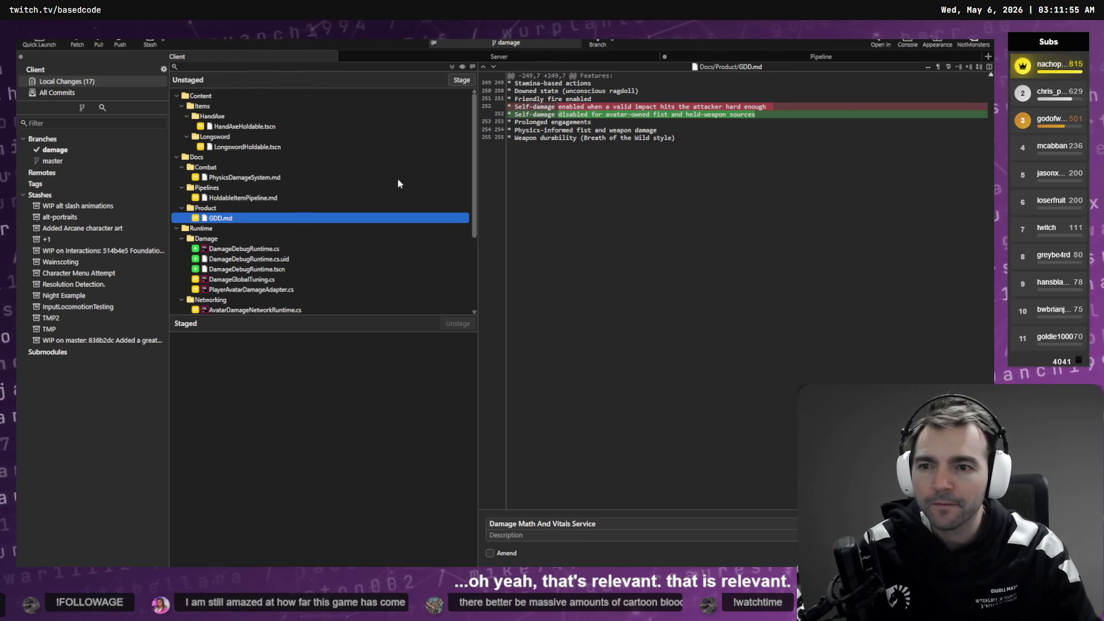
left_click(928, 103)
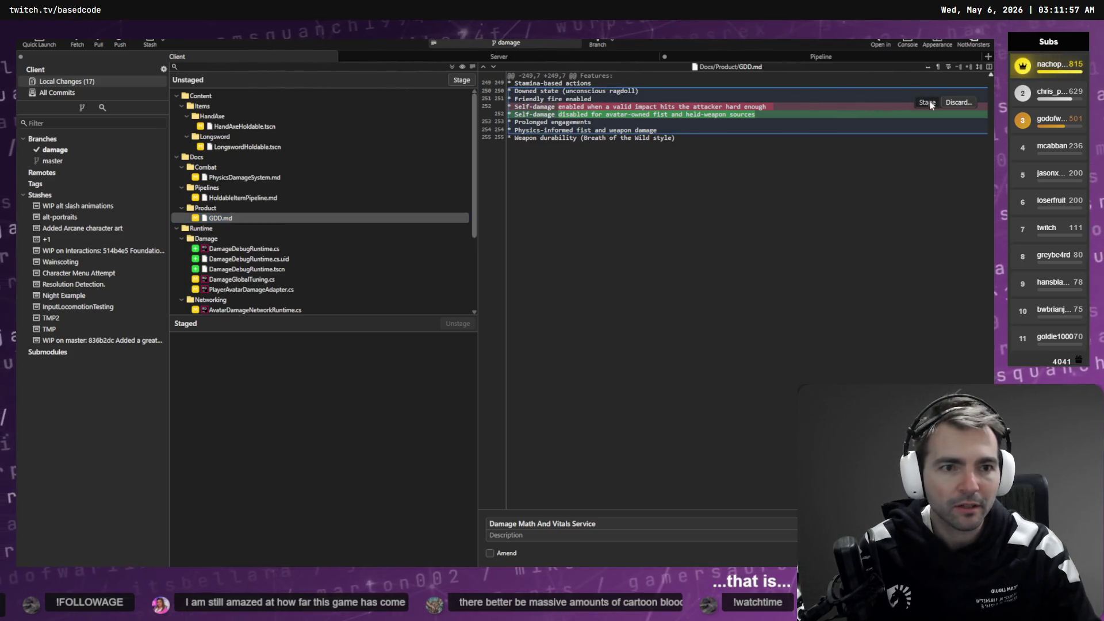
Step: Check the HoldableItemPipeline.md hunk, then reread the PhysicsDamageSystem.md owner-rejection diff
key("Up")
key("Up")
key("Up")
mouse_move(932, 104)
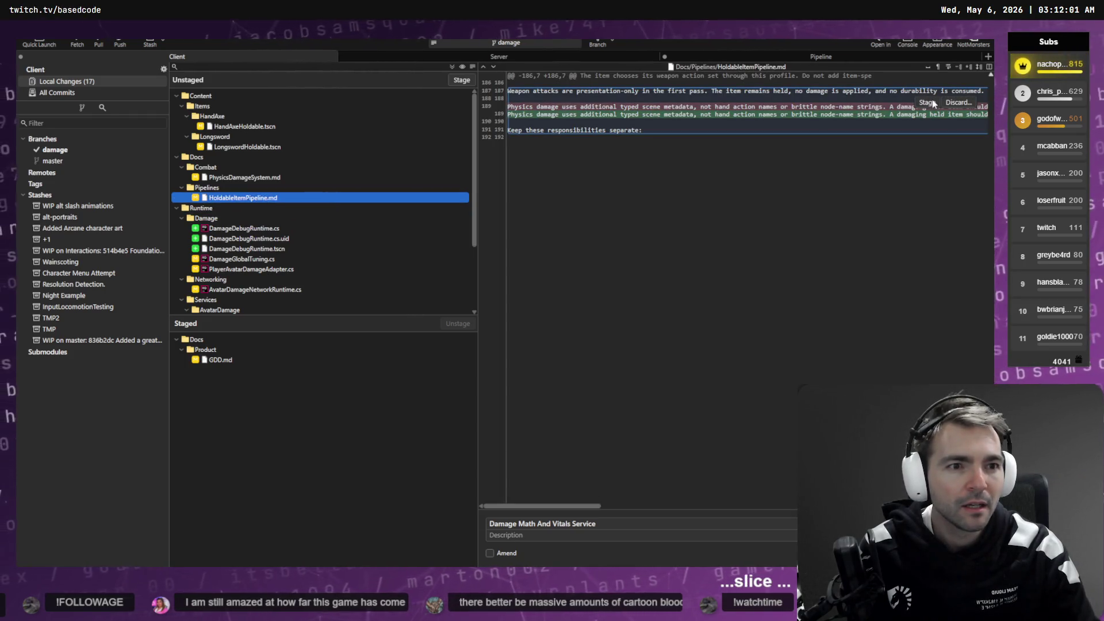
left_click(932, 104)
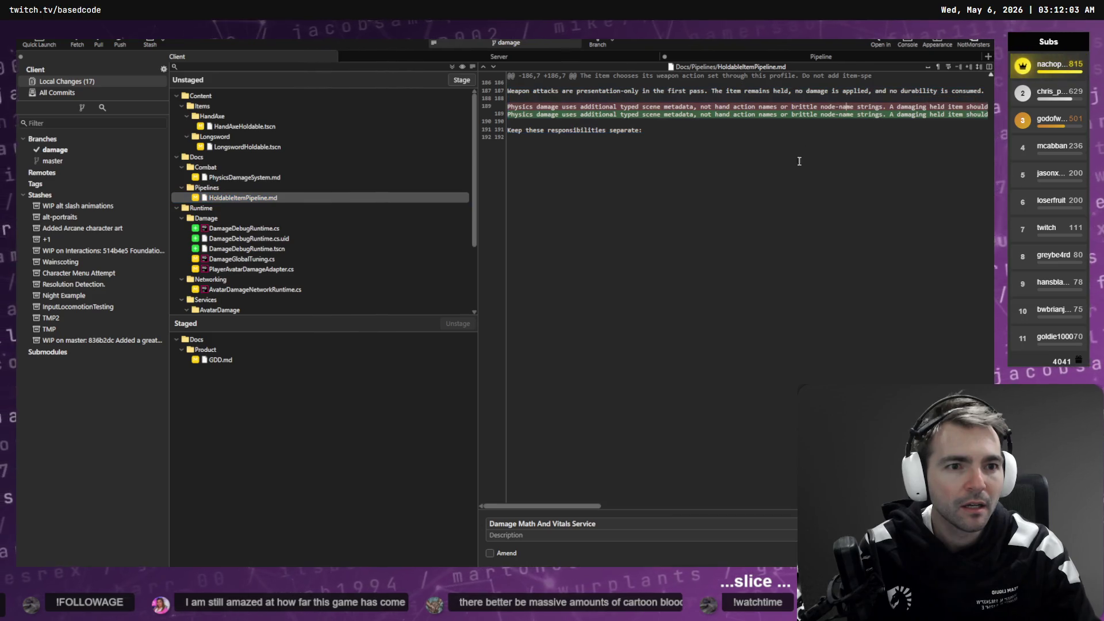
mouse_move(572, 509)
left_mouse_down()
mouse_move(771, 495)
mouse_move(701, 513)
left_mouse_up()
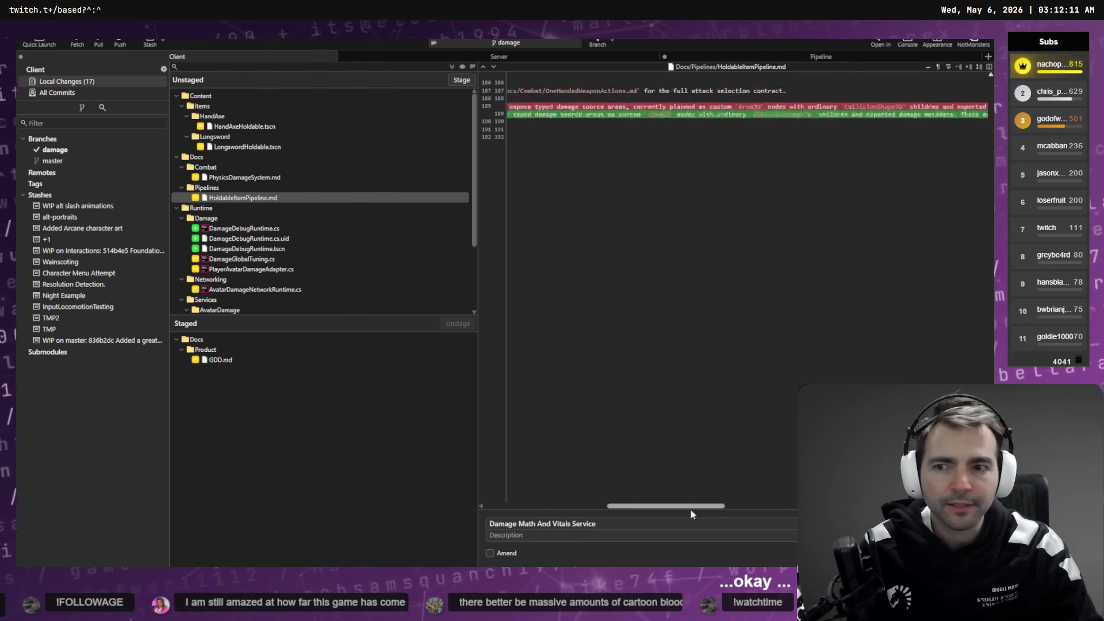
left_click(285, 176)
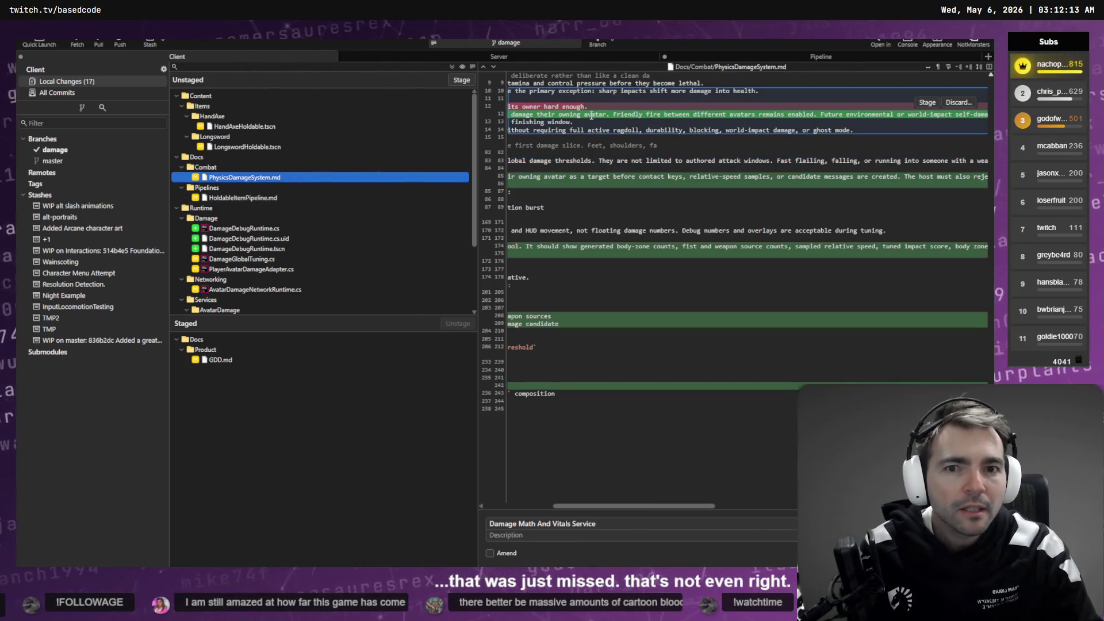
left_click_drag(641, 506, 555, 511)
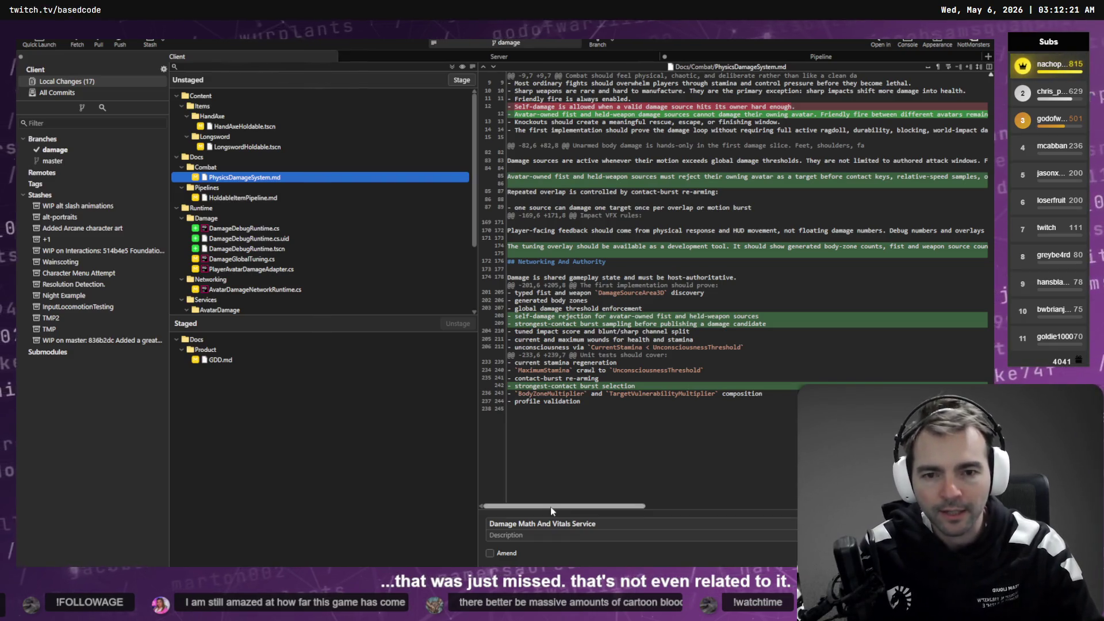
Step: Stage the first PhysicsDamageSystem.md hunk, leave Amend unchecked, and go to the Codex Damage chat
left_click(923, 103)
left_click(506, 553)
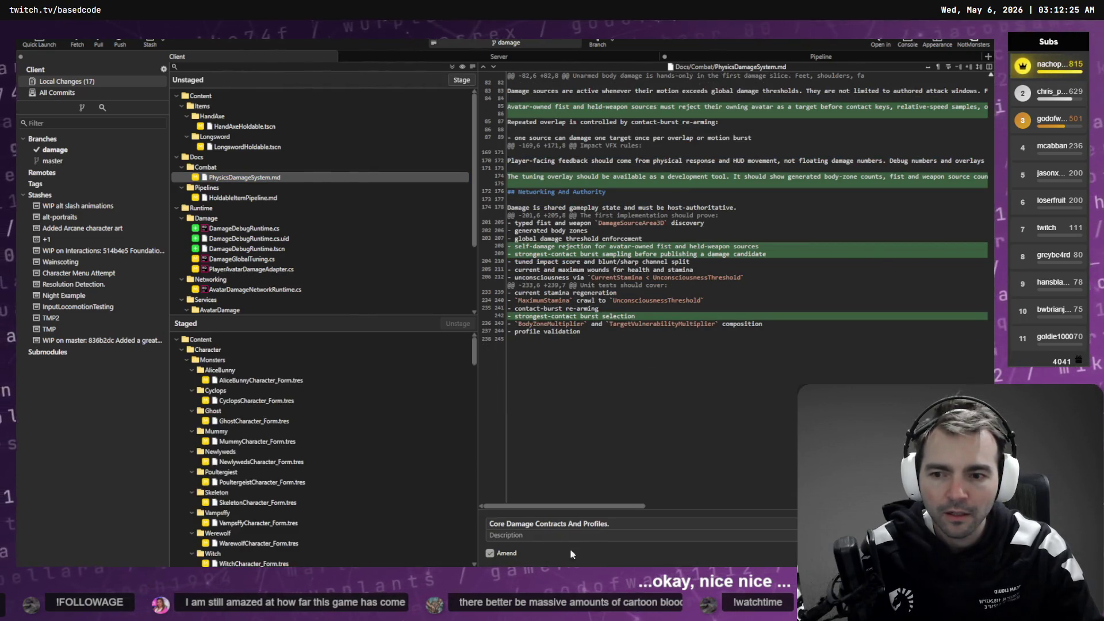
left_click(505, 553)
mouse_move(561, 107)
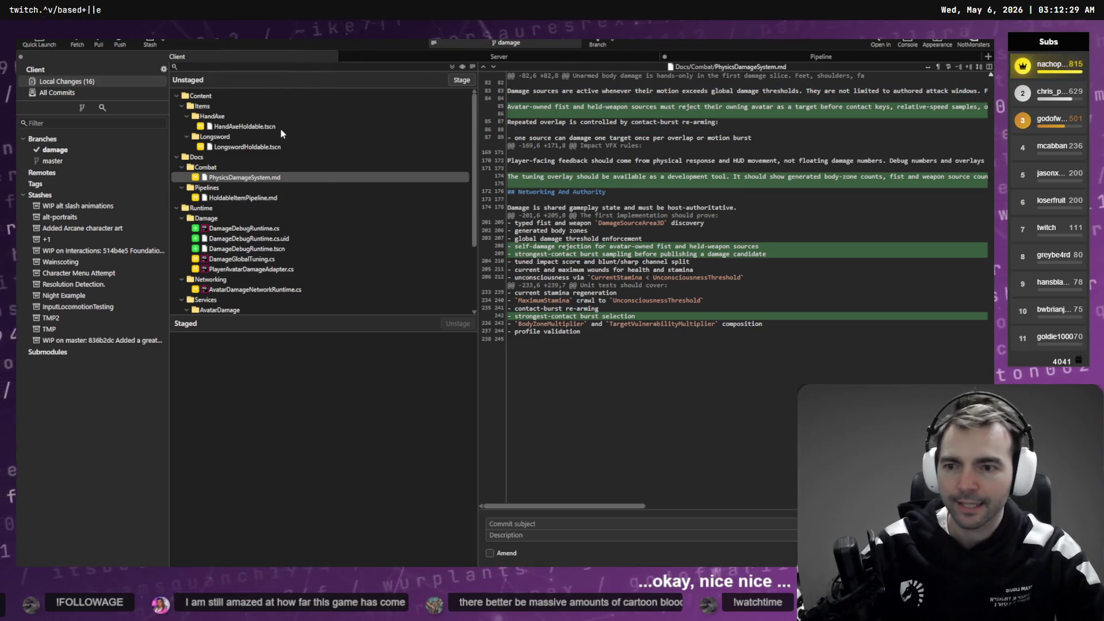
scroll(279, 150, "down", 3)
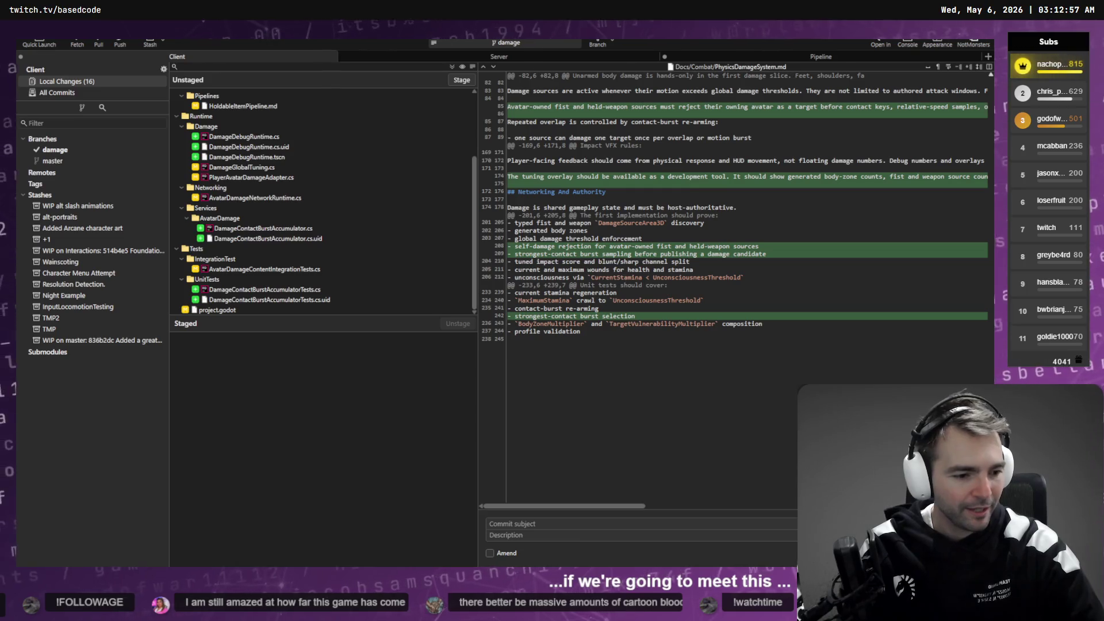
key("alt+Tab")
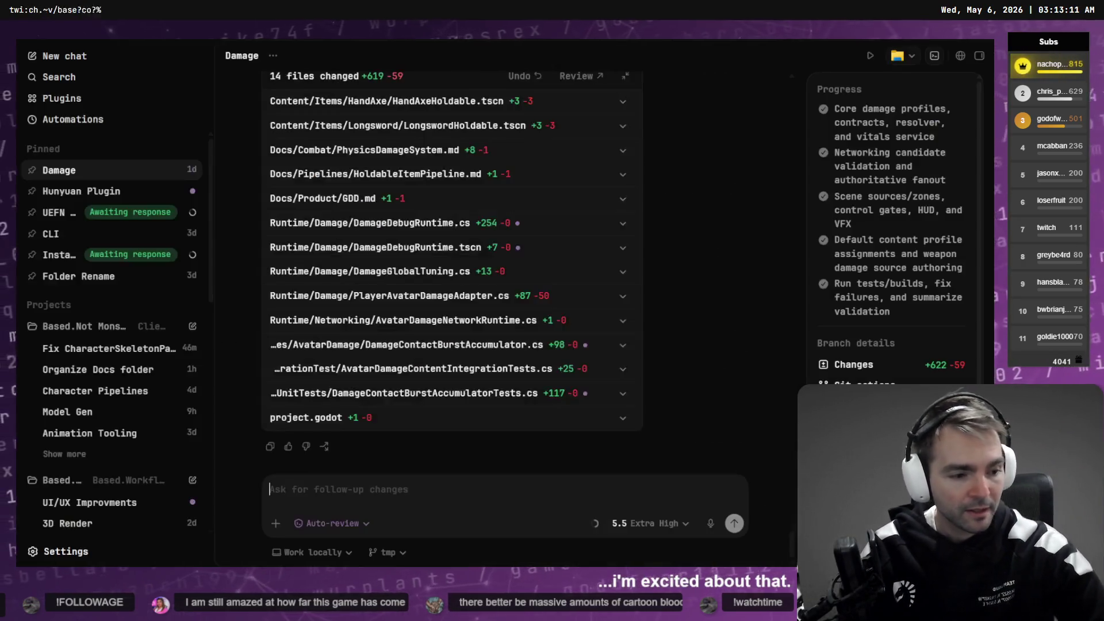
Step: Read the Hunyuan Global Full OBJ Automation plan's summary and calibration steps in the Hunyuan Plugin chat
key("ctrl+shift+bracketright")
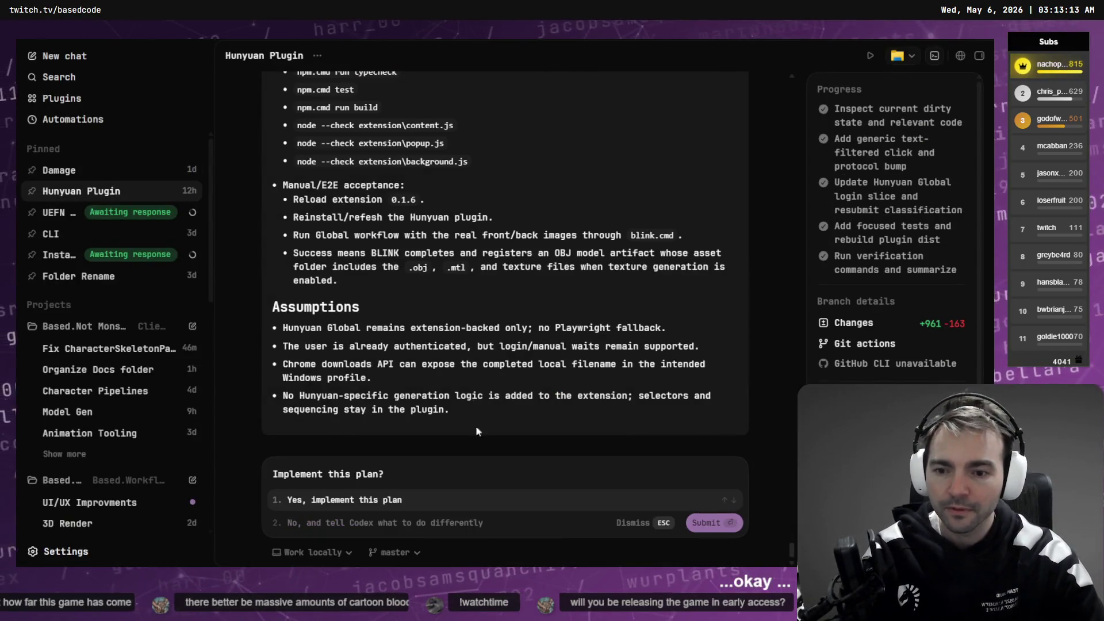
scroll(488, 430, "up", 15)
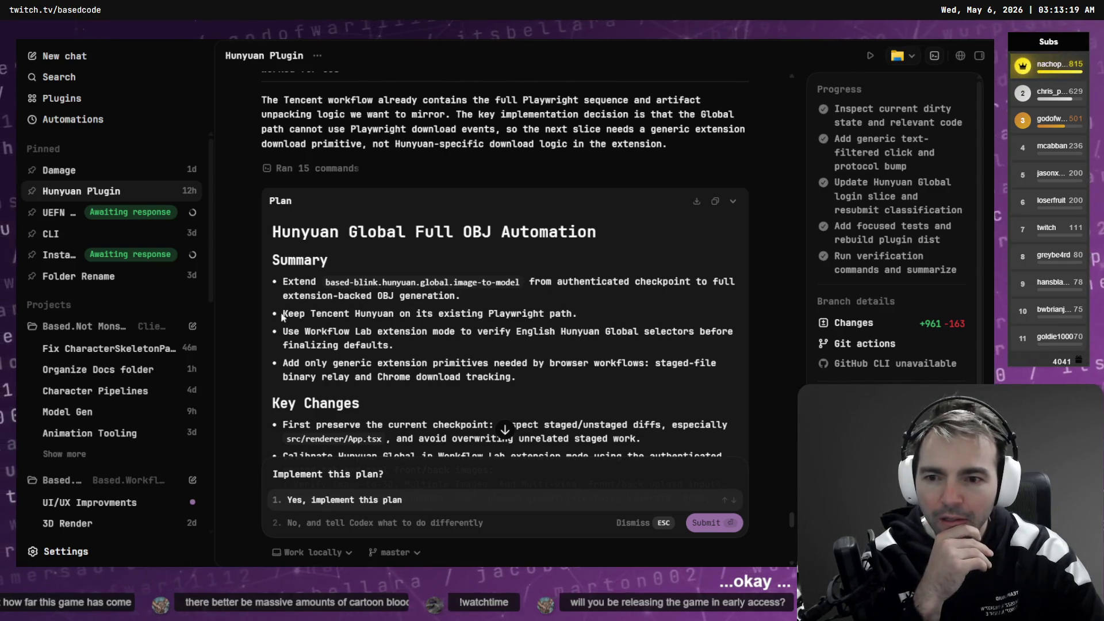
scroll(405, 252, "down", 3)
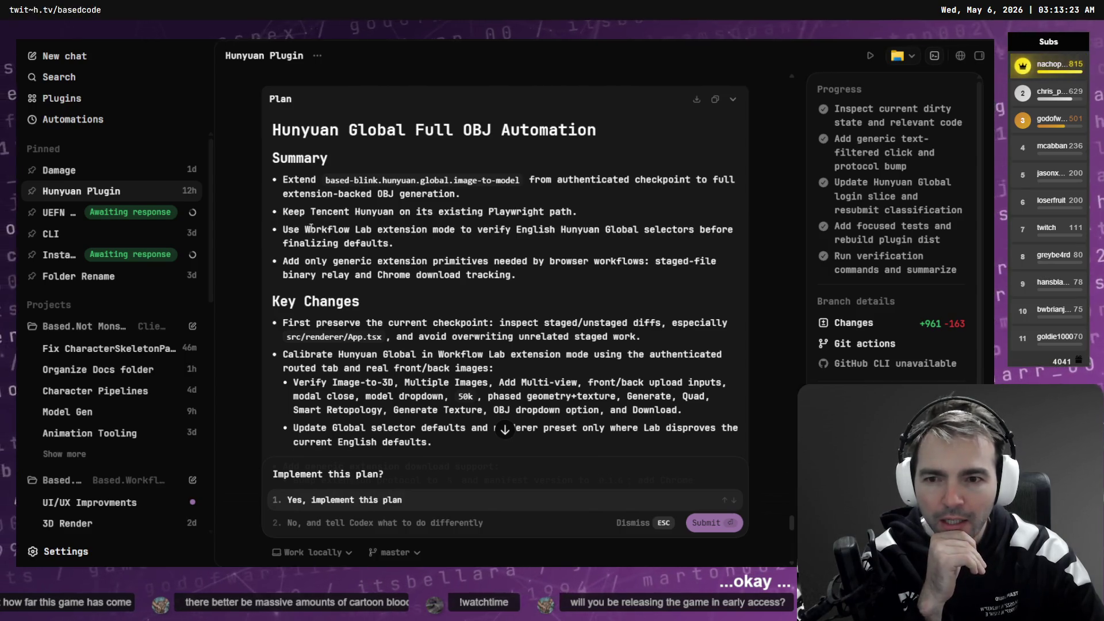
left_click_drag(278, 232, 484, 256)
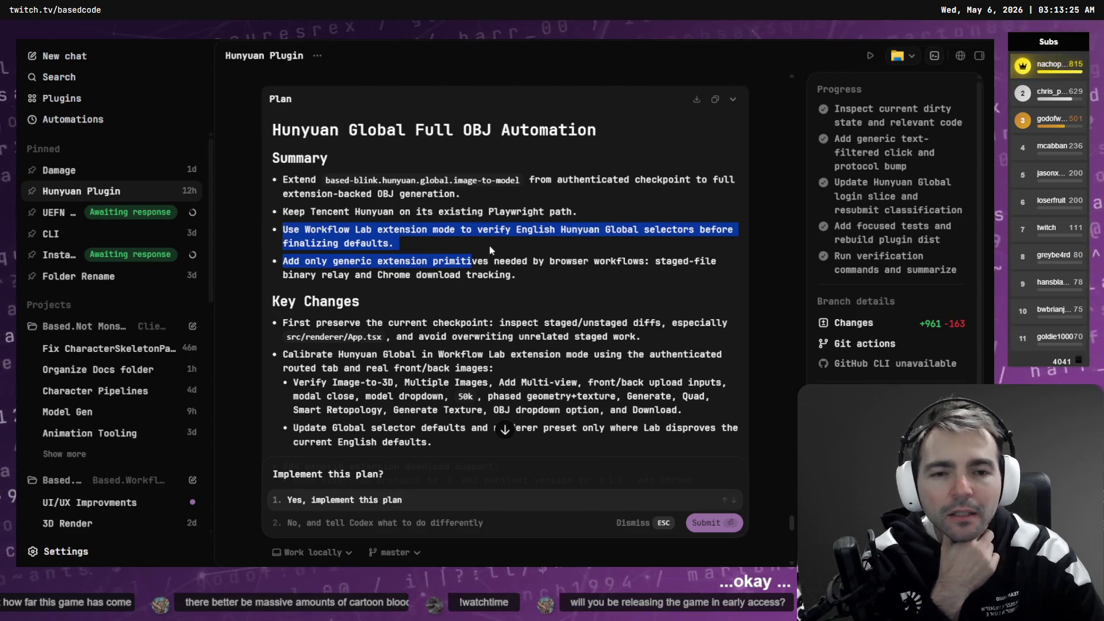
left_click(490, 251)
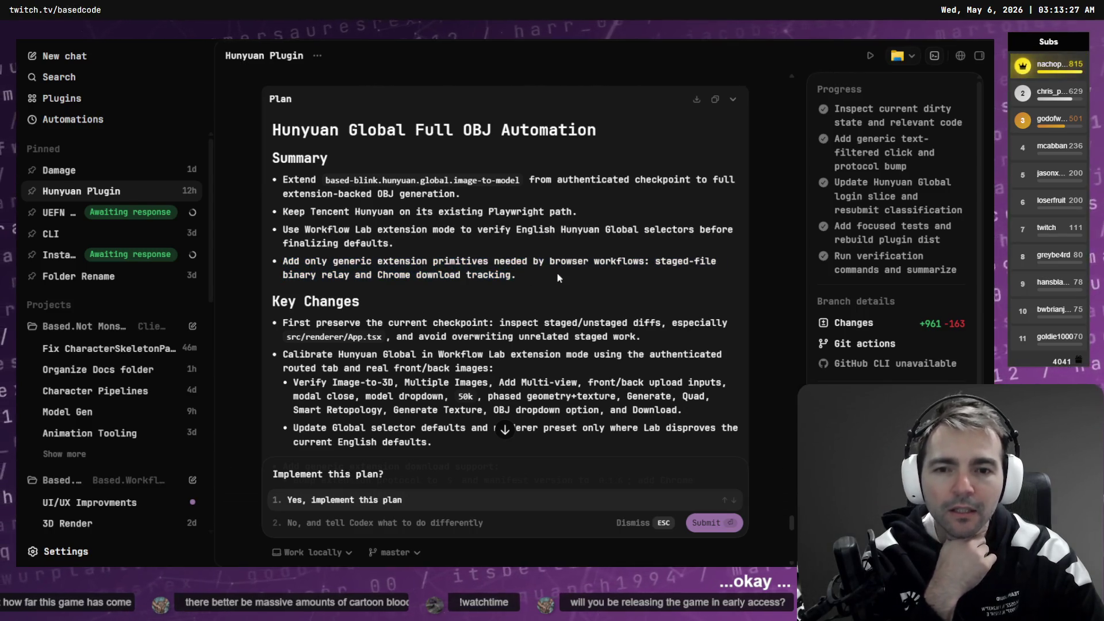
scroll(500, 271, "down", 3)
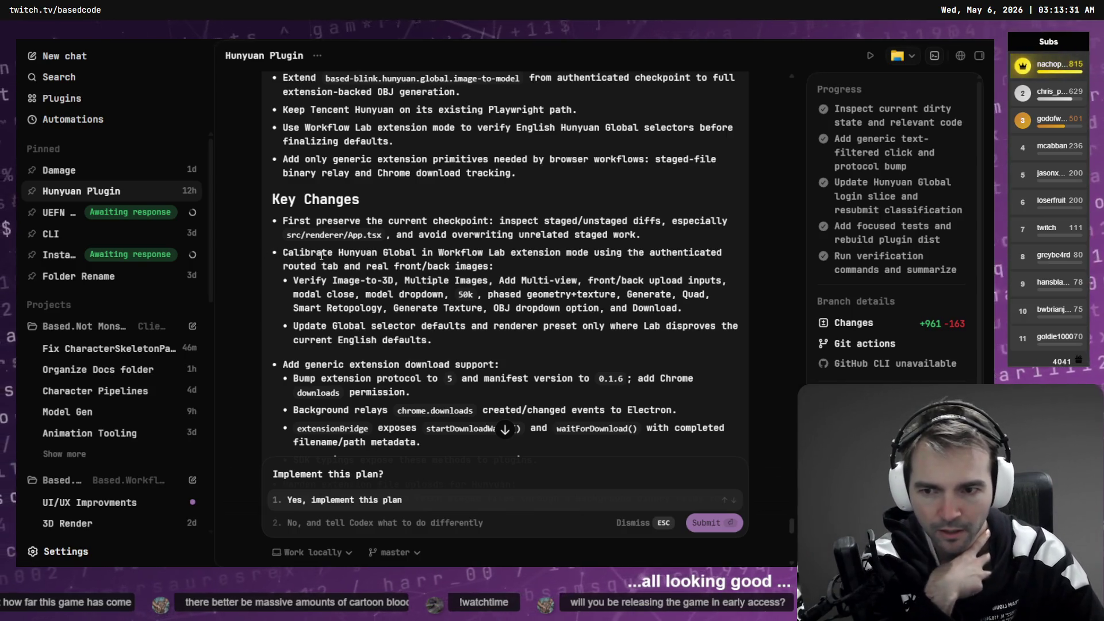
mouse_move(295, 277)
left_mouse_down()
mouse_move(649, 326)
mouse_move(728, 322)
left_mouse_up()
scroll(363, 322, "down", 3)
mouse_move(284, 262)
left_mouse_down()
mouse_move(393, 309)
mouse_move(614, 310)
left_mouse_up()
Step: Finish reading the plan and approve it with 'Yes, implement this plan'
scroll(614, 311, "down", 3)
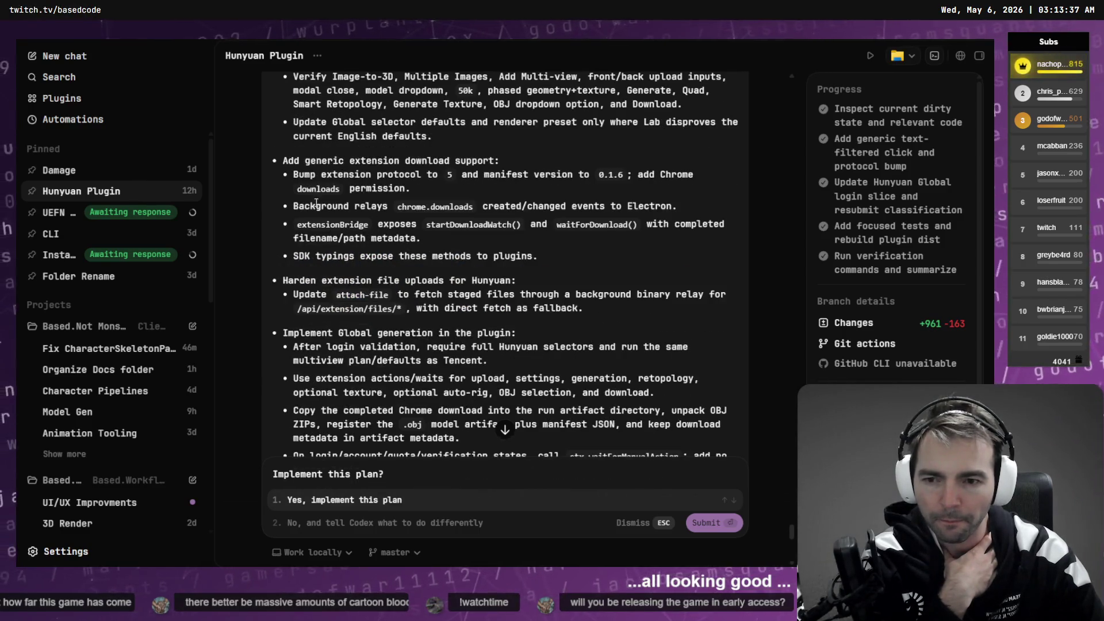
scroll(308, 304, "down", 9)
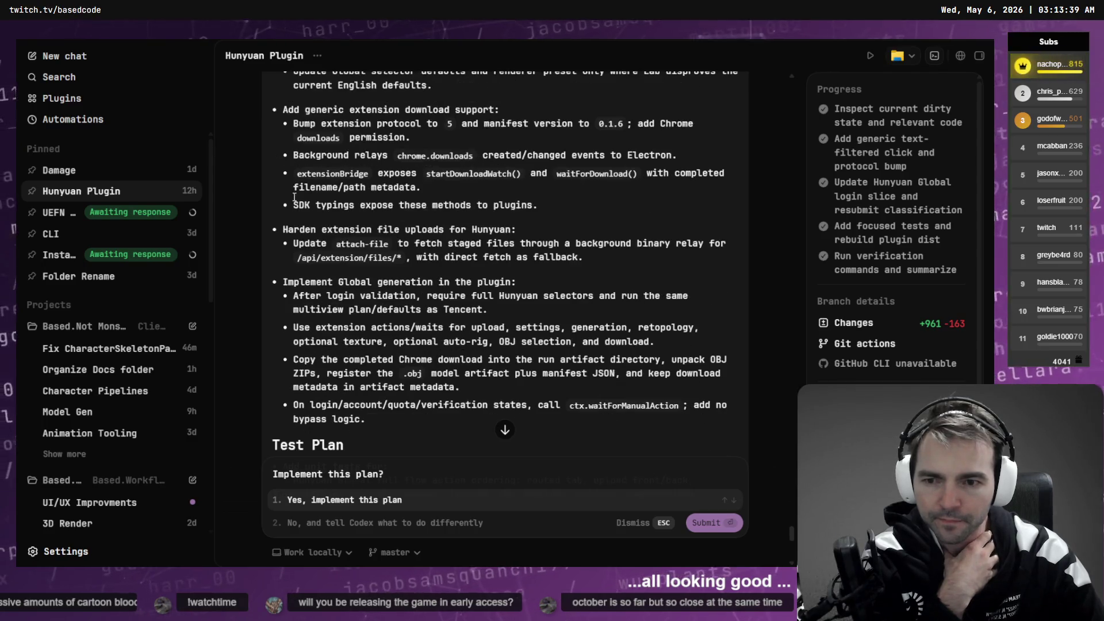
scroll(338, 275, "down", 9)
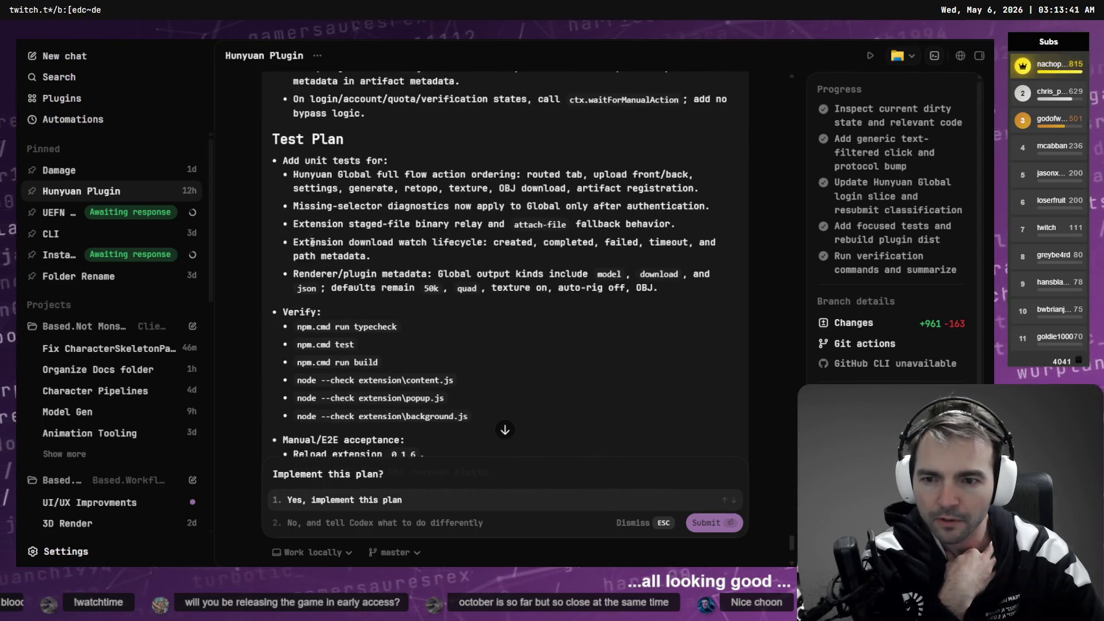
left_click(318, 501)
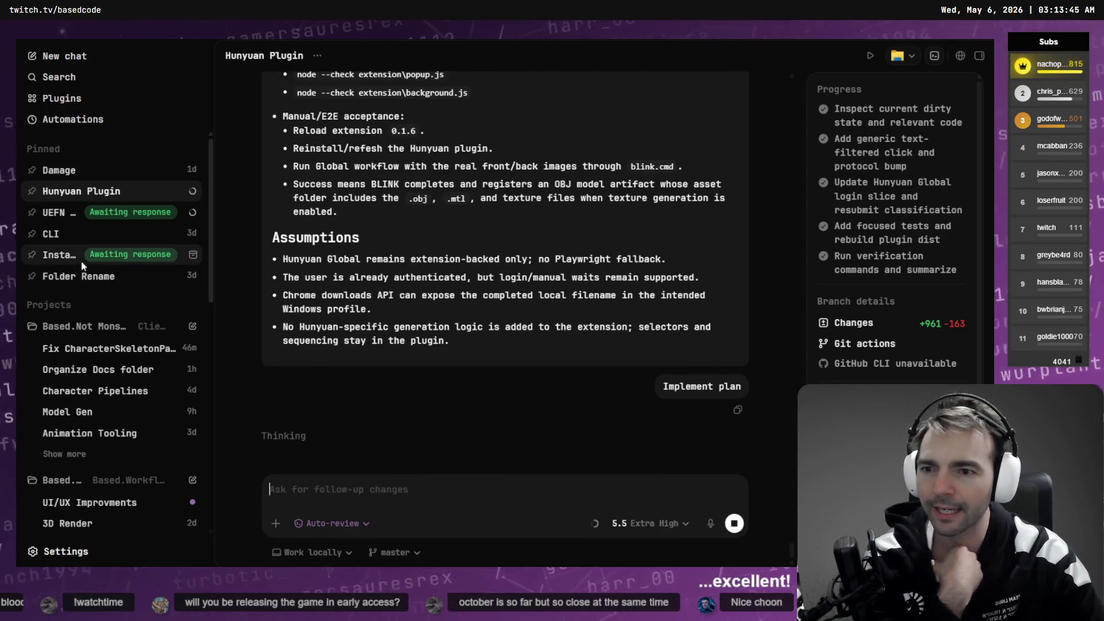
Step: Read the Damage chat's Phase 2 implementation summary, then bring up the Key Dates whiteboard
left_click(72, 171)
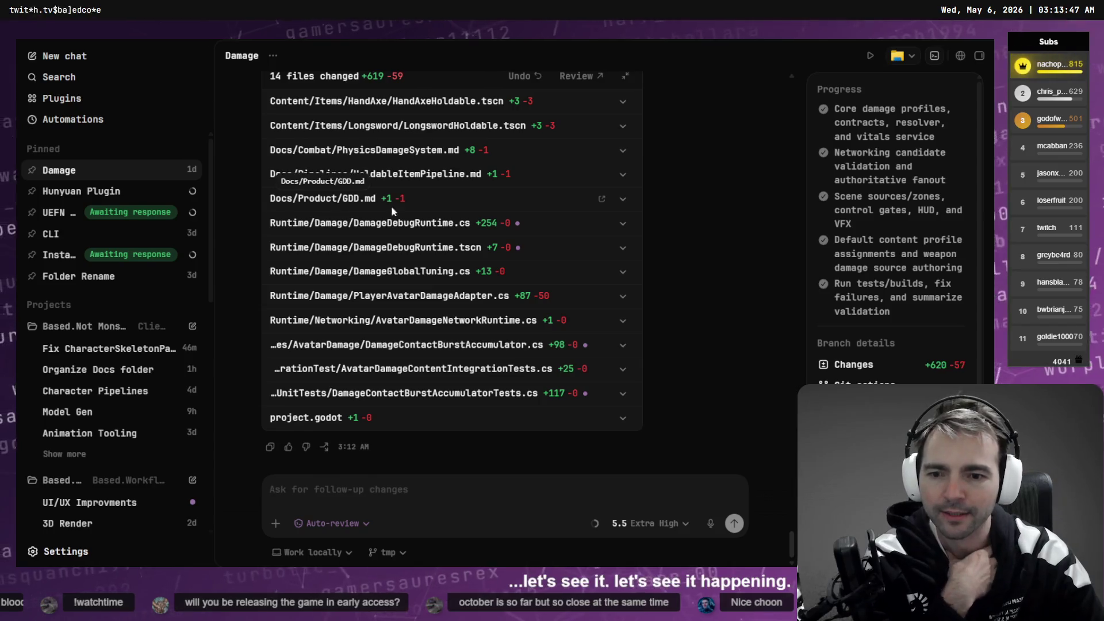
scroll(648, 300, "down", 5)
scroll(648, 300, "up", 1)
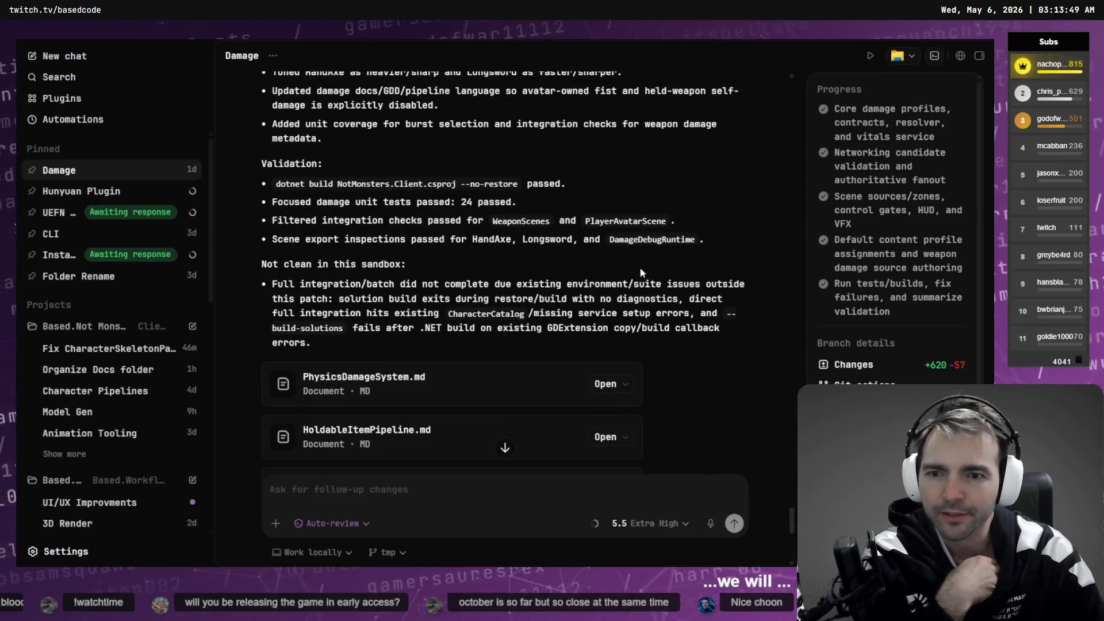
scroll(643, 275, "up", 5)
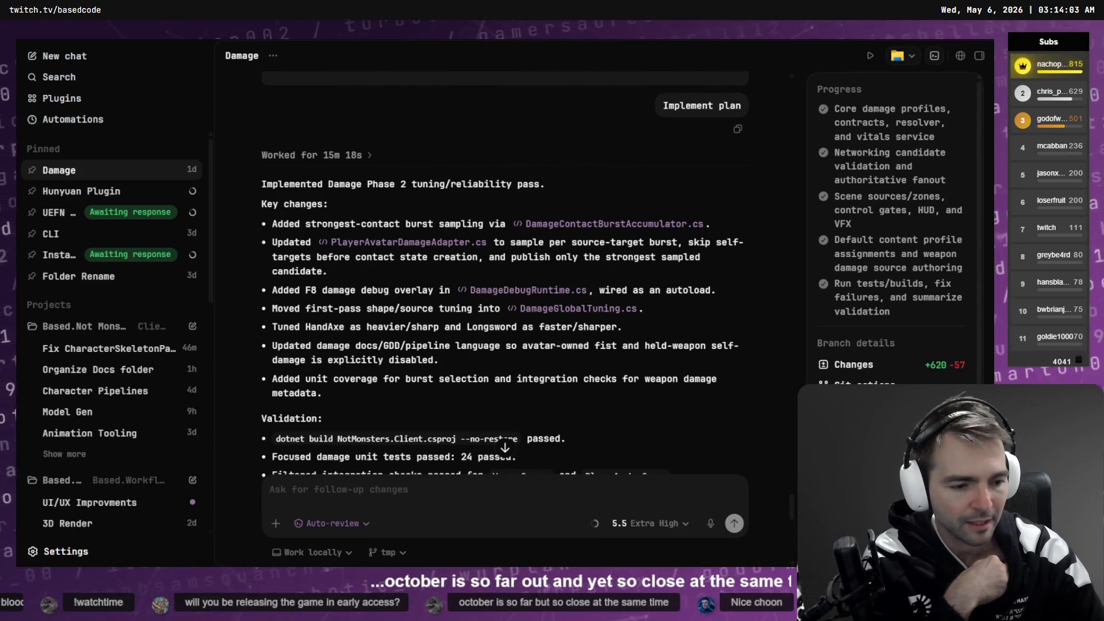
key("alt+Tab")
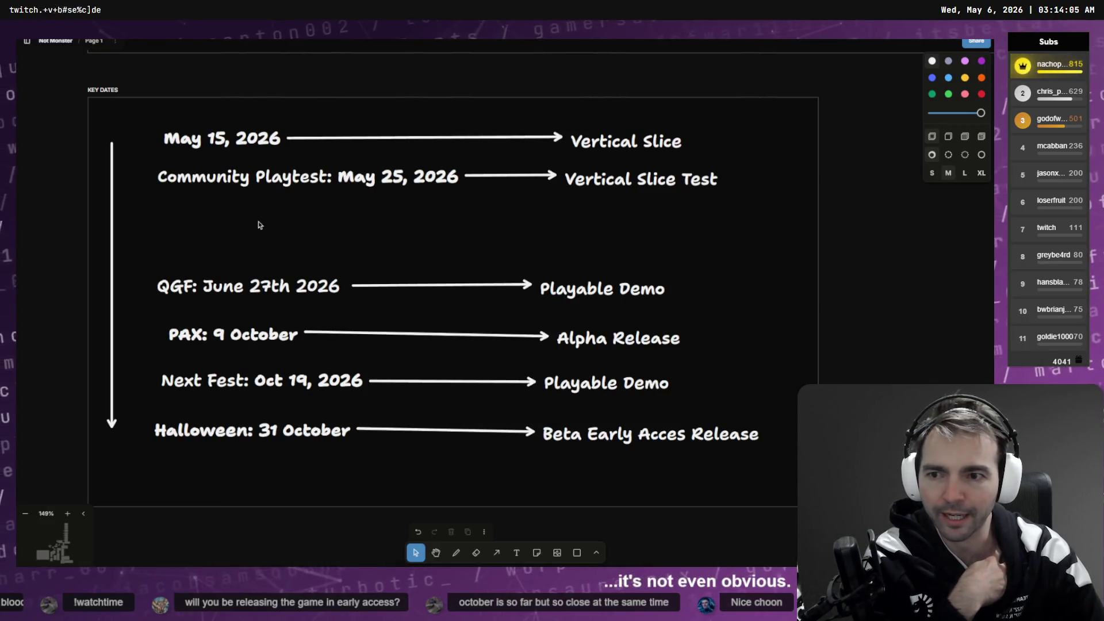
left_click(344, 185)
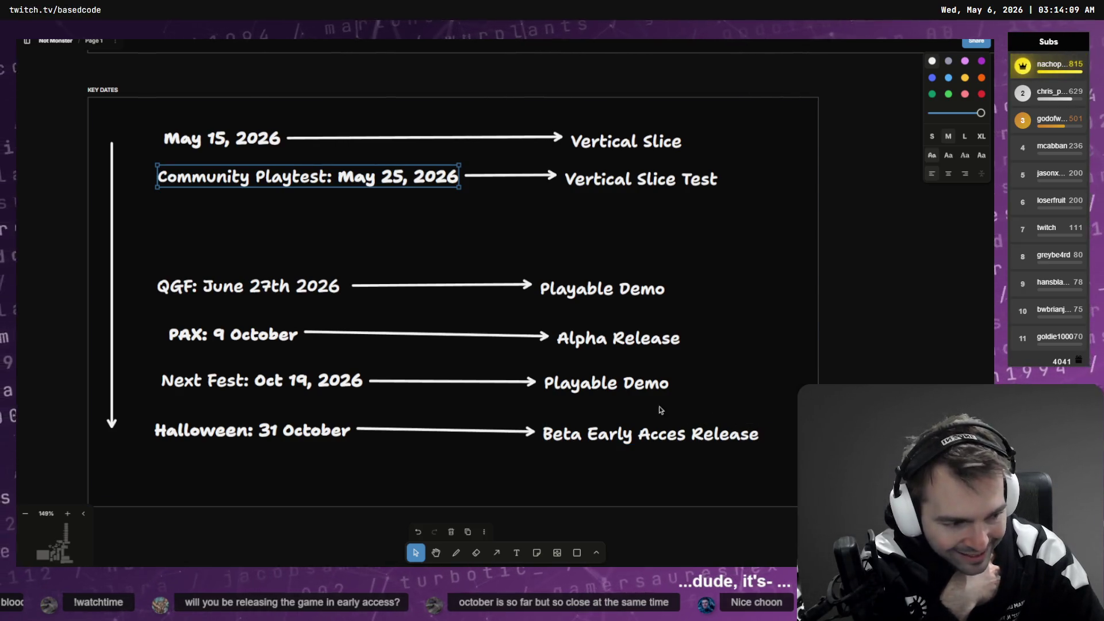
left_click(368, 223)
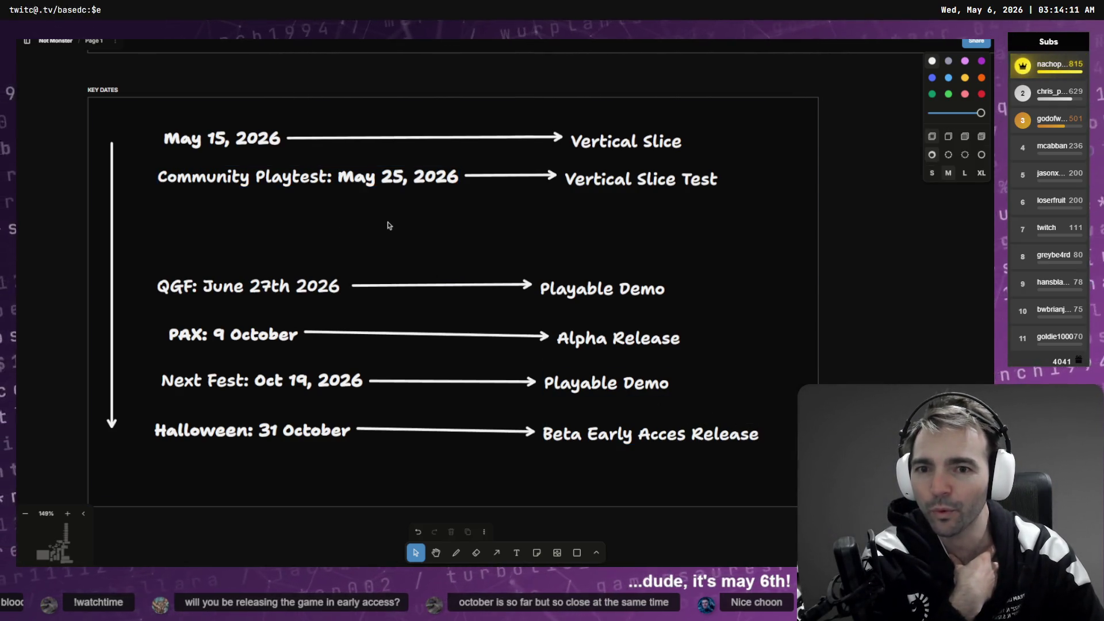
mouse_move(773, 169)
left_mouse_down()
mouse_move(718, 183)
mouse_move(243, 210)
left_mouse_up()
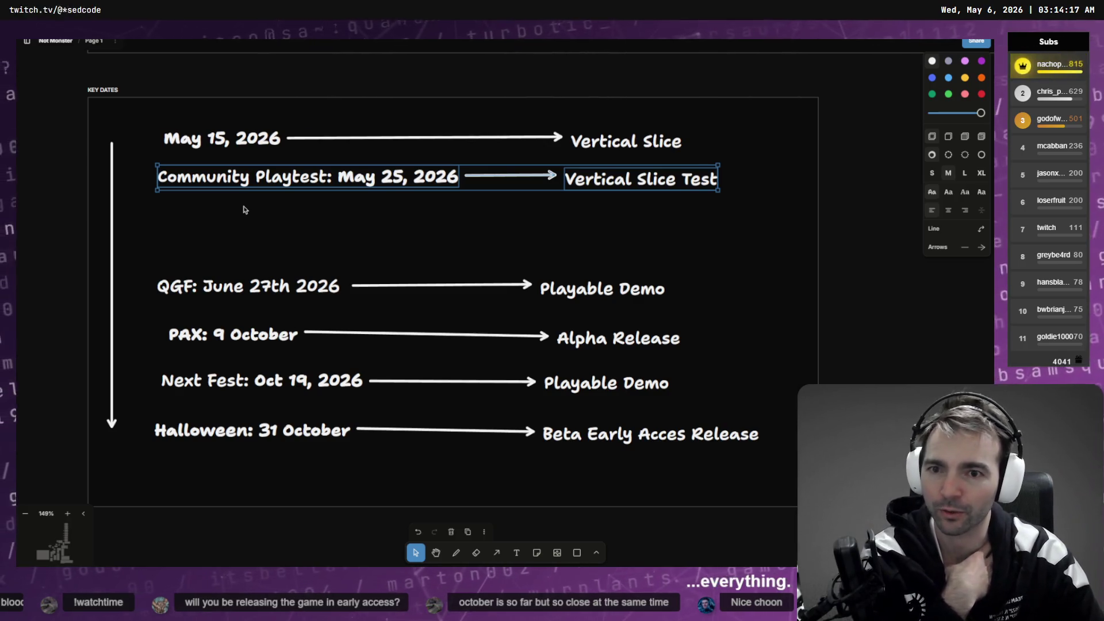
left_click(298, 225)
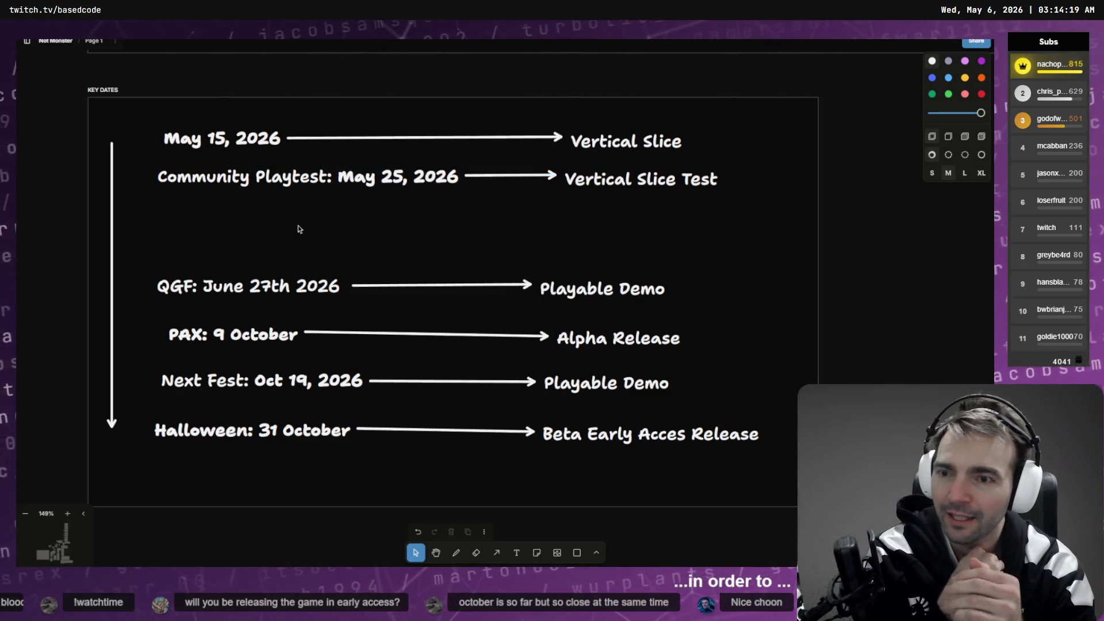
left_click_drag(710, 136, 203, 156)
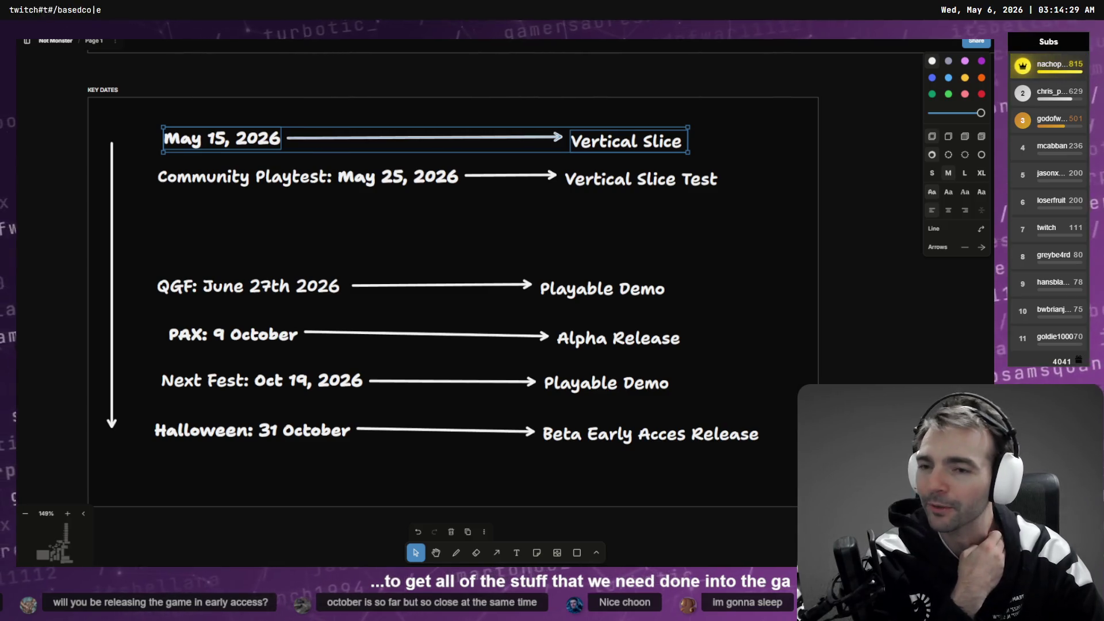
left_click(226, 240)
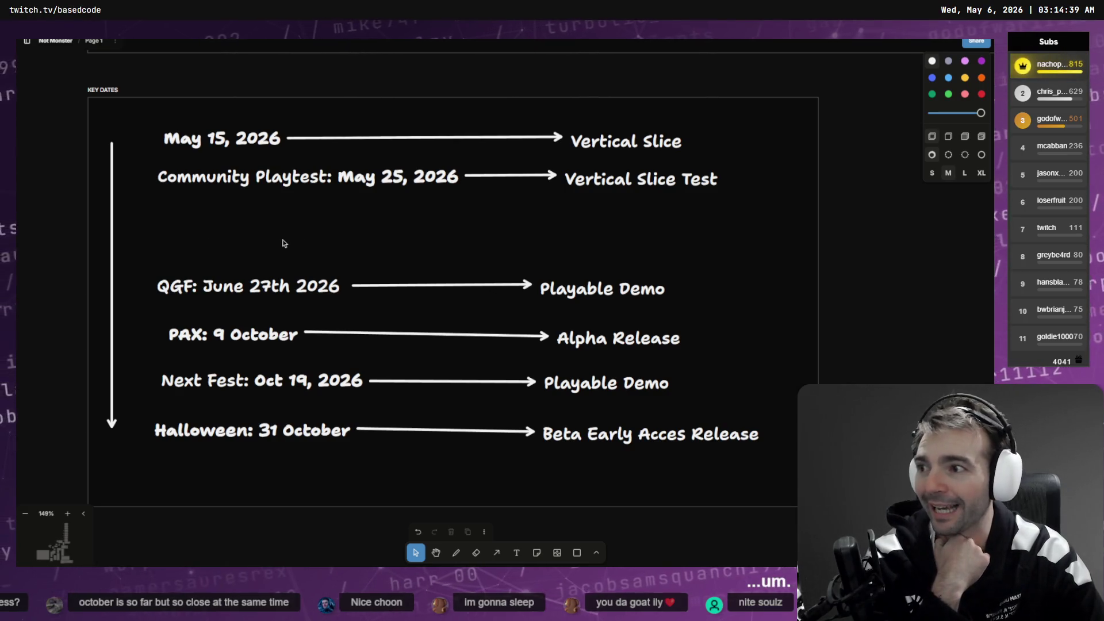
left_click_drag(742, 152, 166, 151)
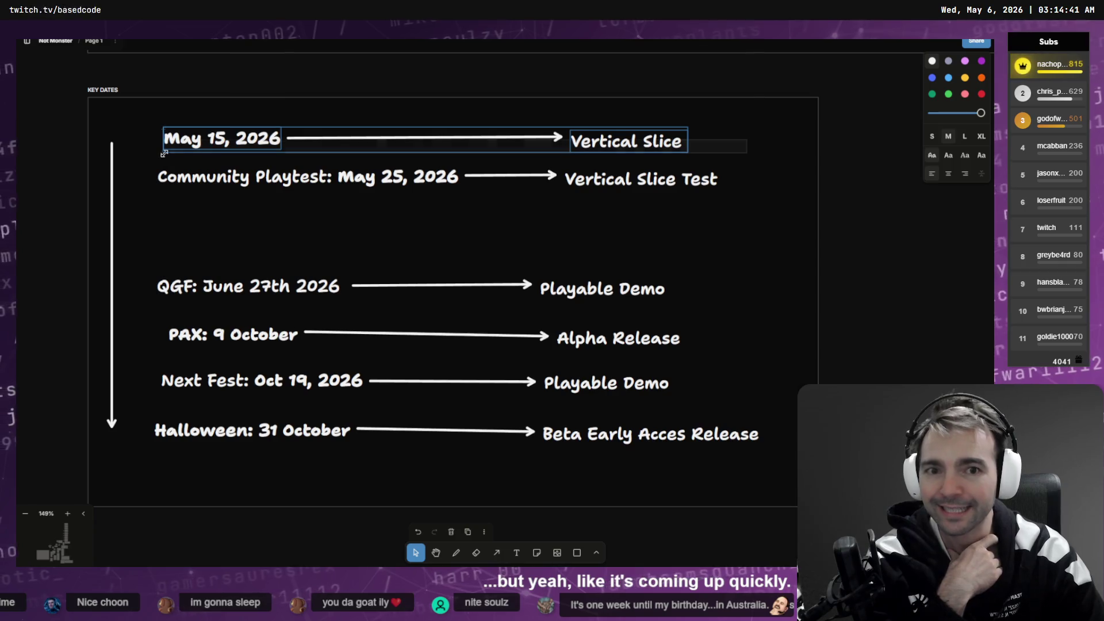
left_click(539, 262)
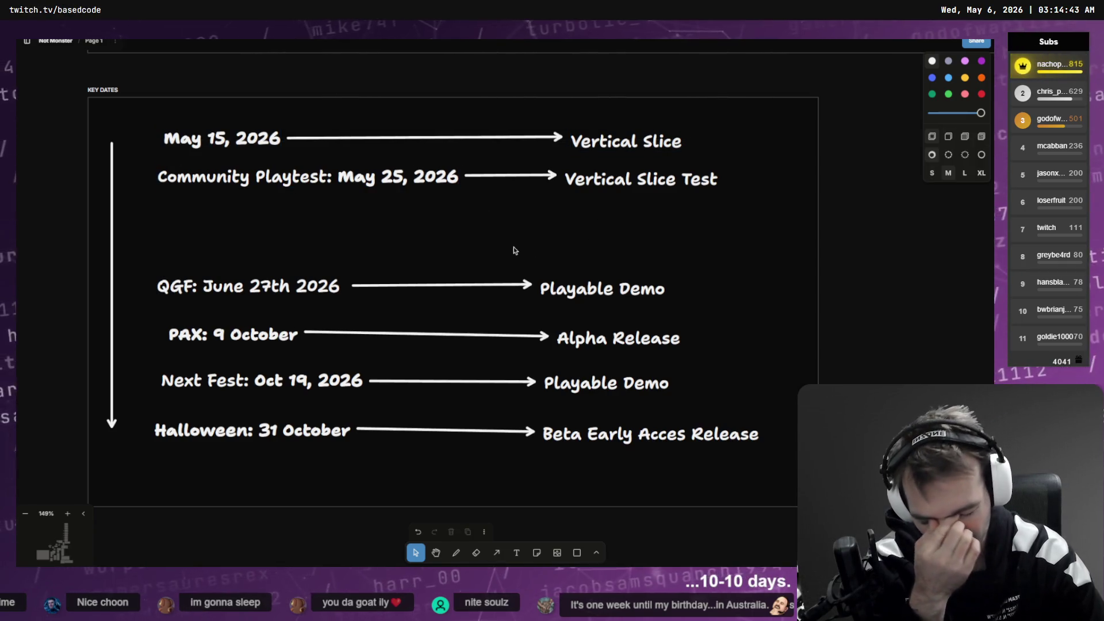
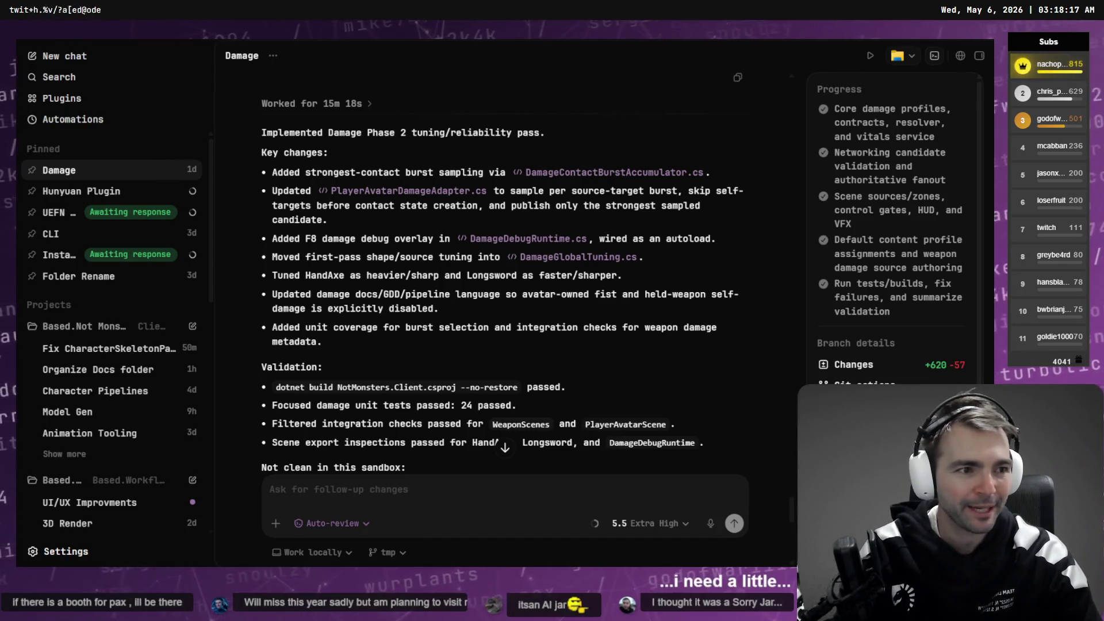
Step: Reload the externally changed project files in Godot from disk, then return to Fork
key("alt+Tab")
left_click(520, 362)
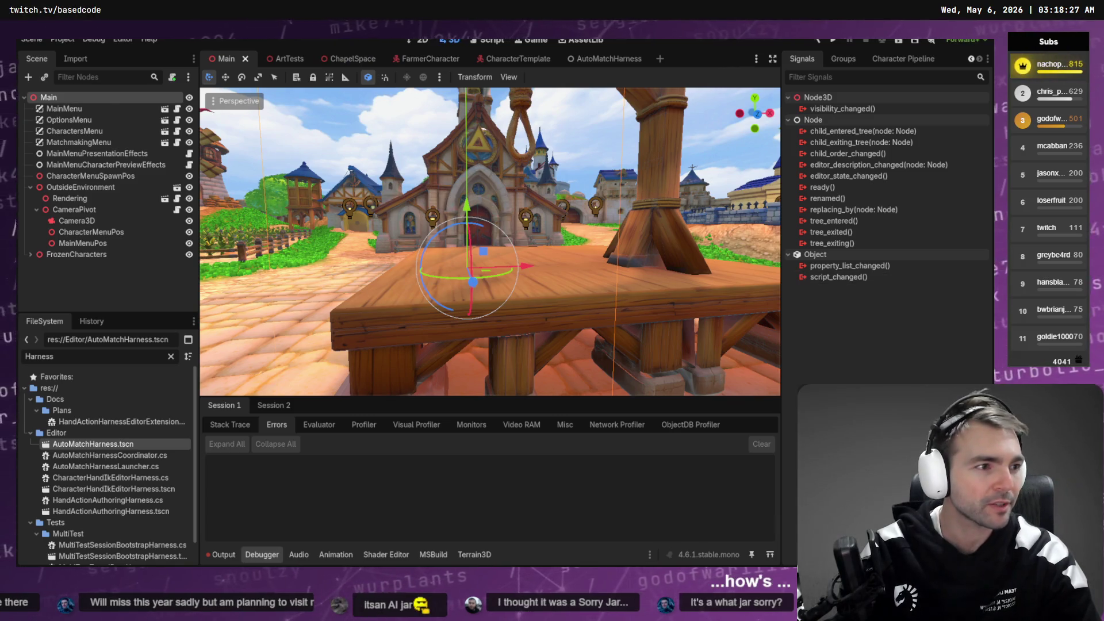
key("alt+Tab")
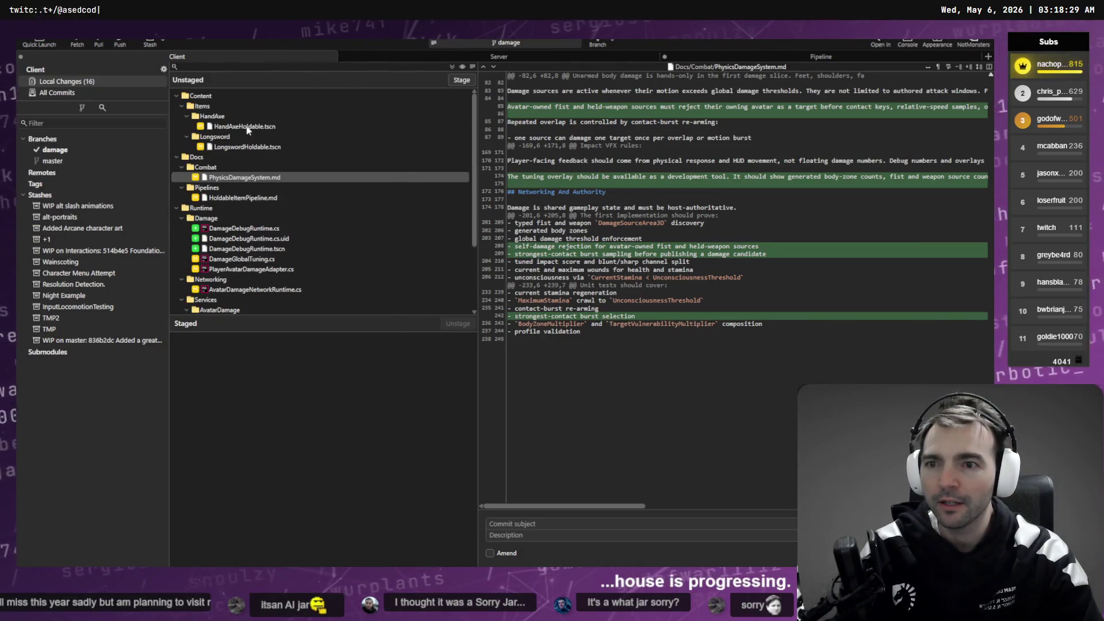
Step: Review the HandAxeHoldable.tscn, LongswordHoldable.tscn and PhysicsDamageSystem.md diffs
left_click(247, 126)
left_click(250, 147)
left_click(256, 177)
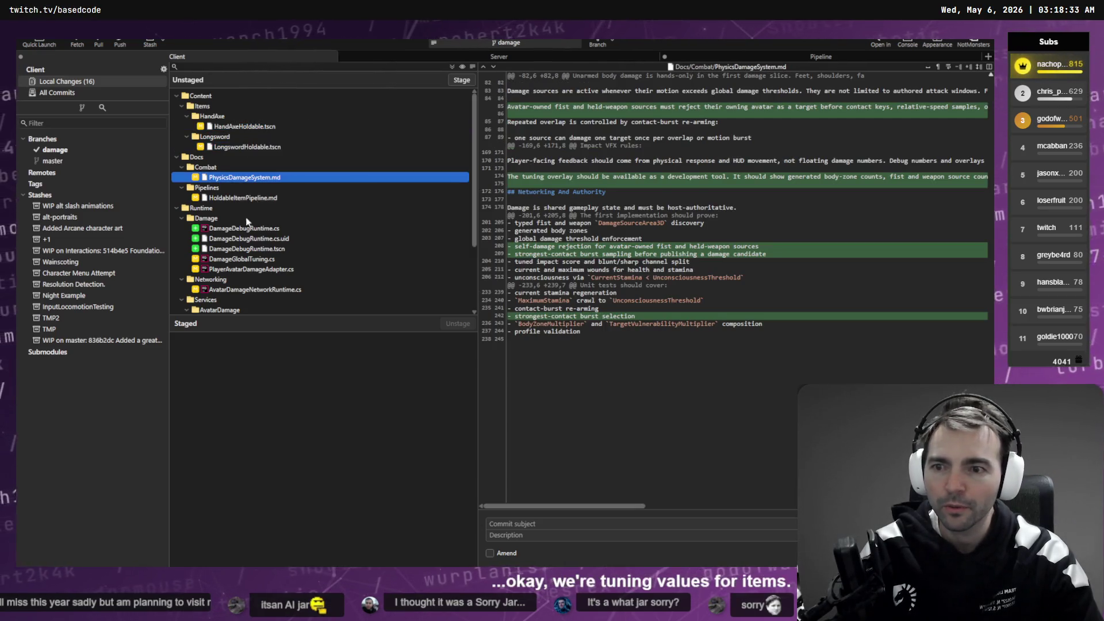
Step: Read through the new DamageDebugRuntime.cs file and select the SetEnabled method name
left_click(239, 228)
scroll(650, 279, "down", 10)
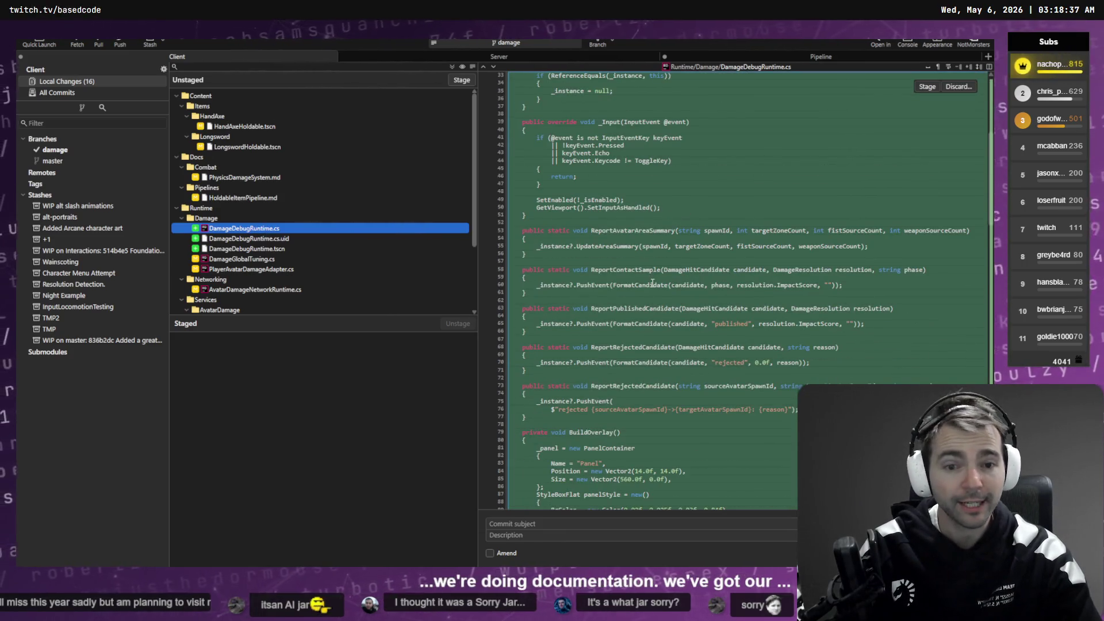
scroll(652, 282, "down", 9)
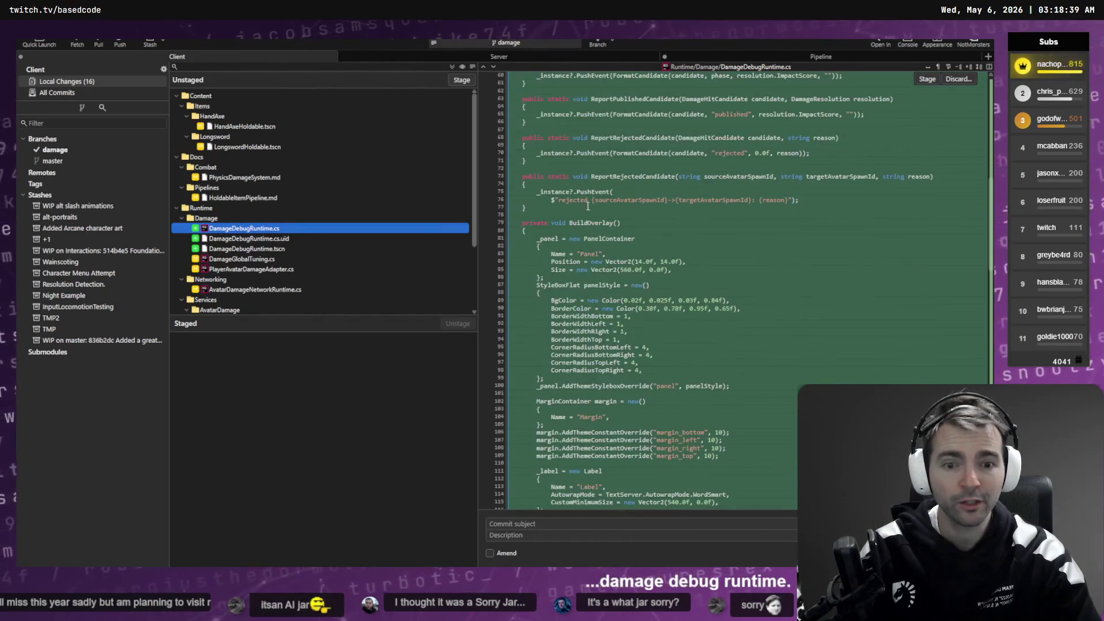
scroll(554, 276, "down", 2)
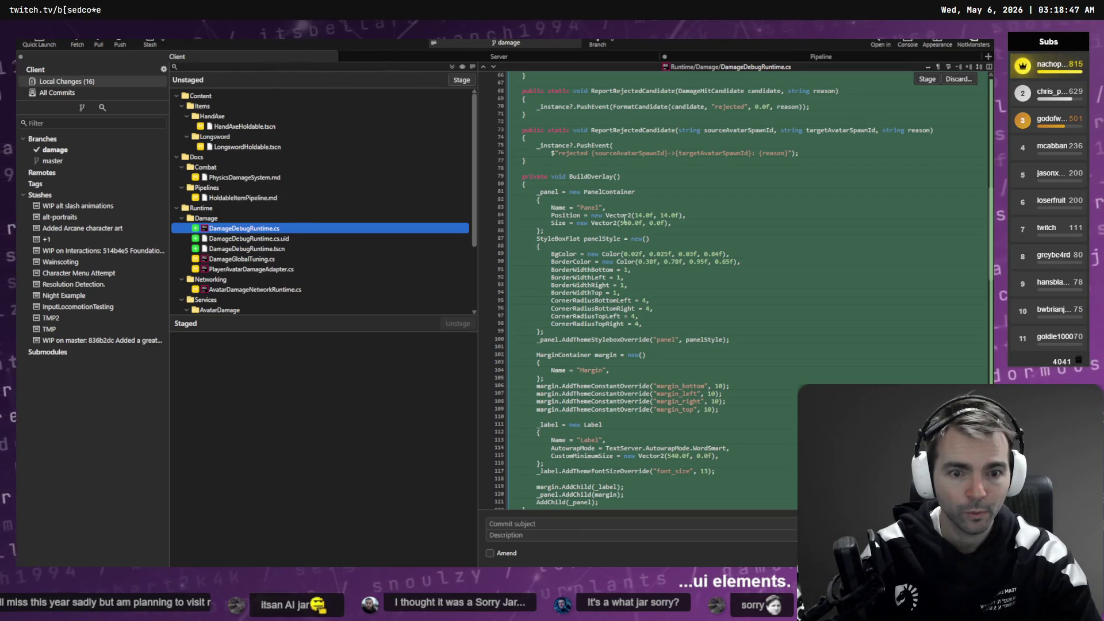
scroll(693, 257, "down", 2)
scroll(602, 219, "down", 2)
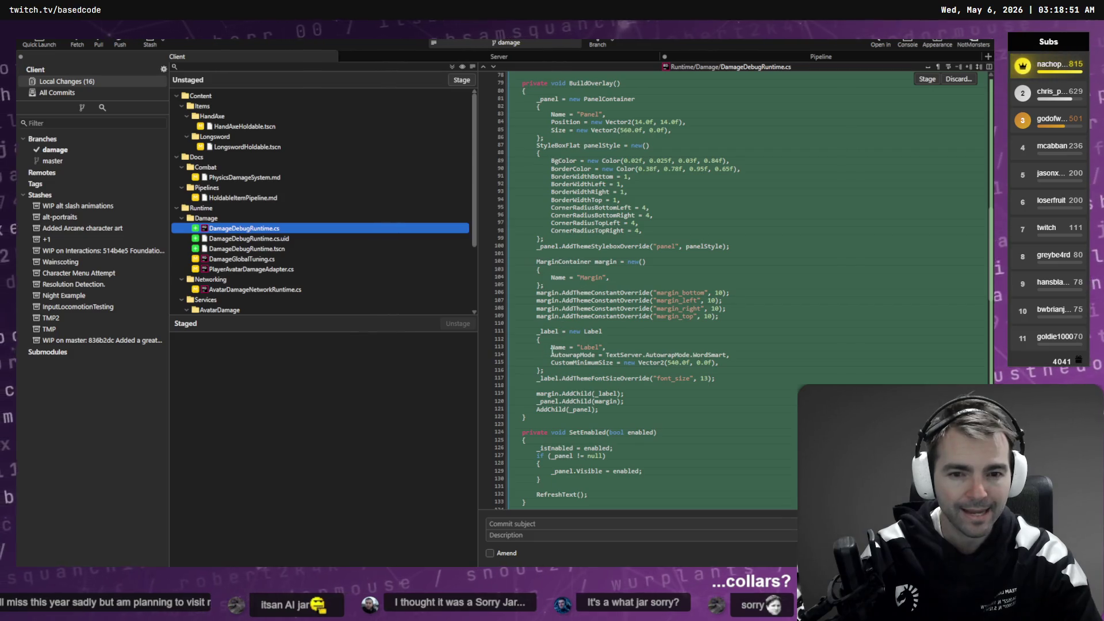
scroll(561, 430, "down", 11)
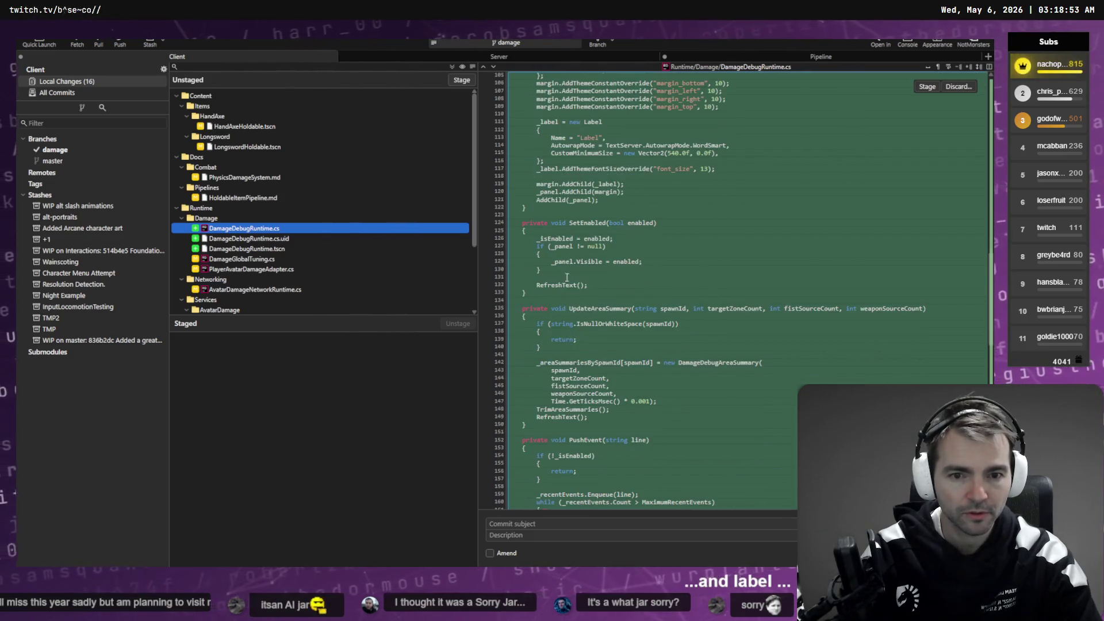
scroll(576, 269, "down", 1)
scroll(564, 238, "up", 2)
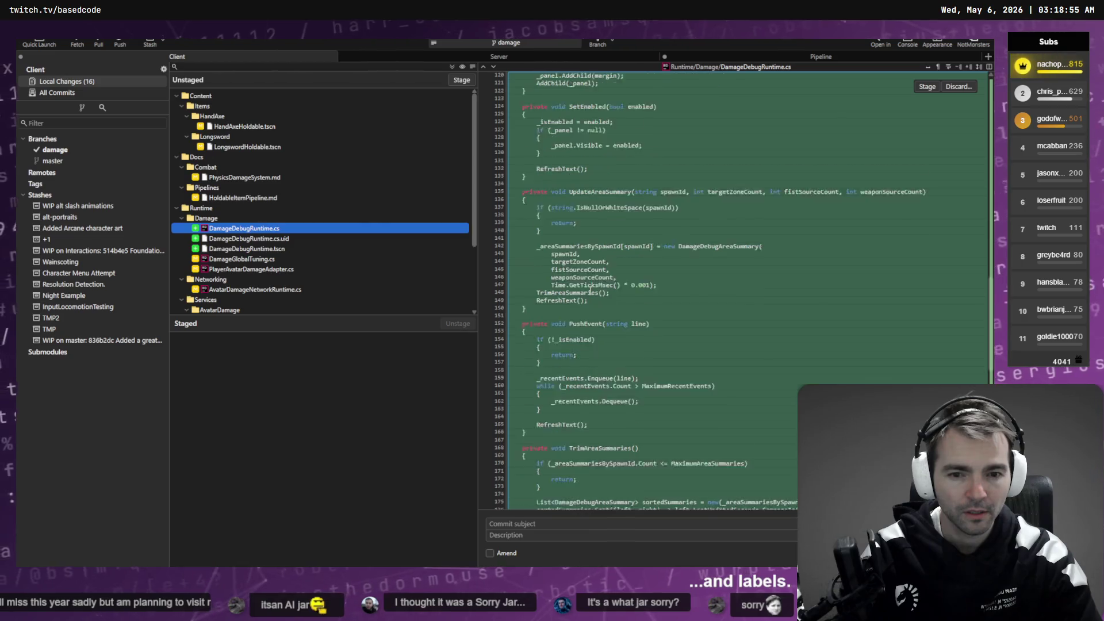
double_click(587, 200)
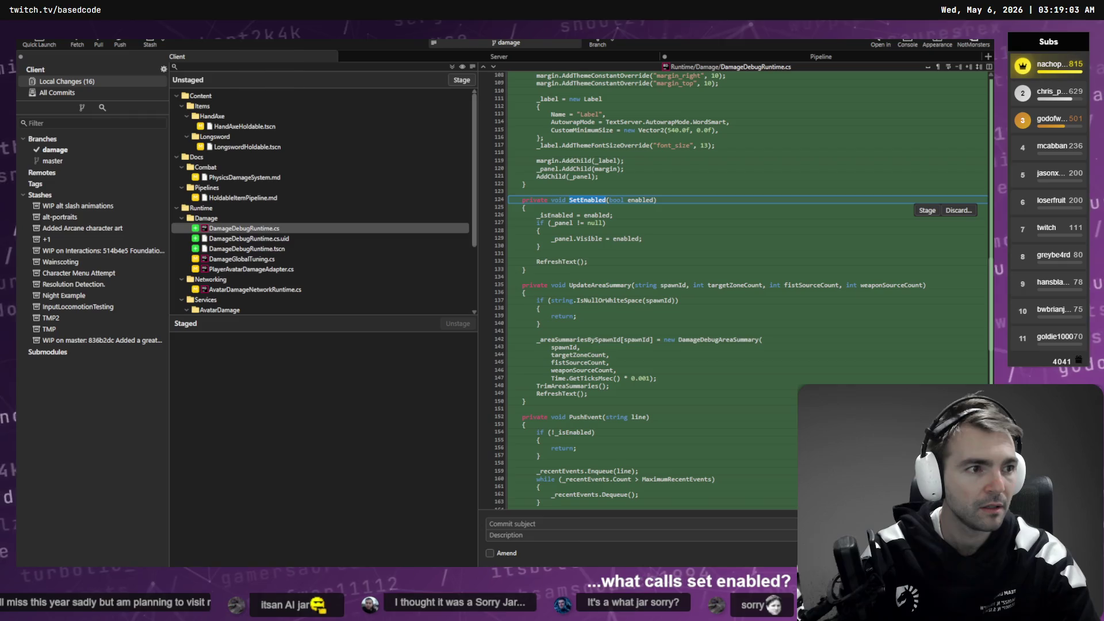
key("alt+Tab")
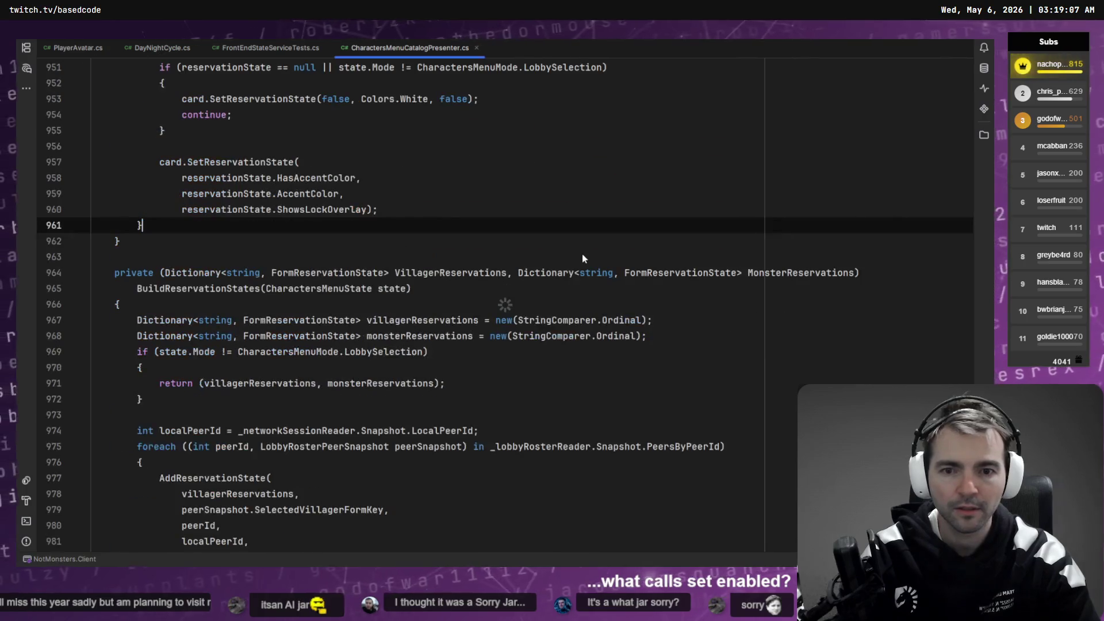
Step: Undo the accidental paste into Rider's code editor
key("ctrl+v")
key("ctrl+z")
left_click(524, 178)
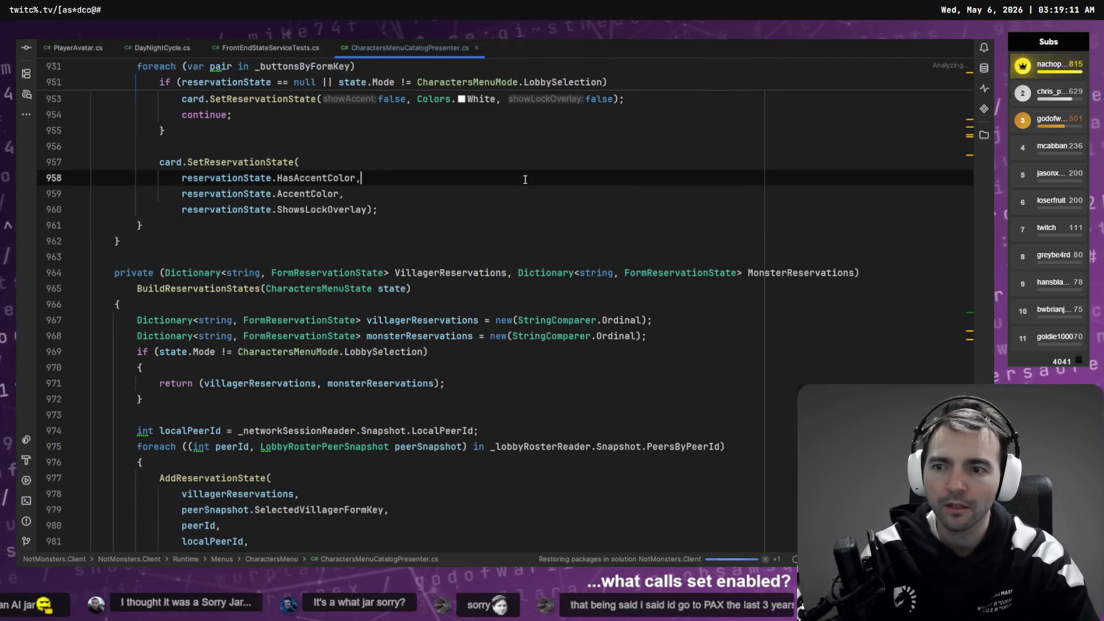
Step: Search Everywhere for SetEnabled and jump to it in DamageDebugRuntime.cs
key("shift")
key("shift")
key("ctrl+v")
key("ctrl+a")
type("SetEnabled")
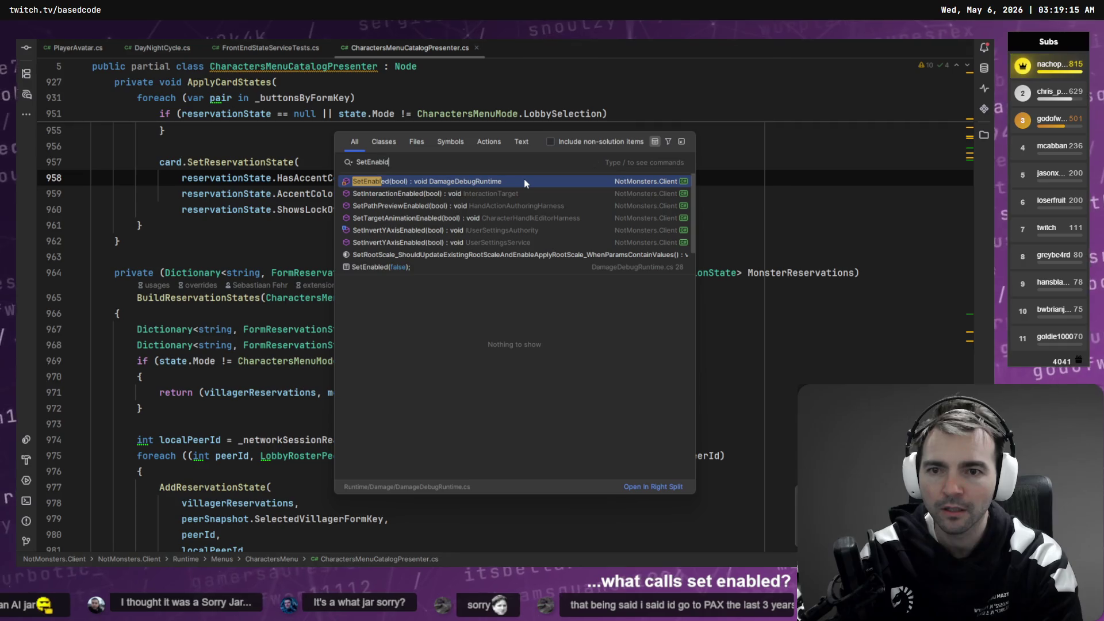
key("Escape")
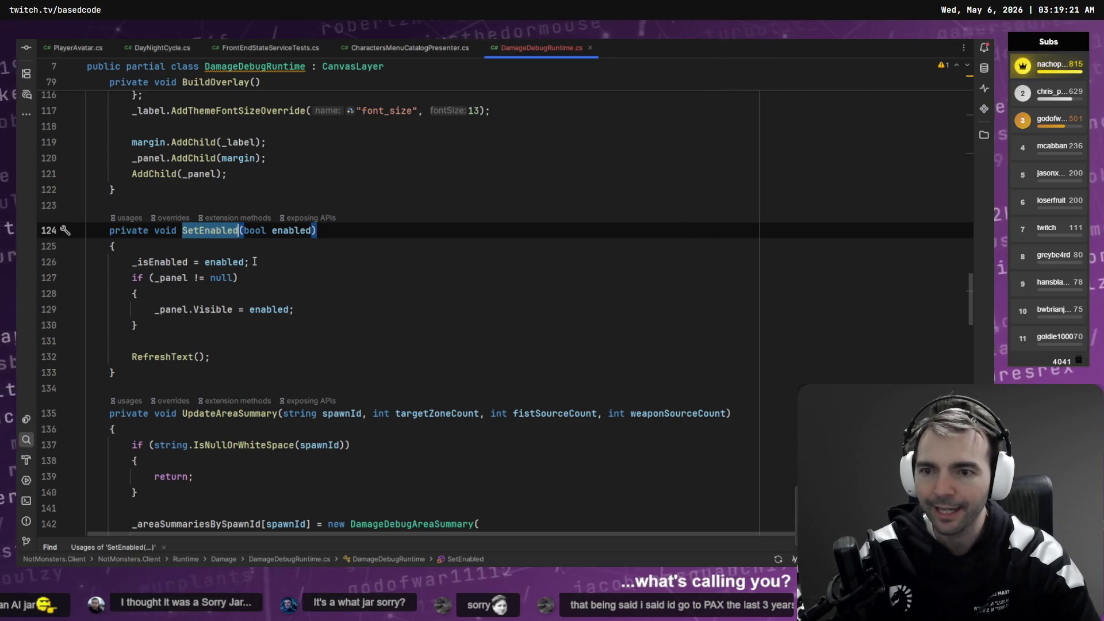
key("alt+Tab")
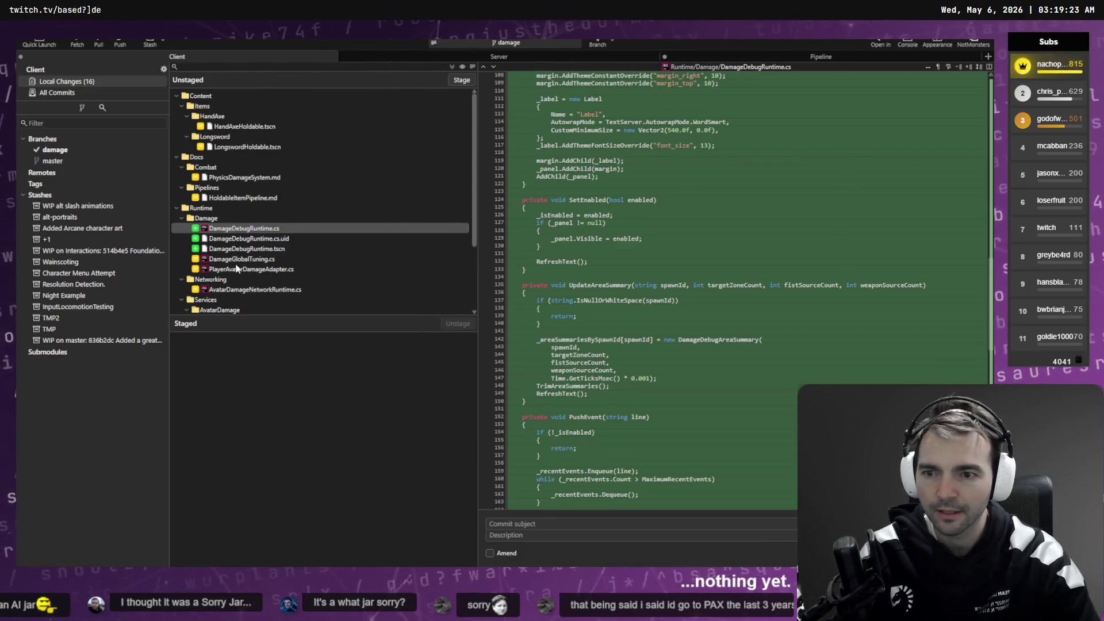
Step: Review the DamageGlobalTuning.cs and PlayerAvatarDamageAdapter.cs diffs
left_click(255, 260)
left_click(261, 269)
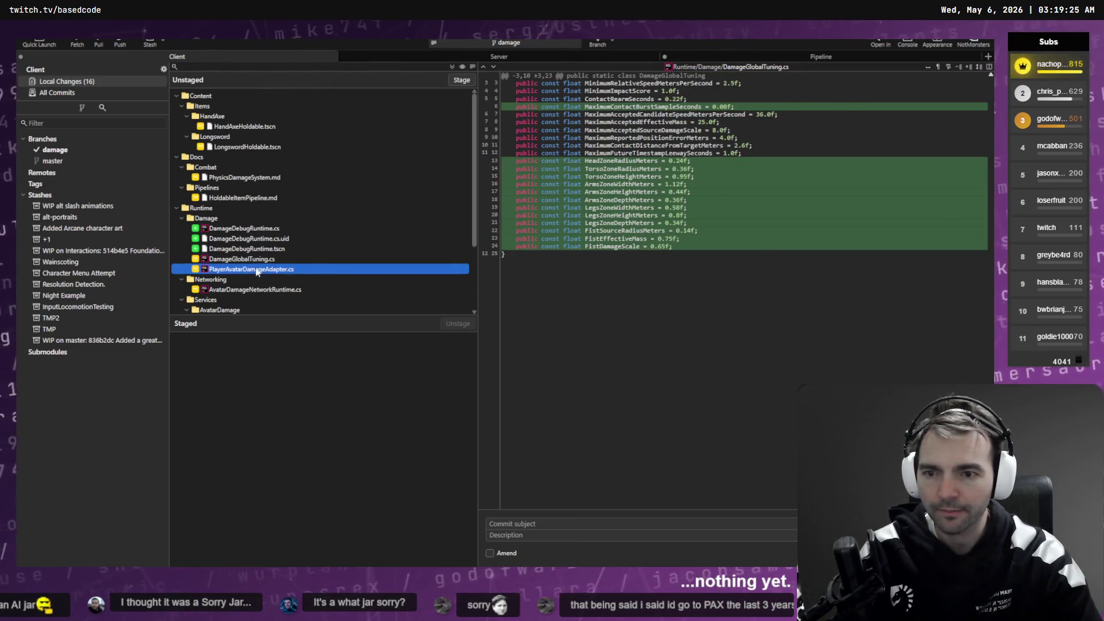
scroll(605, 272, "down", 6)
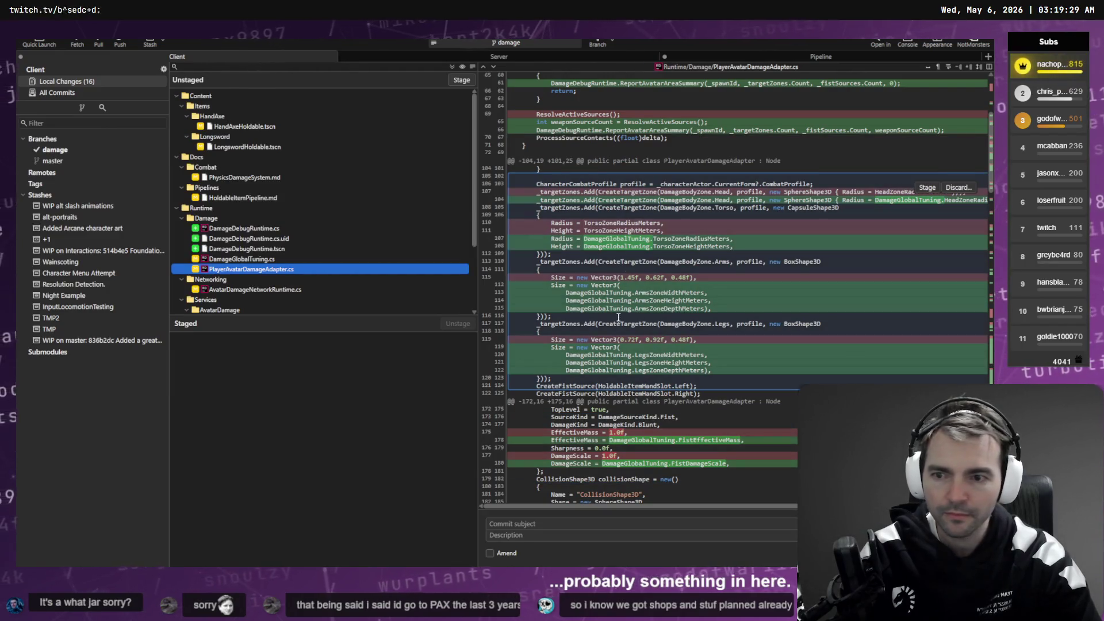
scroll(593, 254, "down", 20)
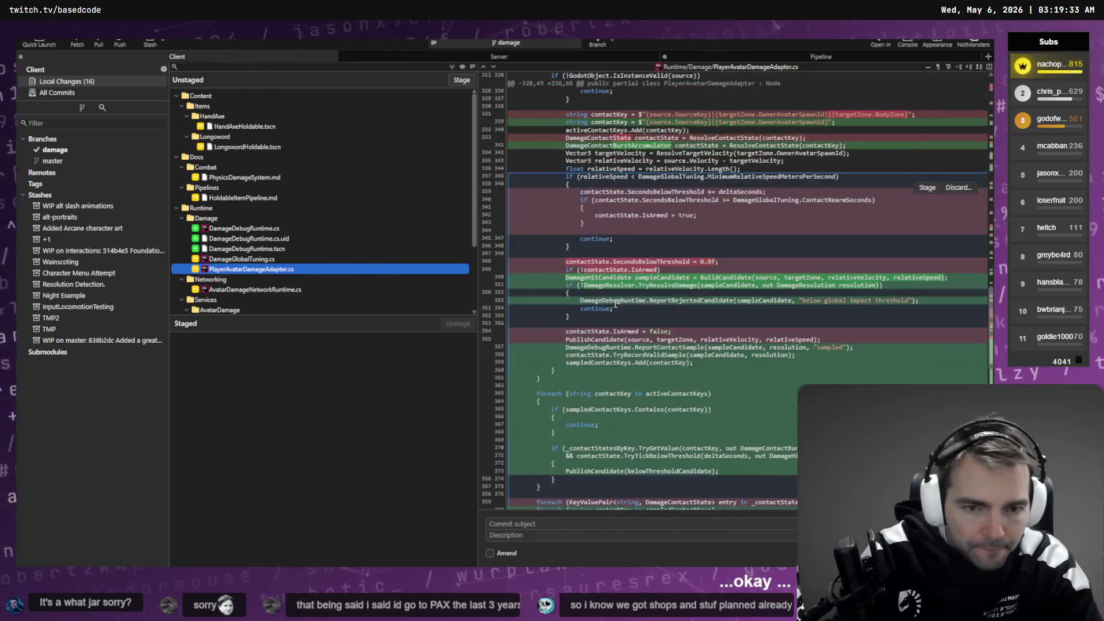
scroll(617, 301, "down", 10)
Step: Review the AvatarDamageNetworkRuntime.cs diff and the new DamageContactBurstAccumulator.cs file
left_click(231, 289)
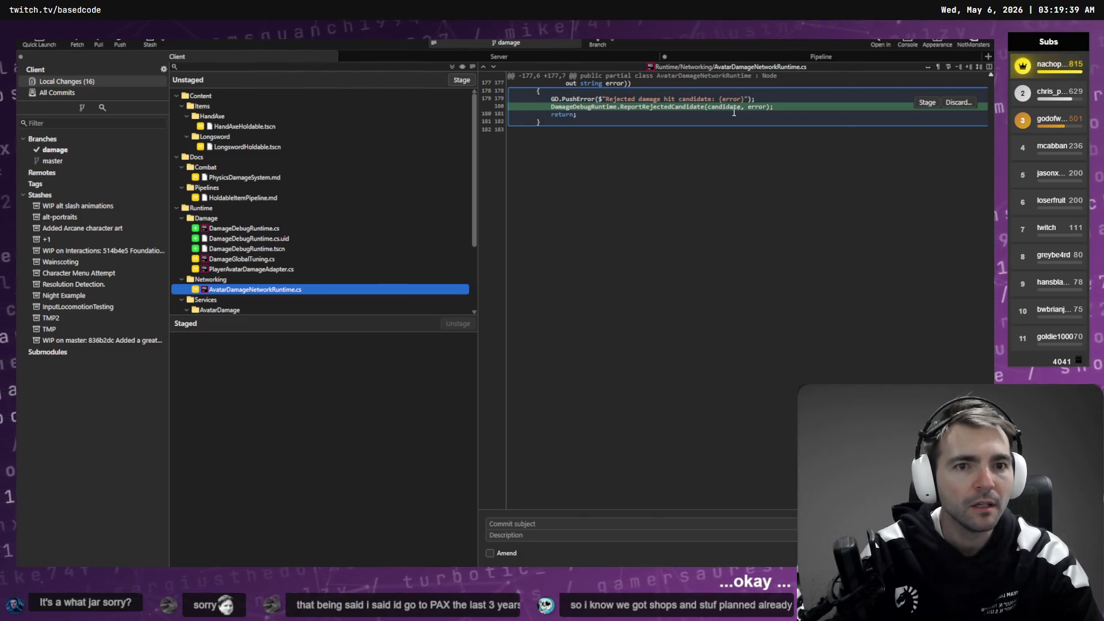
scroll(298, 244, "down", 3)
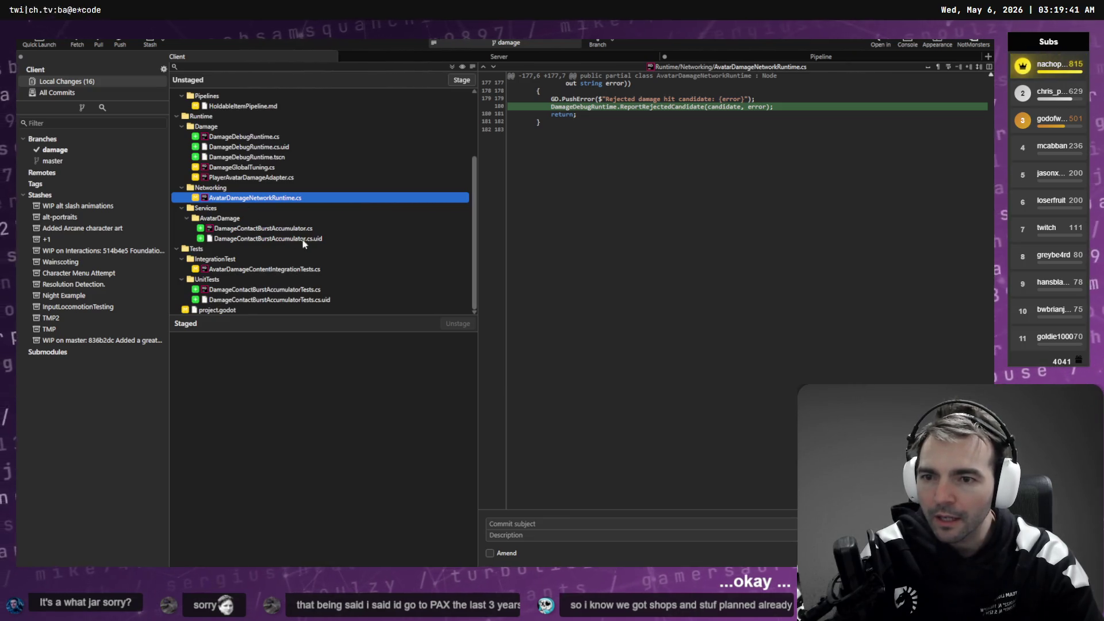
left_click(296, 230)
scroll(605, 294, "down", 7)
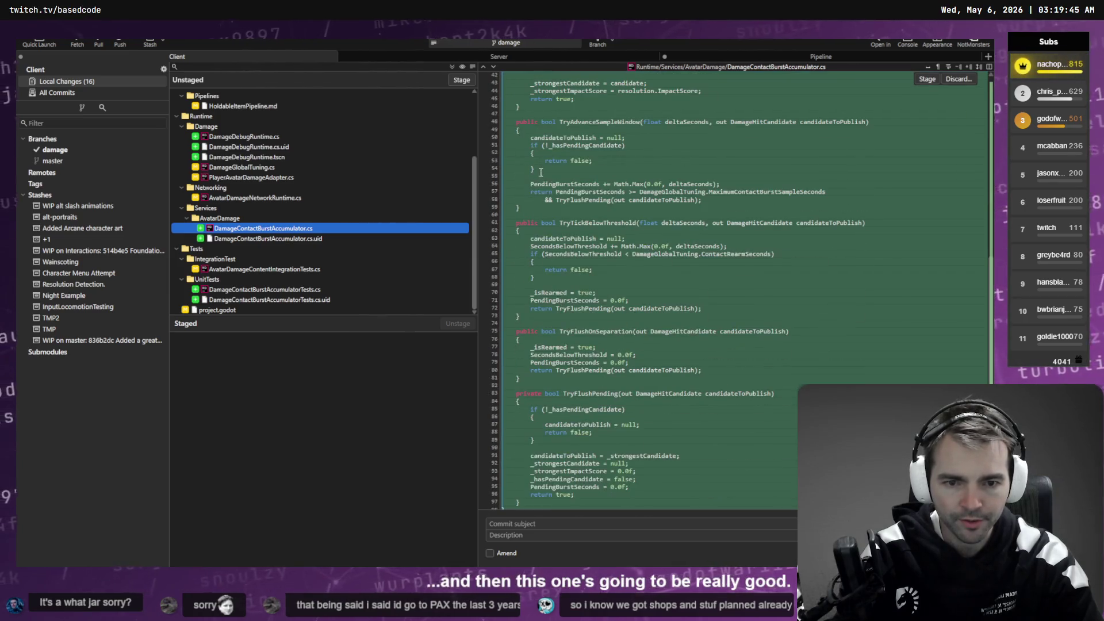
scroll(587, 201, "down", 1)
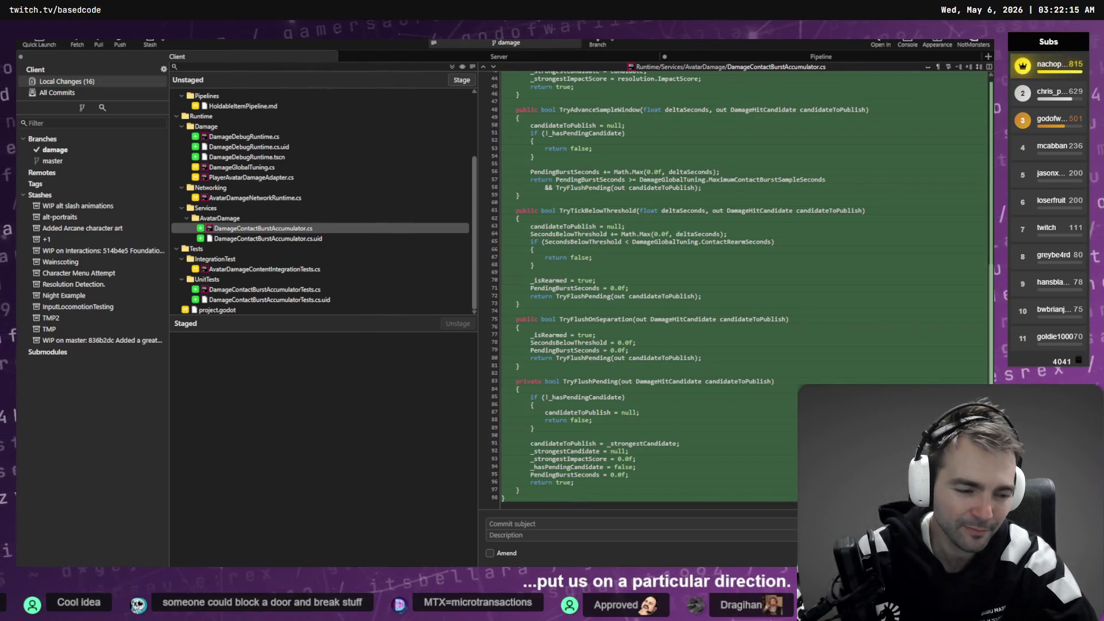
Step: Bring up the tldraw whiteboard zoomed to show the TODO board and KEY DATES timeline
key("alt+Tab")
scroll(547, 266, "up", 5)
scroll(552, 276, "down", 5)
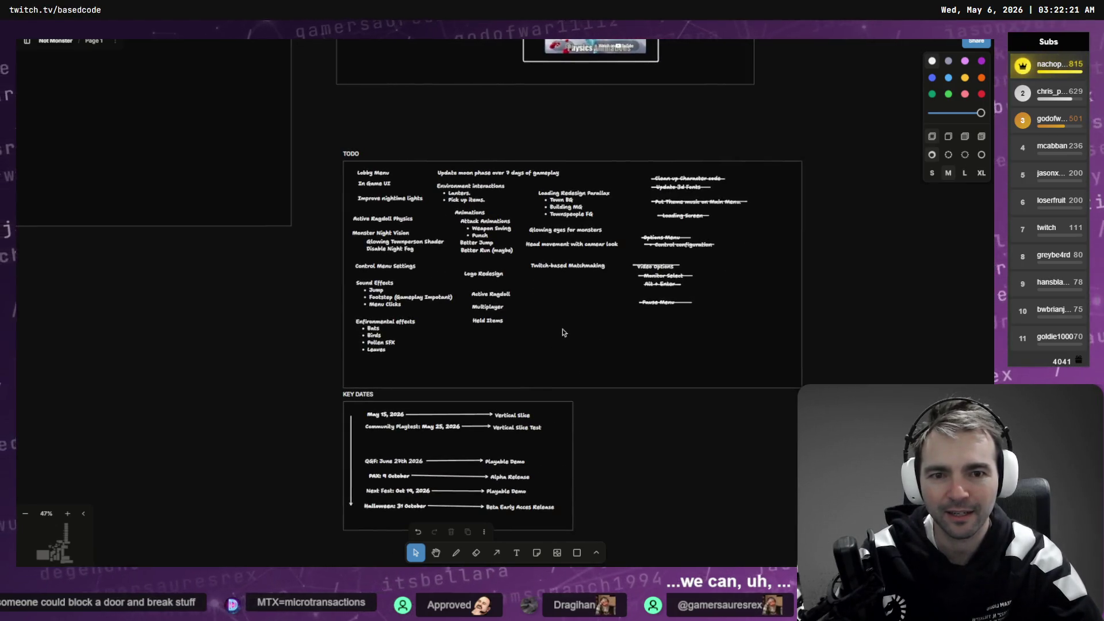
Step: Add an enlarged text note 'Customizable character homes?' below Twitch-based Matchmaking
scroll(562, 333, "up", 4)
key("t")
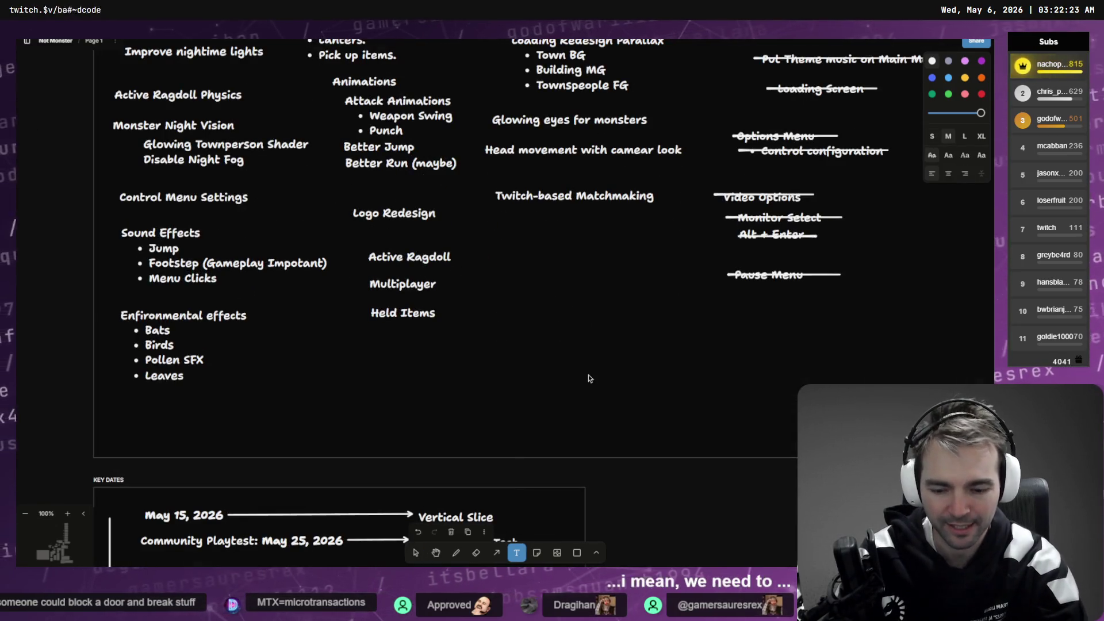
type("Cu")
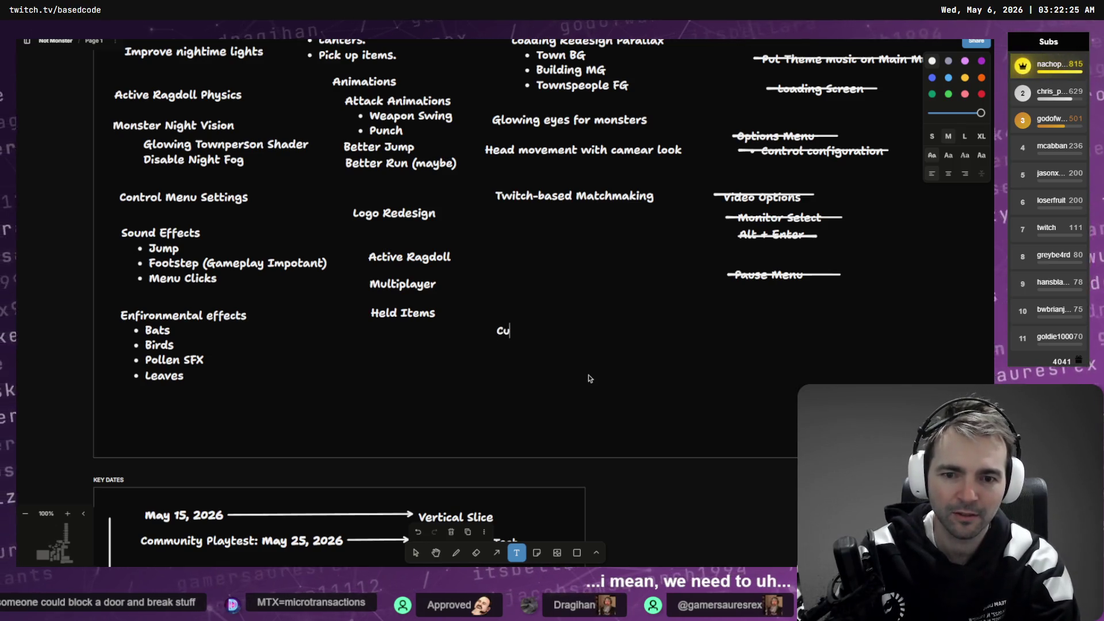
type("stomizable char")
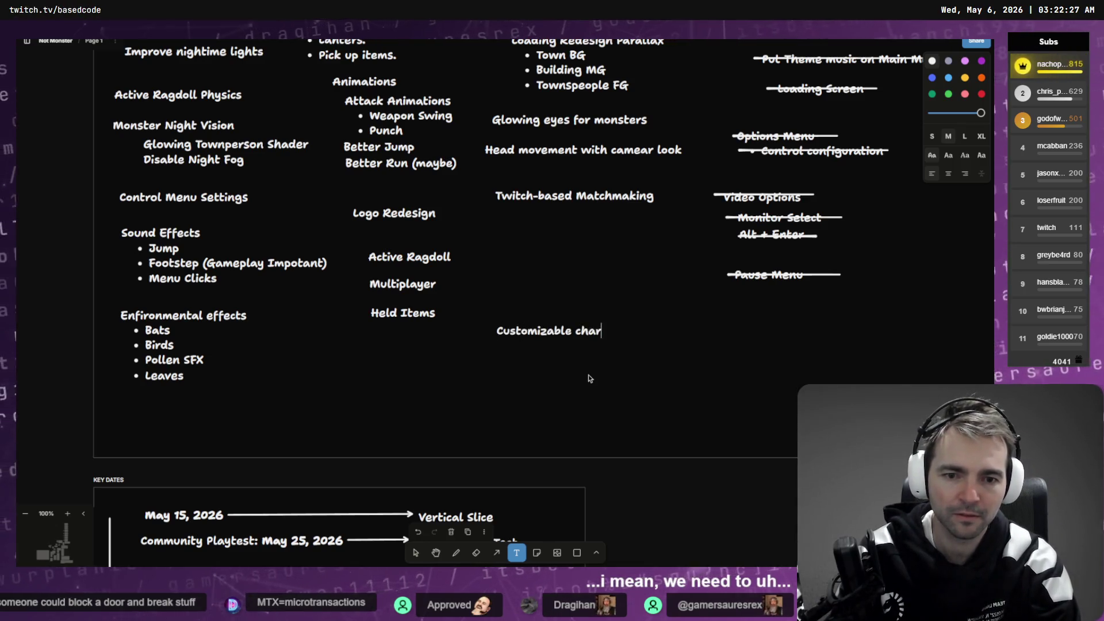
type("acter homes?")
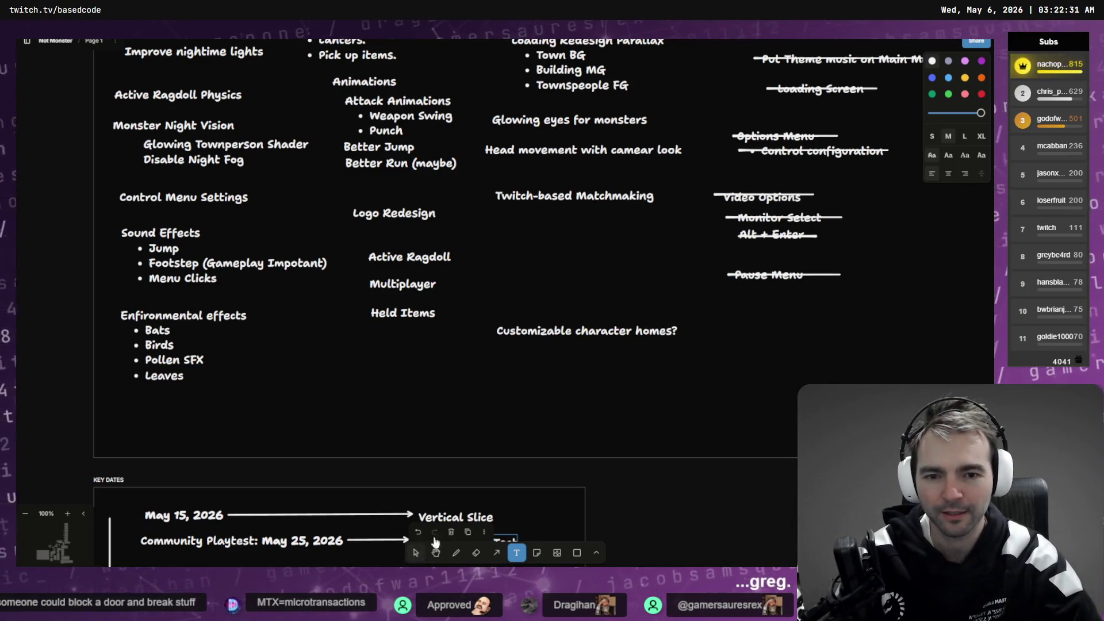
left_click(424, 551)
mouse_move(690, 356)
left_mouse_down()
mouse_move(983, 380)
mouse_move(852, 354)
left_mouse_up()
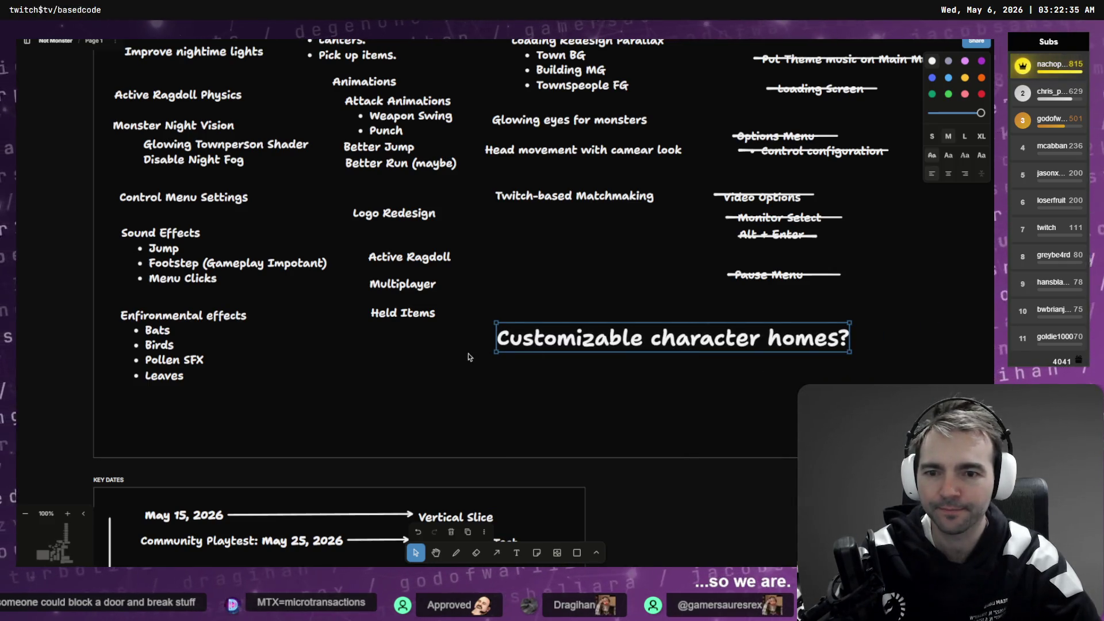
scroll(469, 357, "up", 1)
scroll(469, 357, "left", 1)
Step: Copy the Pause Menu strike line over Held Items, restoring an accidentally deleted note
left_click(450, 354)
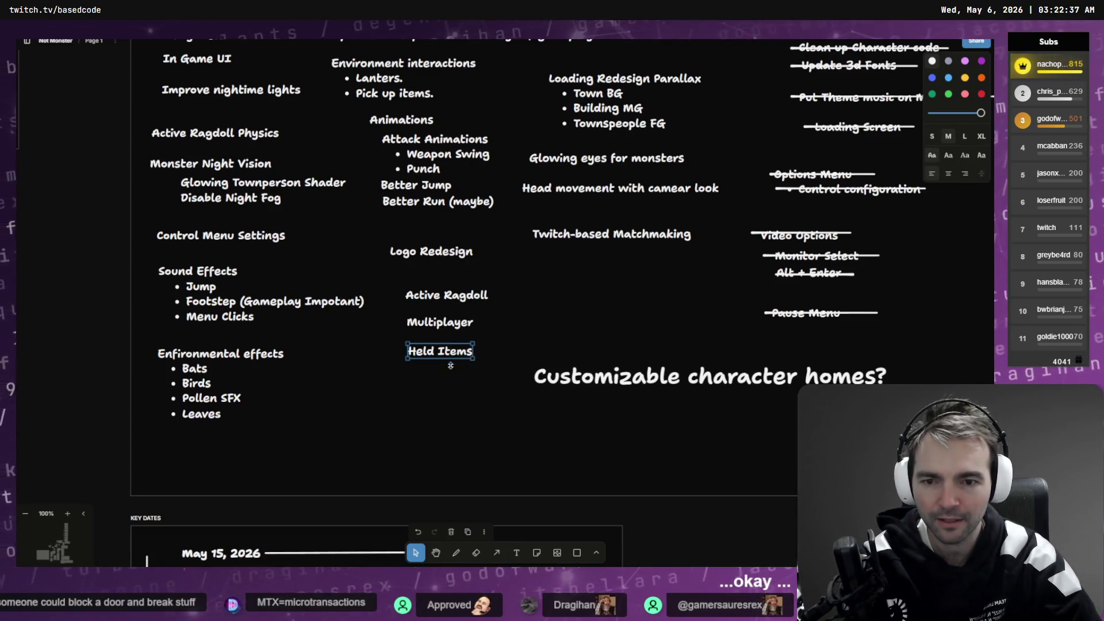
key("Delete")
left_click(432, 325)
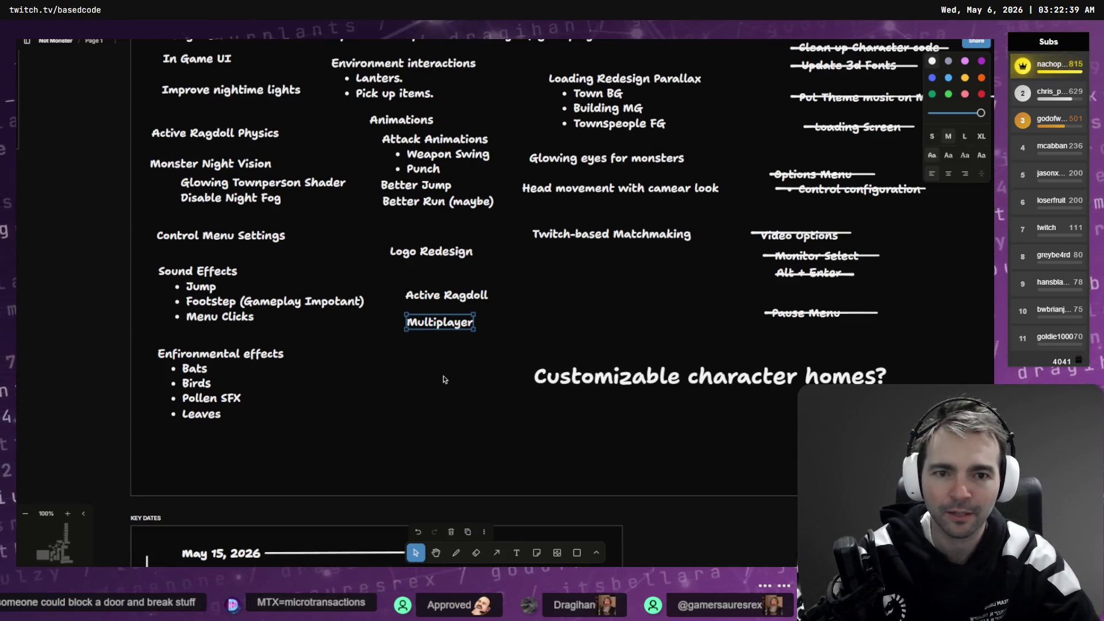
key("ctrl+z")
left_click(864, 313)
scroll(402, 241, "up", 2)
scroll(573, 314, "down", 3)
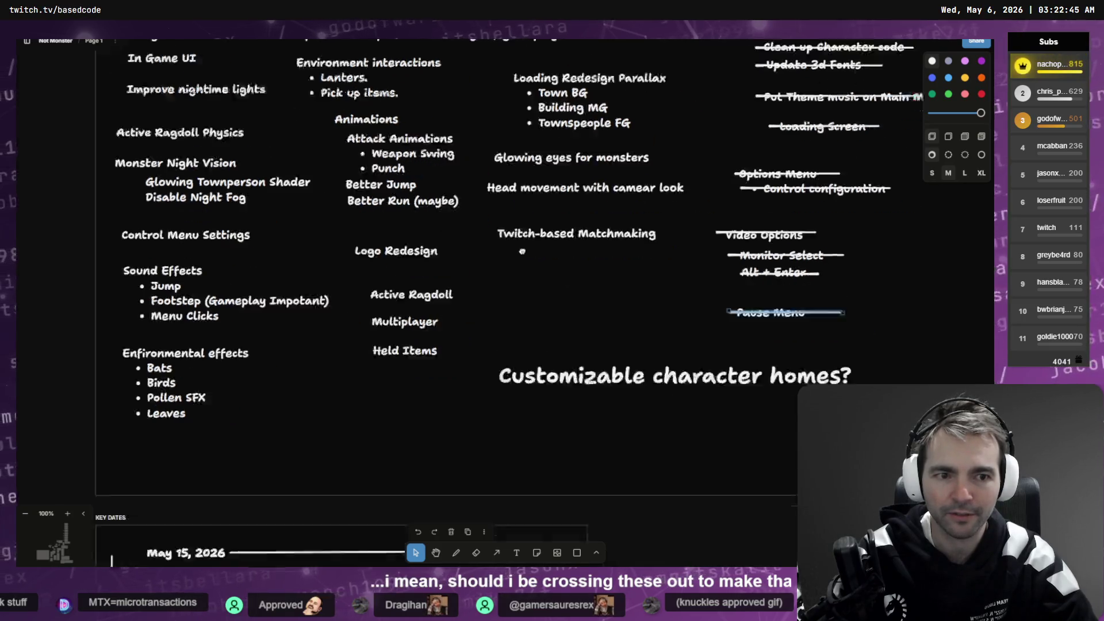
scroll(574, 314, "up", 4)
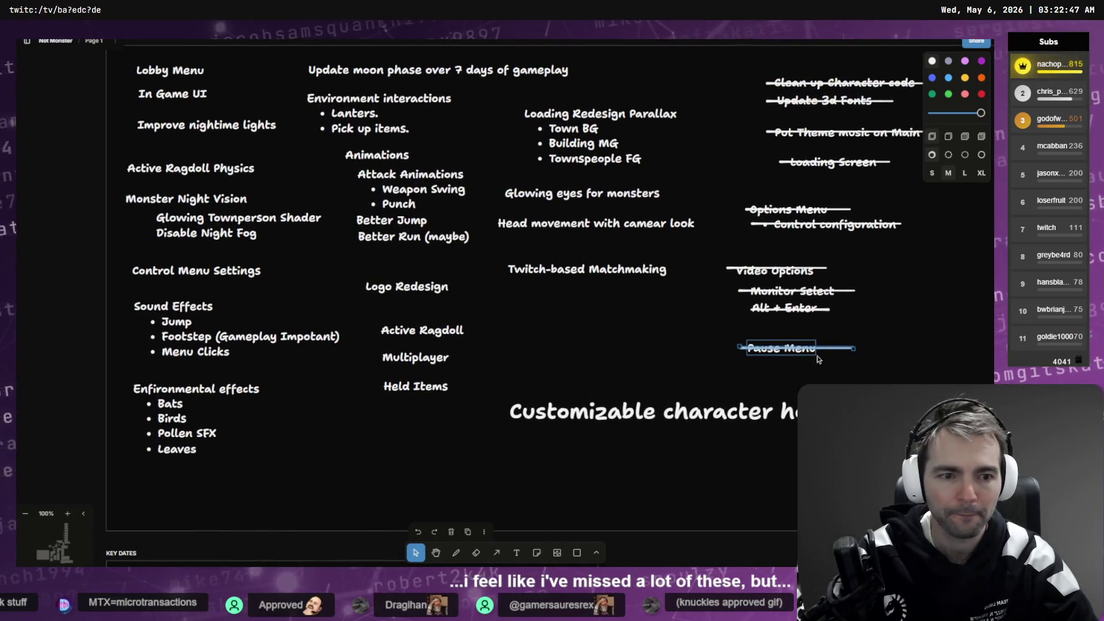
mouse_move(846, 348)
left_mouse_down()
mouse_move(458, 387)
mouse_move(825, 369)
mouse_move(831, 326)
mouse_move(818, 351)
mouse_move(465, 360)
mouse_move(784, 365)
mouse_move(880, 271)
mouse_move(880, 249)
left_mouse_up()
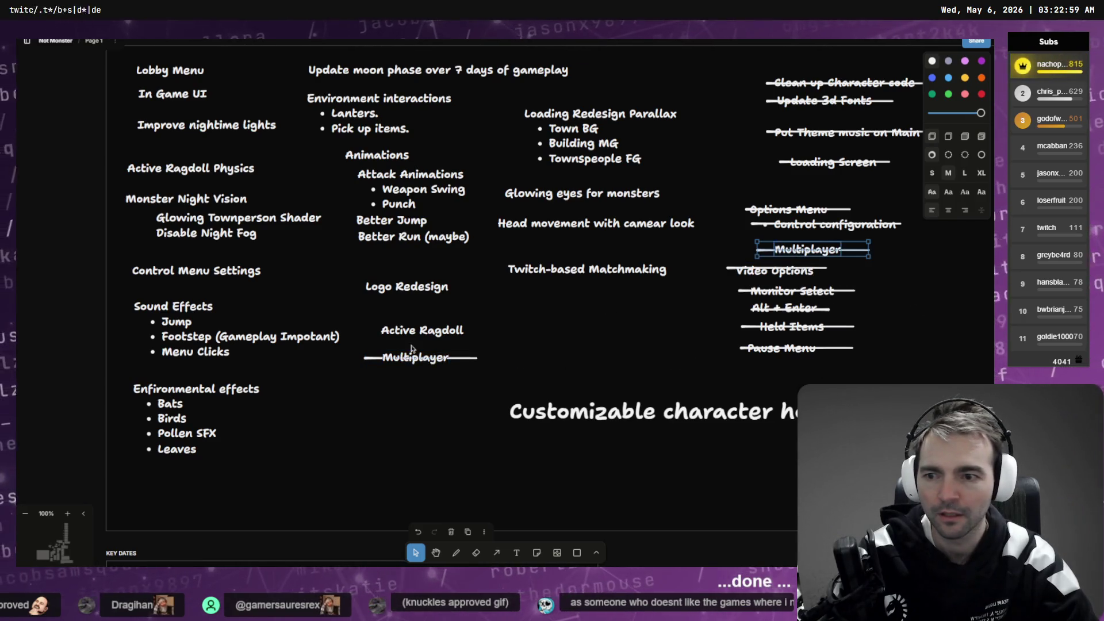
Step: Move struck Multiplayer into the done list, delete the original, and raise Twitch-based Matchmaking
left_click(452, 313)
left_click_drag(463, 410, 395, 349)
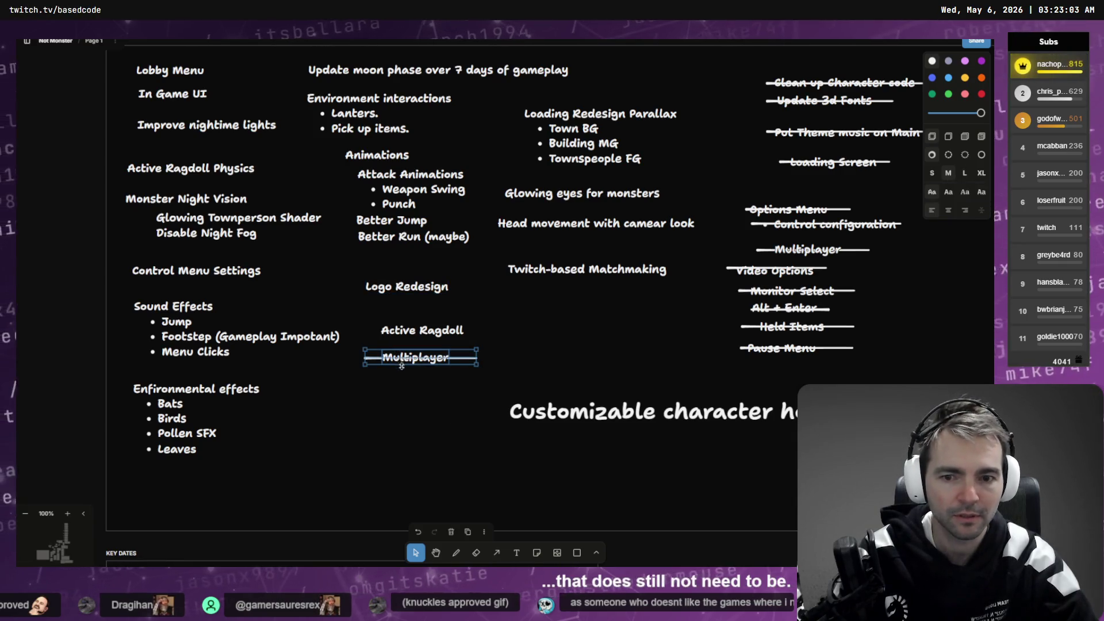
key("Delete")
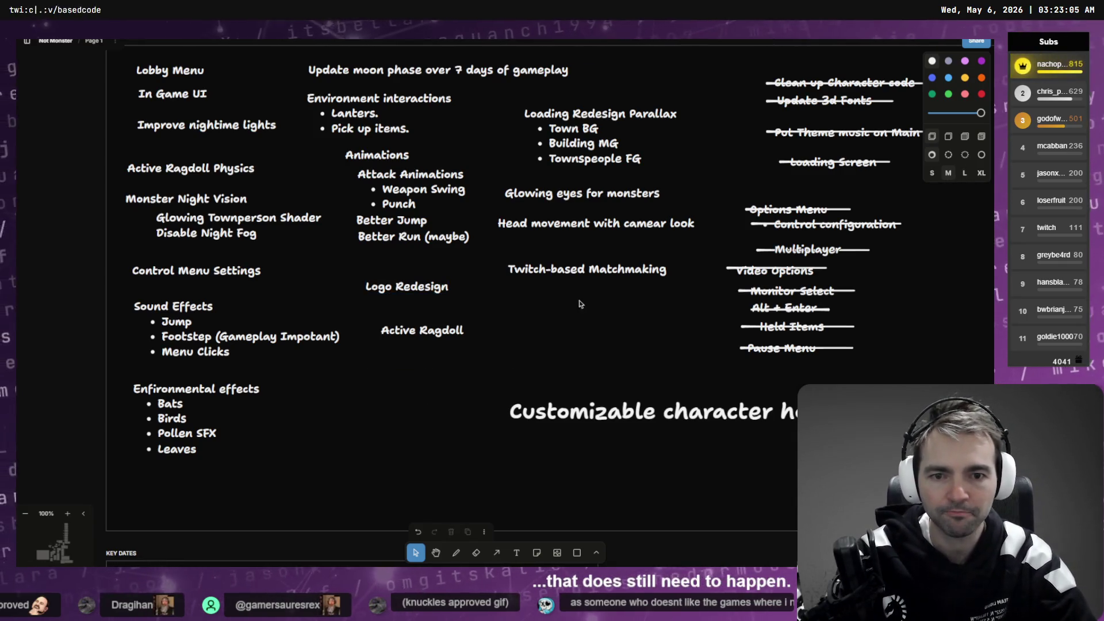
left_click_drag(601, 281, 602, 260)
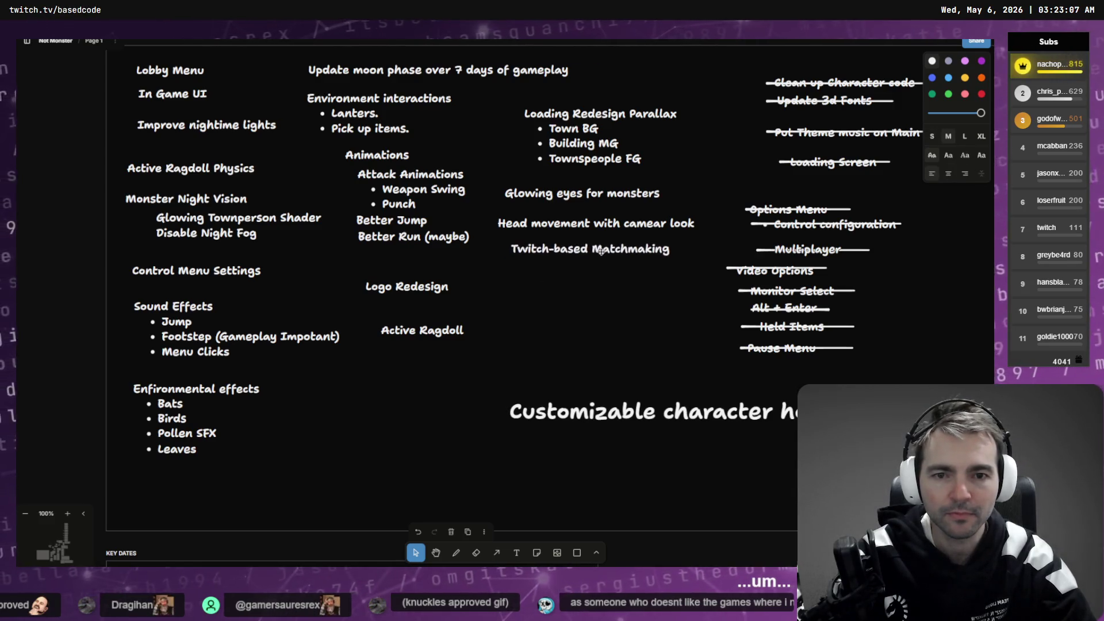
scroll(580, 297, "up", 2)
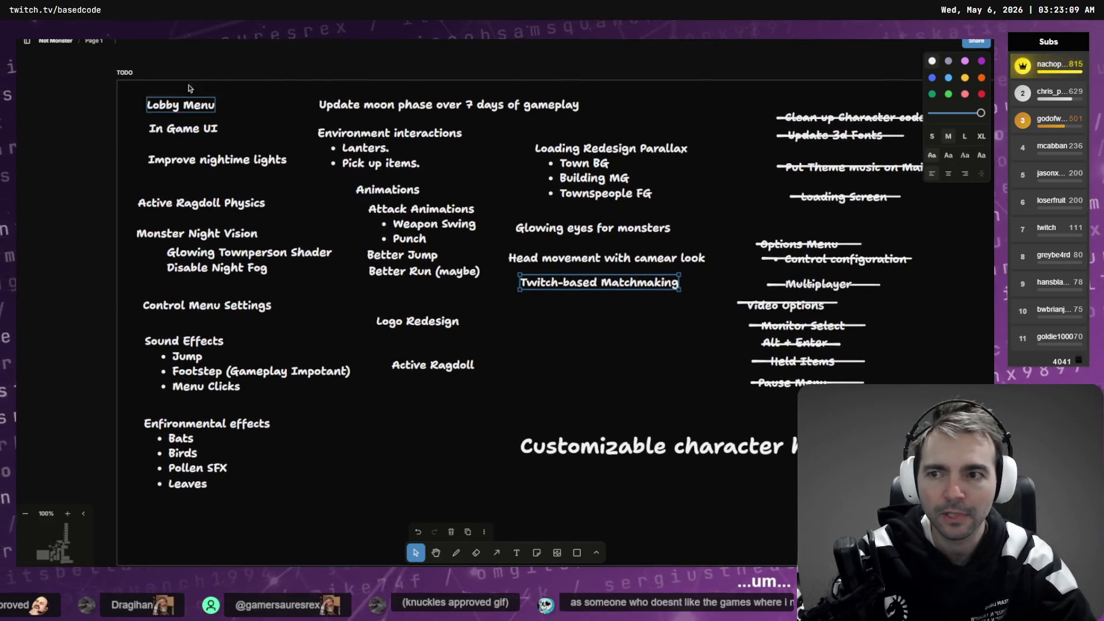
Step: Rename the TODO frame to 'Ideas'
left_click(124, 74)
type("Ideas")
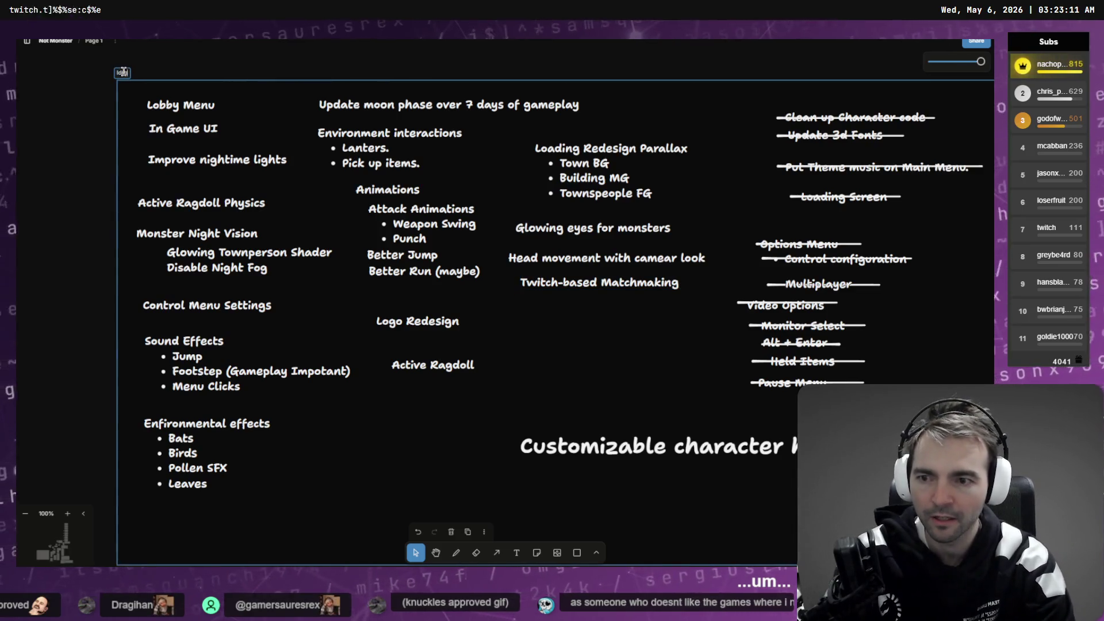
key("Return")
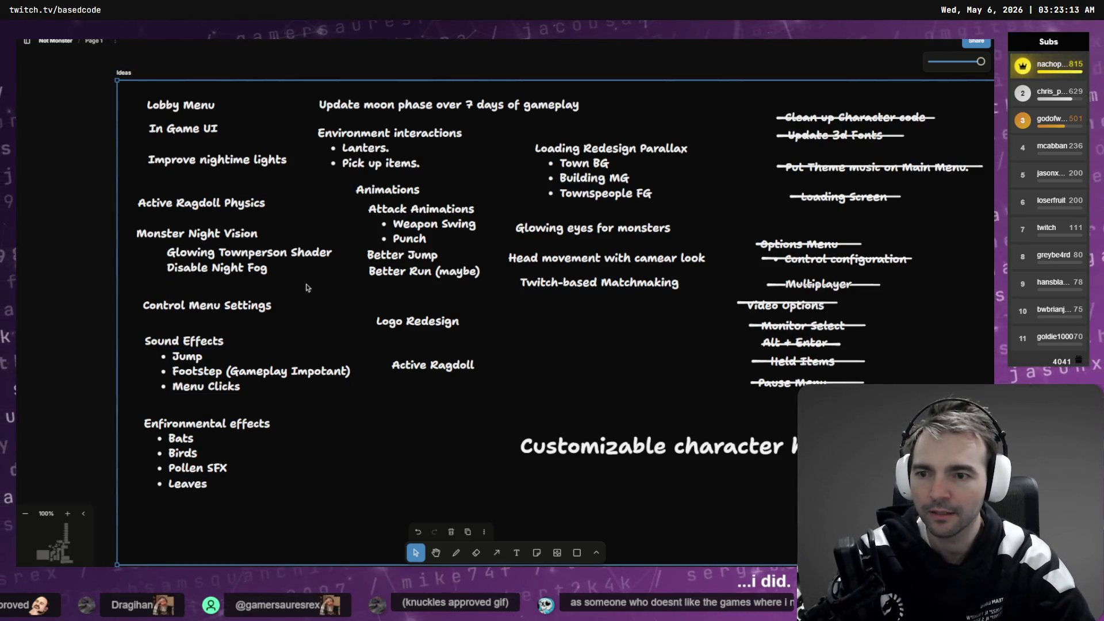
Step: Draw a strike line through Monster Night Vision and send it behind the text
left_click(247, 257)
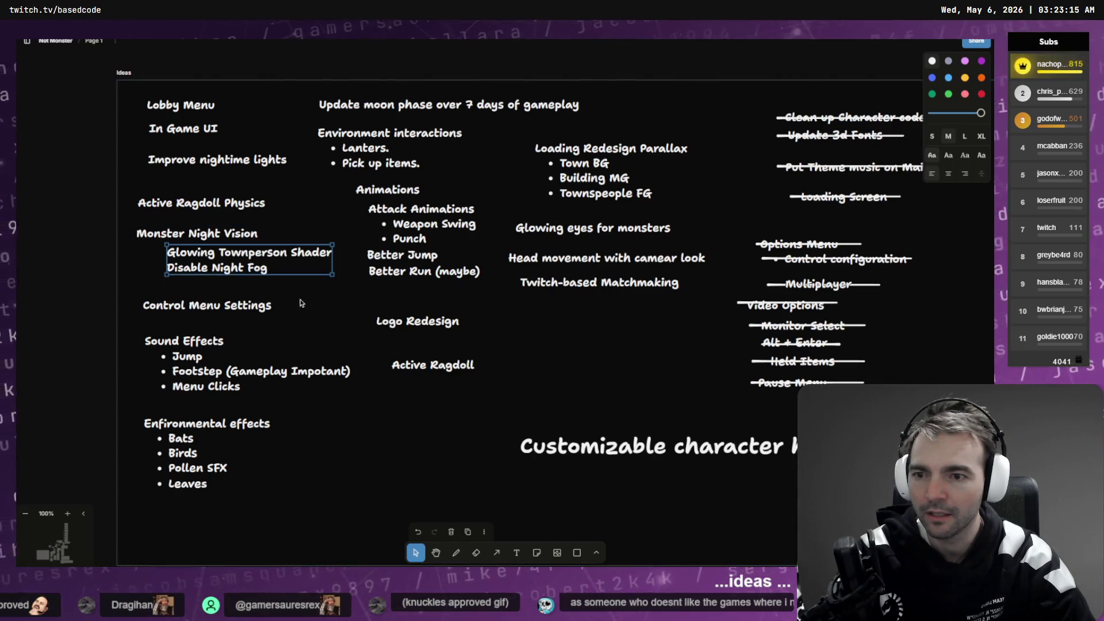
left_click(212, 232)
left_click(193, 255)
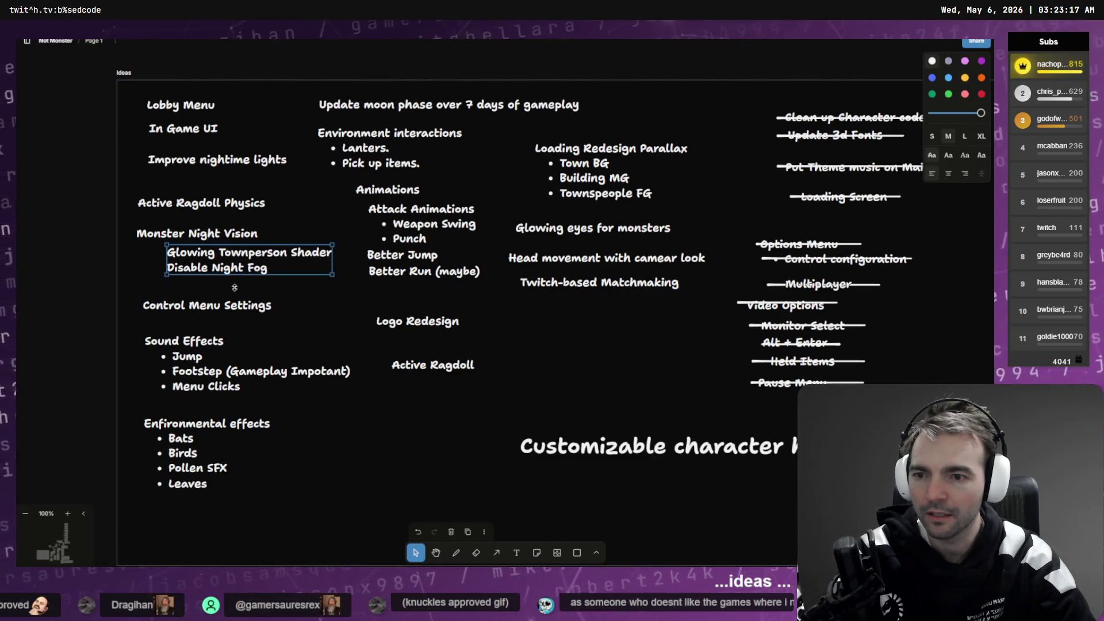
left_click(310, 300)
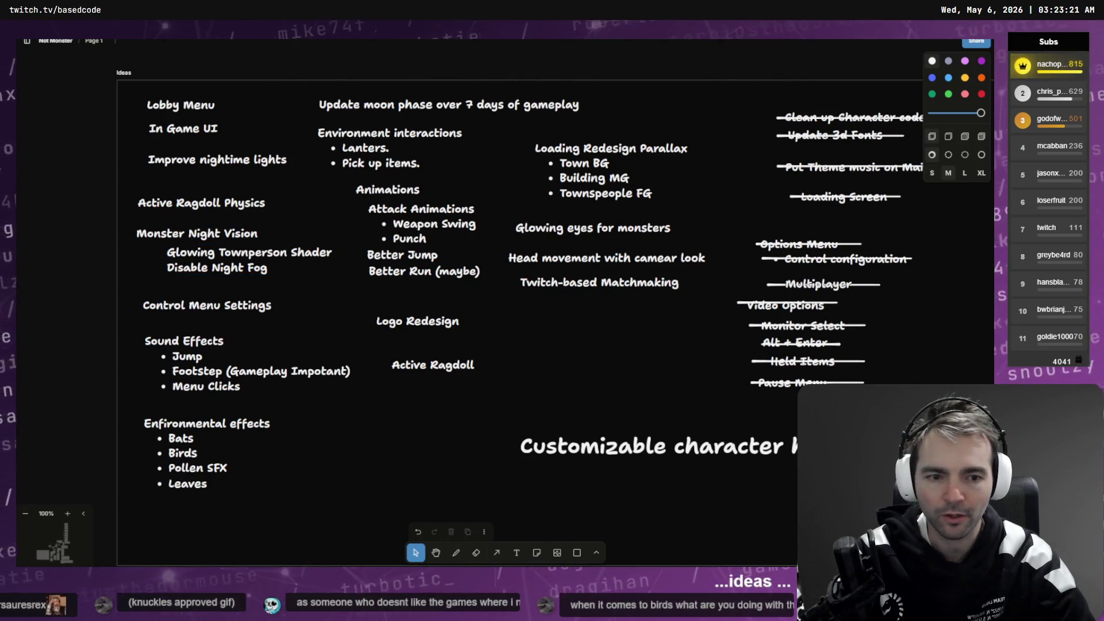
left_click_drag(136, 235, 257, 234)
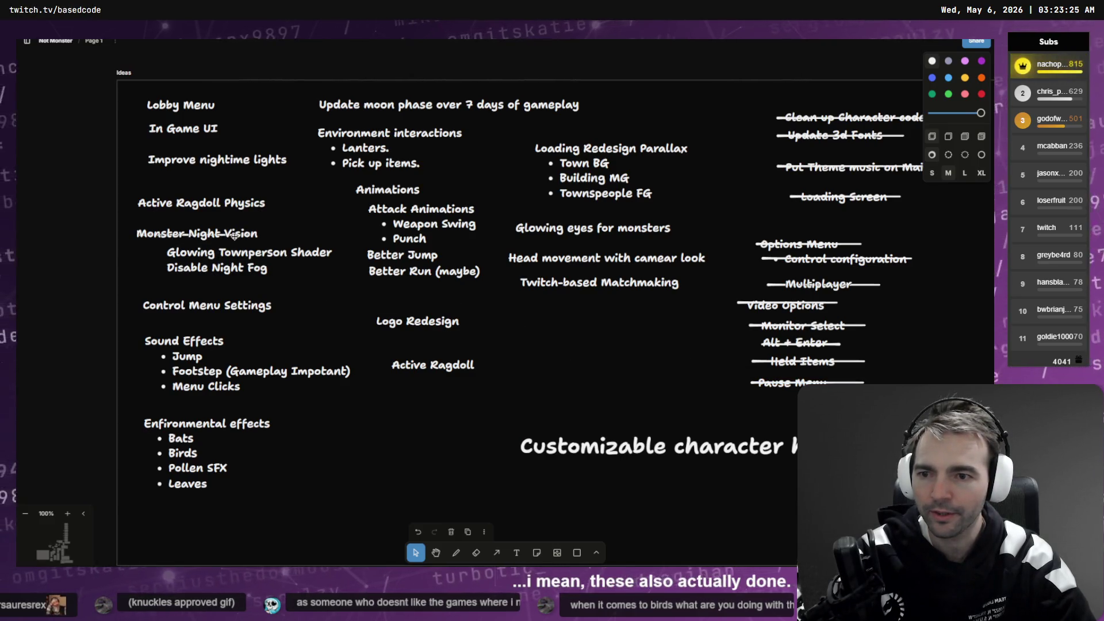
left_click(232, 245)
left_click(231, 236)
right_click(230, 236)
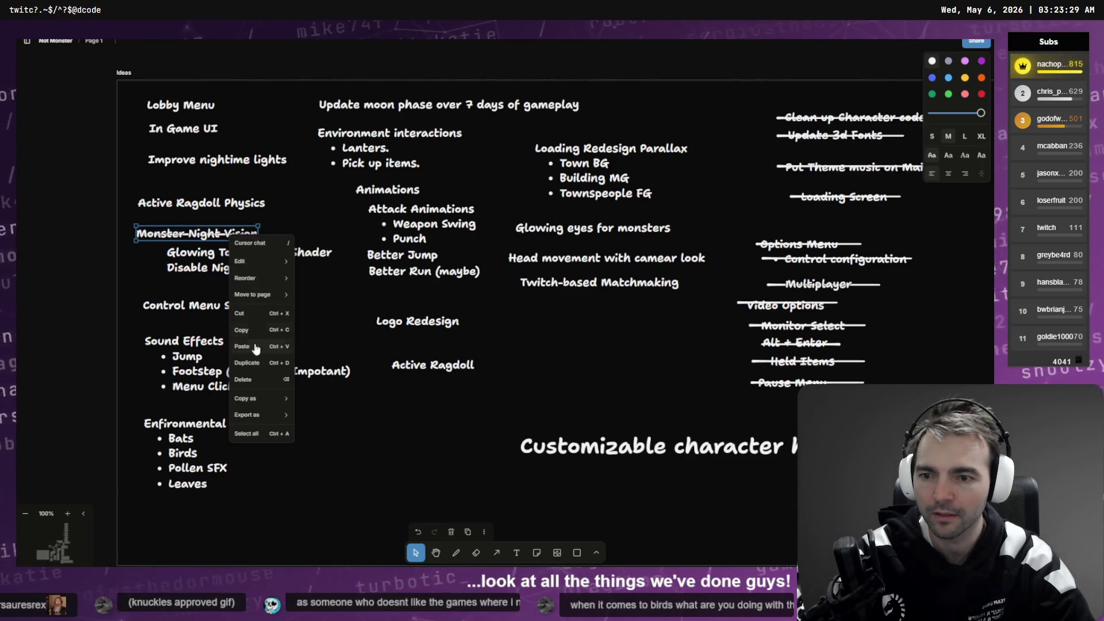
mouse_move(270, 279)
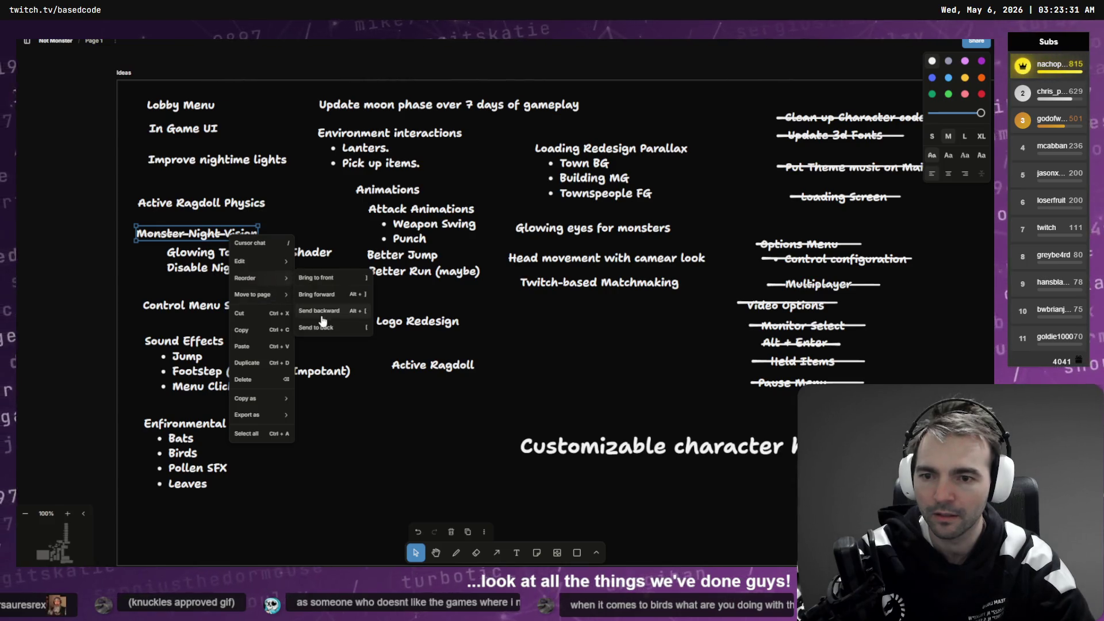
left_click(319, 310)
left_click(161, 242)
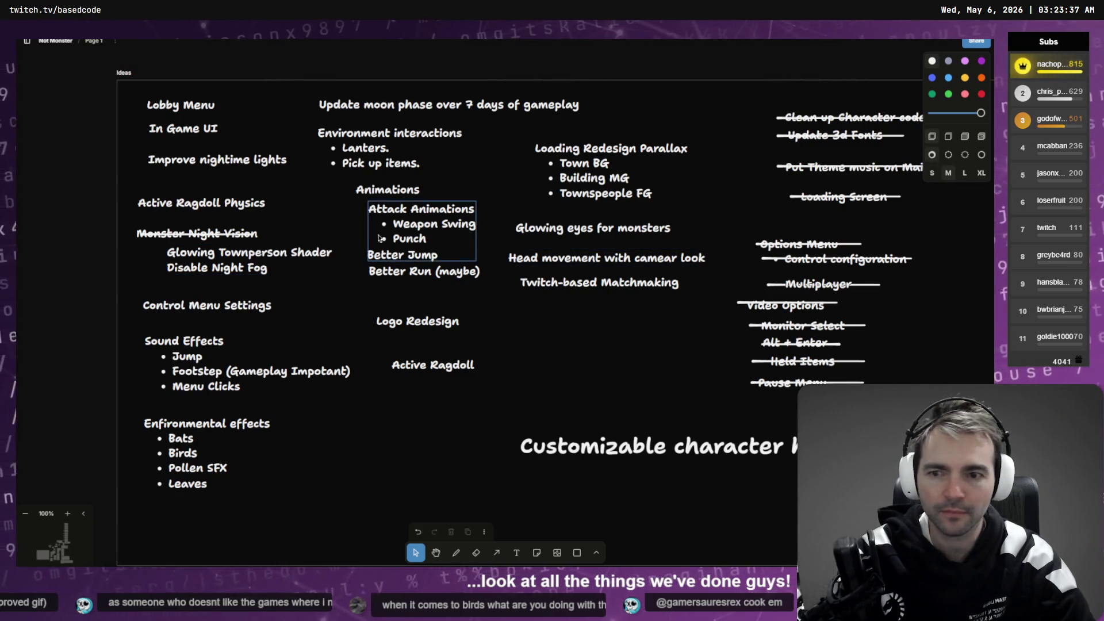
Step: Strike through Disable Night Fog behind its text, then strike Glowing Townperson Shader
mouse_move(221, 238)
left_mouse_down()
mouse_move(247, 253)
mouse_move(241, 277)
left_mouse_up()
left_click(270, 268)
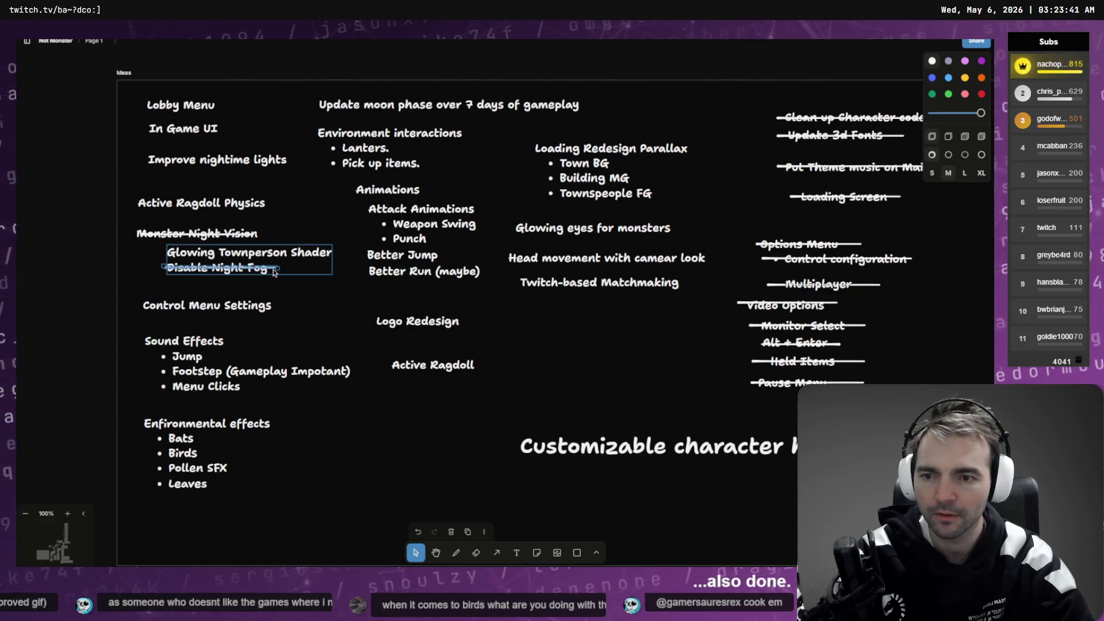
right_click(276, 269)
mouse_move(315, 328)
left_click(377, 368)
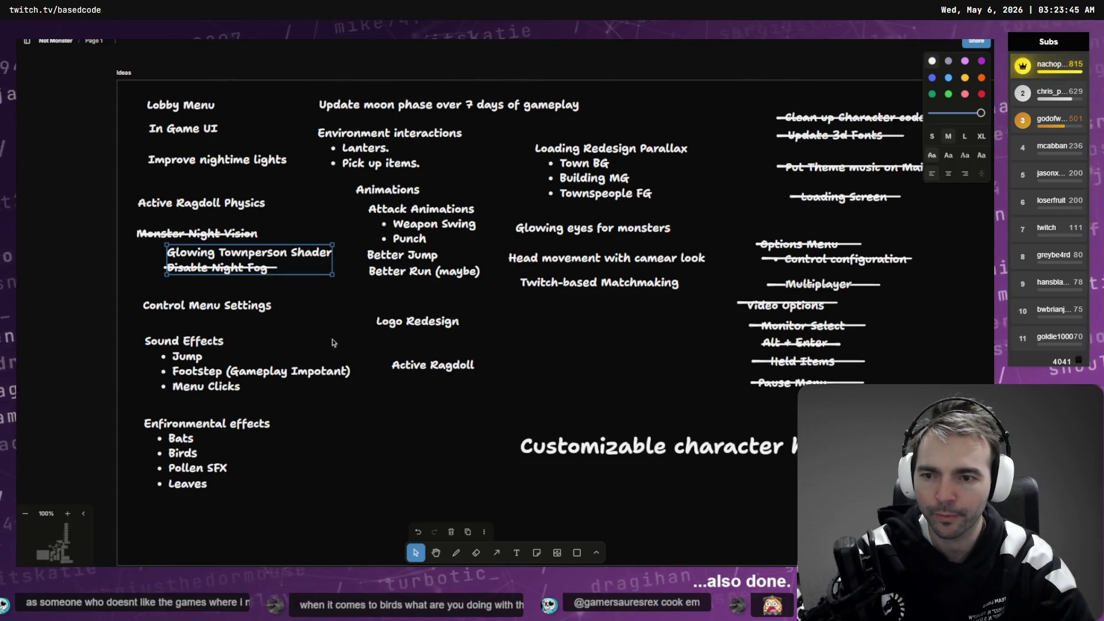
left_click(253, 269)
right_click(253, 269)
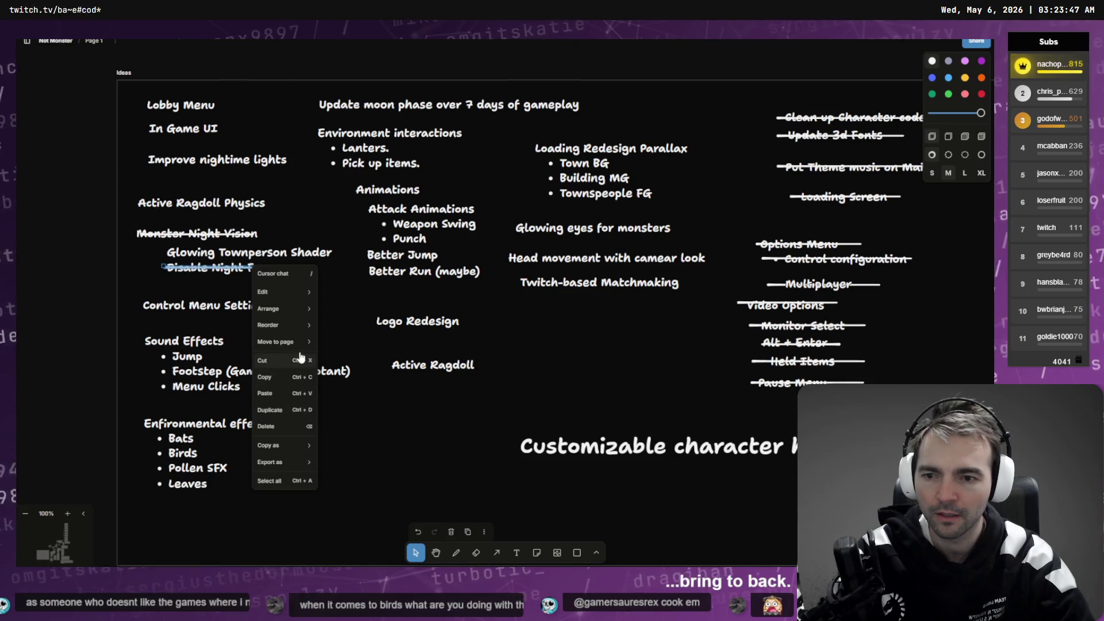
mouse_move(298, 341)
left_click(342, 330)
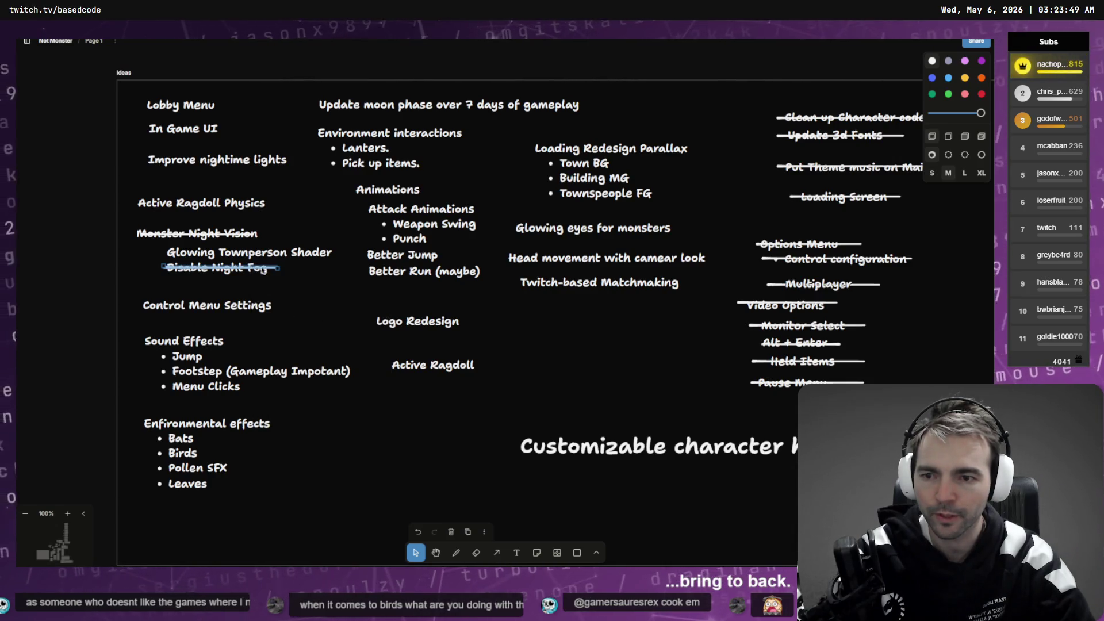
mouse_move(260, 253)
left_mouse_down()
mouse_move(332, 253)
mouse_move(270, 262)
mouse_move(207, 235)
mouse_move(959, 343)
mouse_move(670, 363)
left_mouse_up()
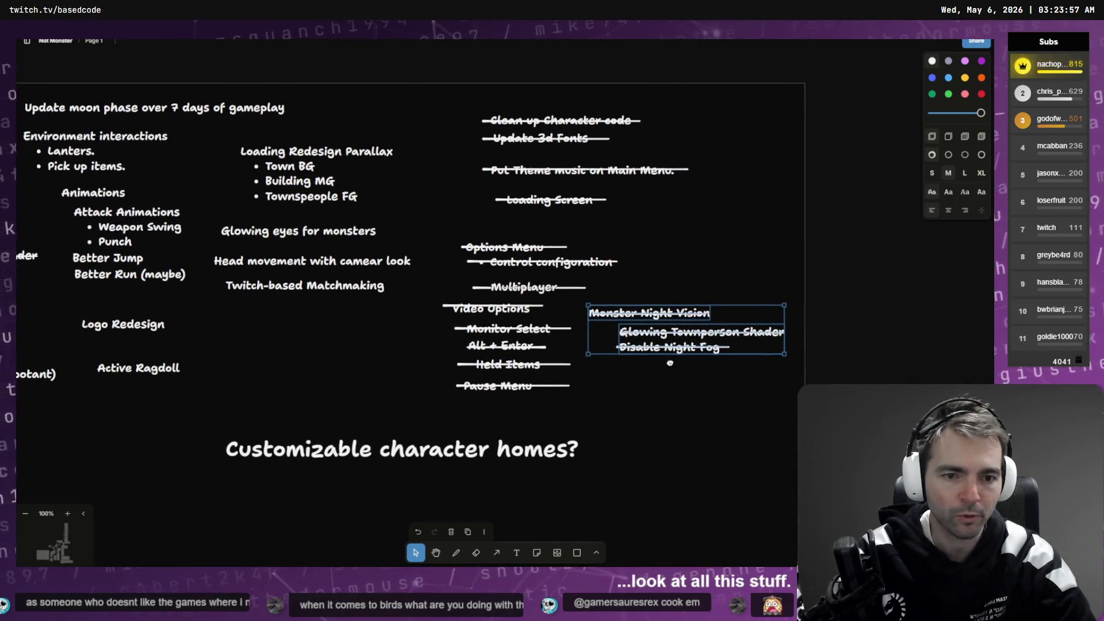
Step: Delete the leftover struck Monster Night Vision group from the left list
scroll(332, 311, "left", 5)
left_click_drag(412, 291, 279, 240)
scroll(170, 337, "right", 5)
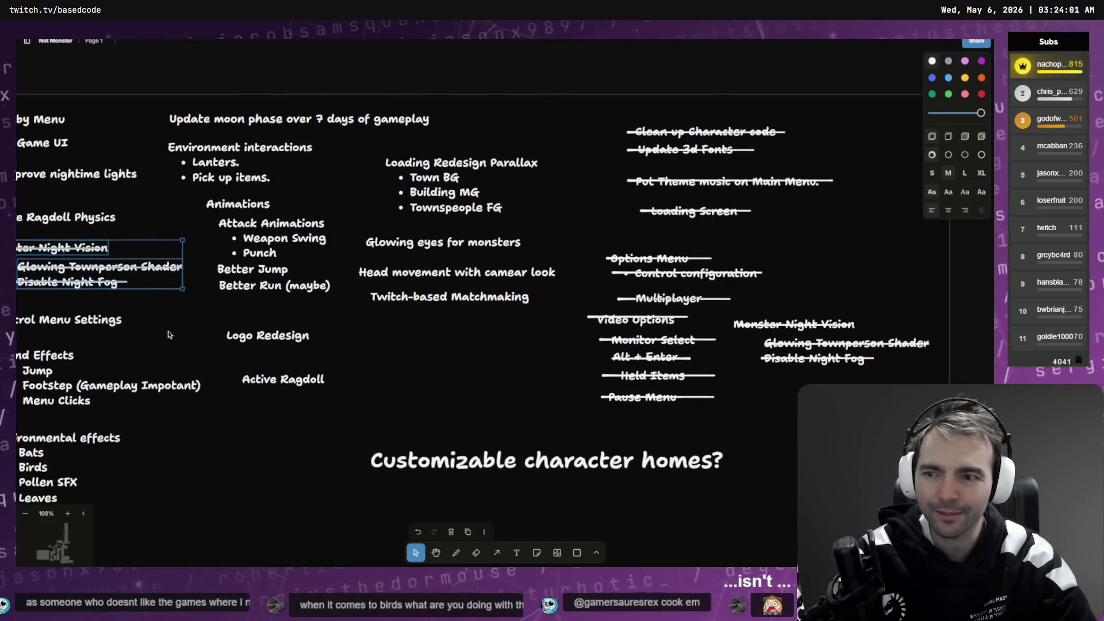
key("Delete")
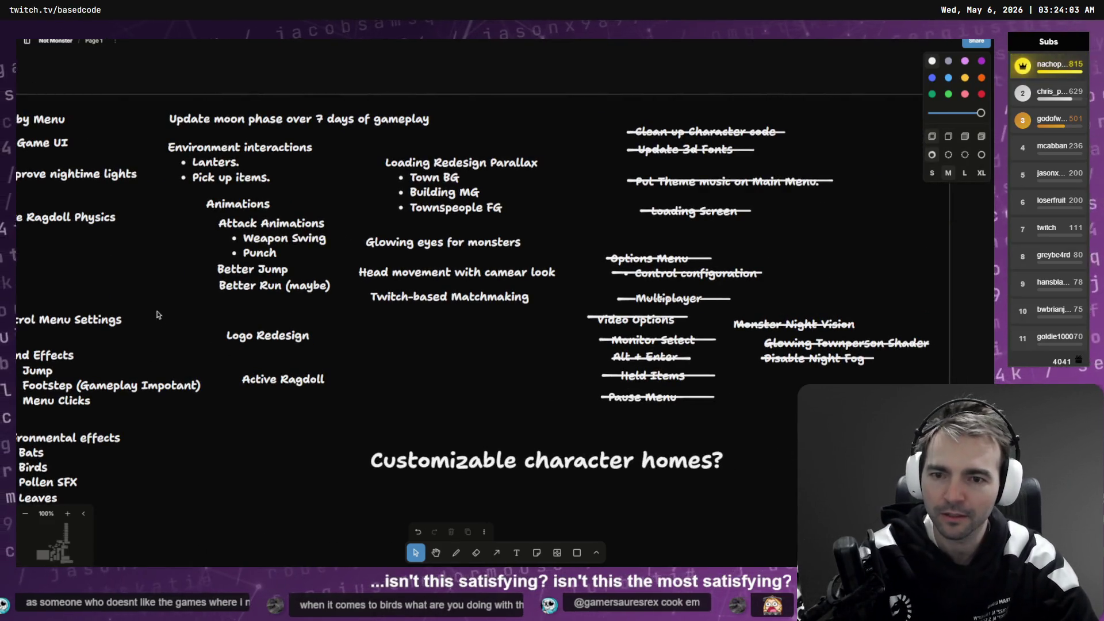
mouse_move(706, 298)
left_mouse_down()
mouse_move(281, 303)
mouse_move(102, 266)
left_mouse_up()
left_click_drag(162, 297, 477, 338)
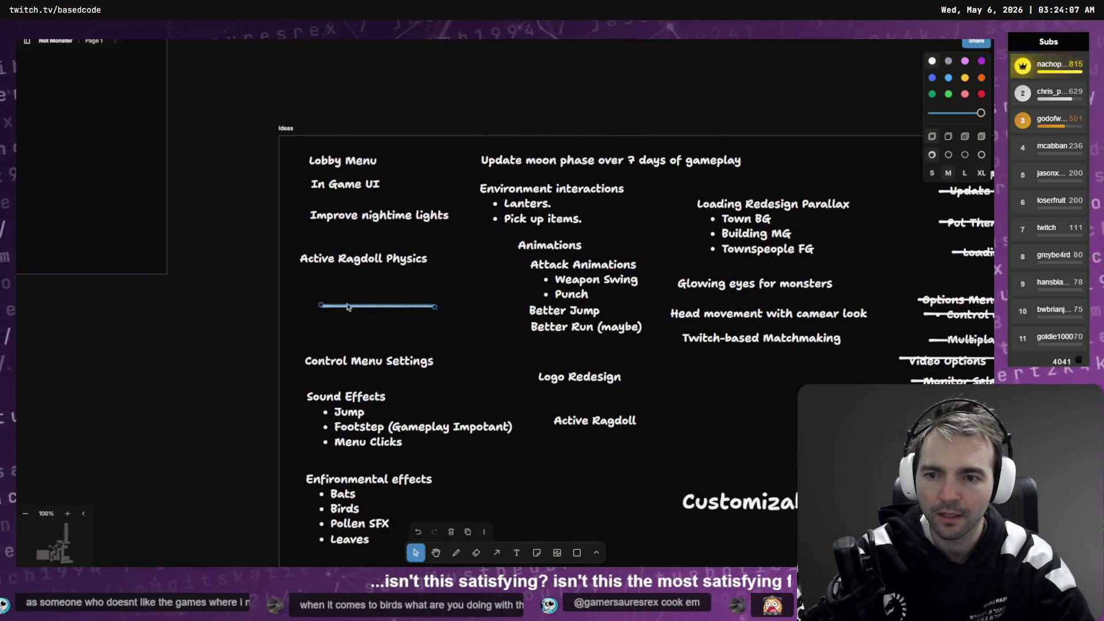
Step: Delete the duplicate Active Ragdoll item and move Improve nightime lights up
left_click(588, 413)
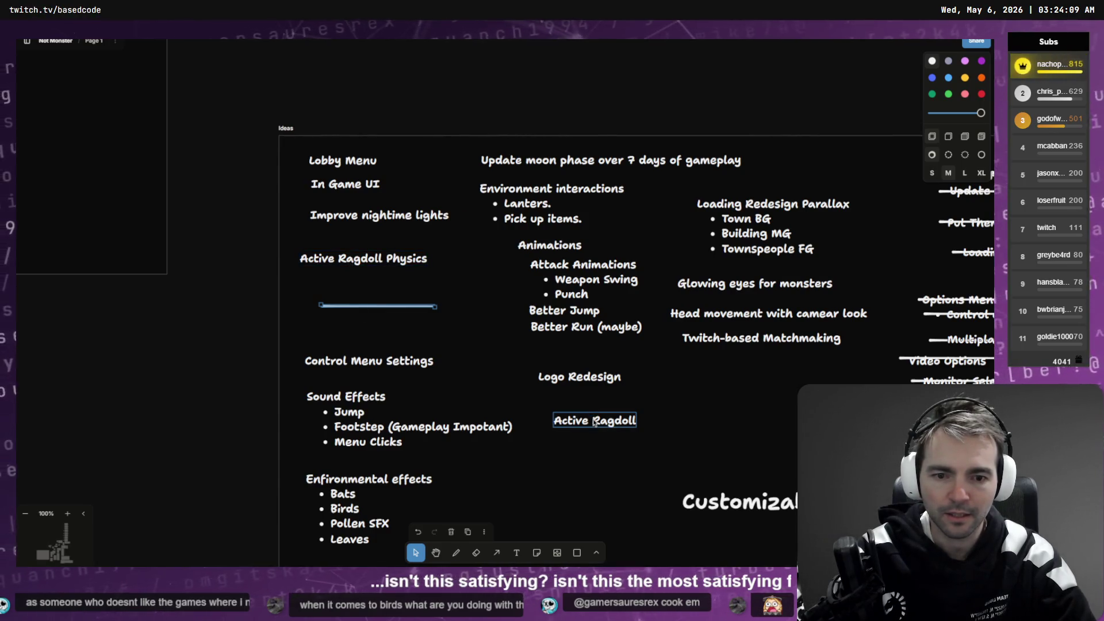
left_click_drag(589, 412, 384, 271)
key("Delete")
left_click(410, 267)
left_click(406, 311)
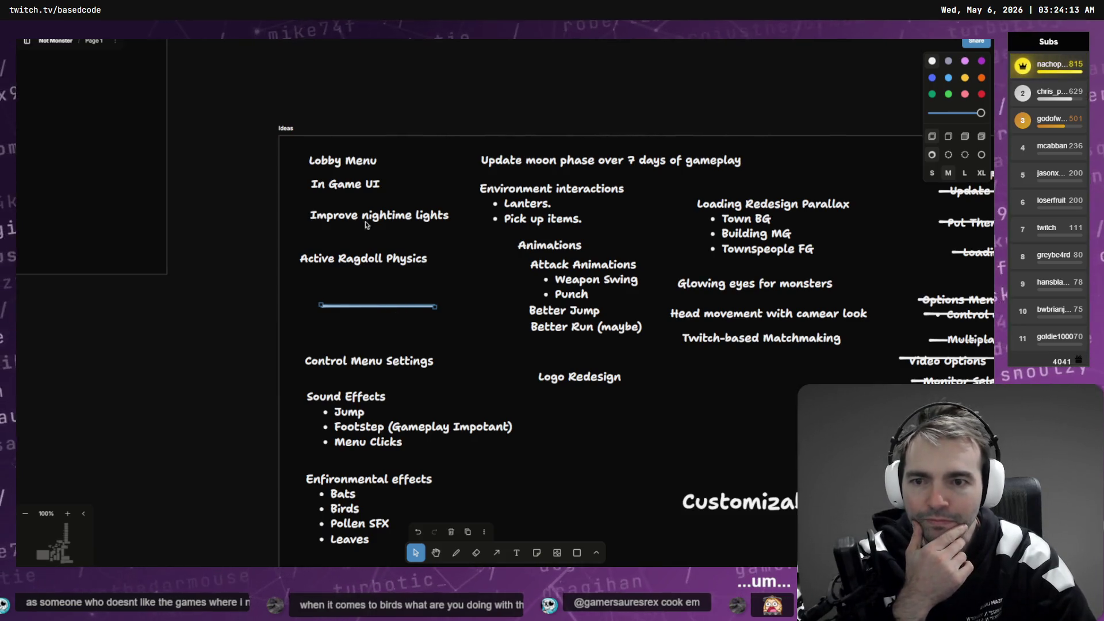
left_click_drag(365, 217, 362, 206)
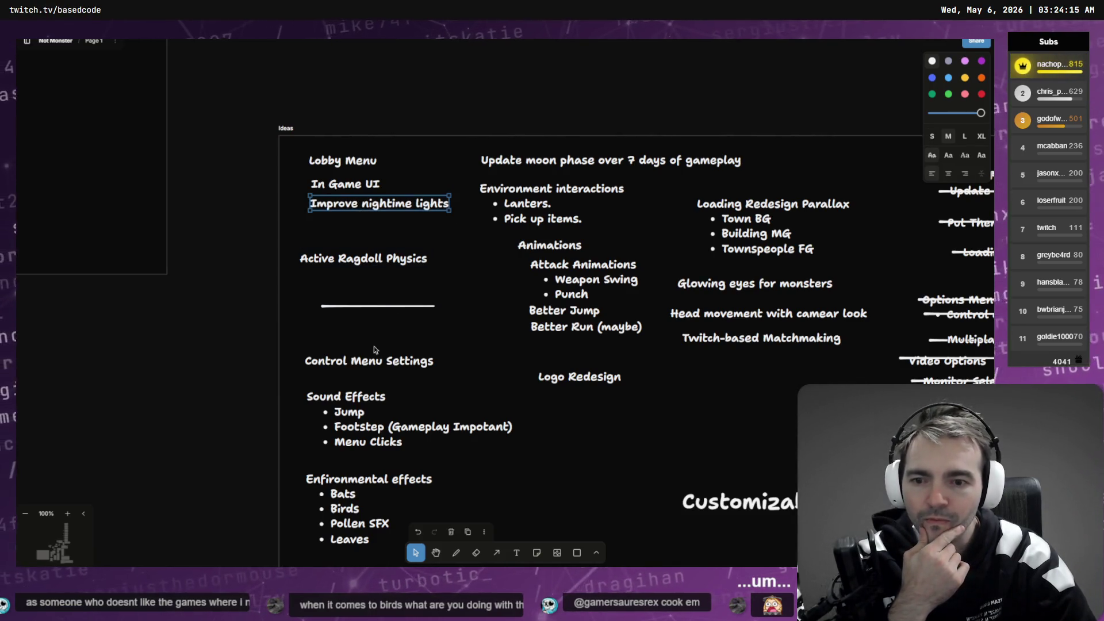
Step: Move Logo Redesign beside Control Menu Settings and strike through Weapon Swing
scroll(436, 325, "down", 2)
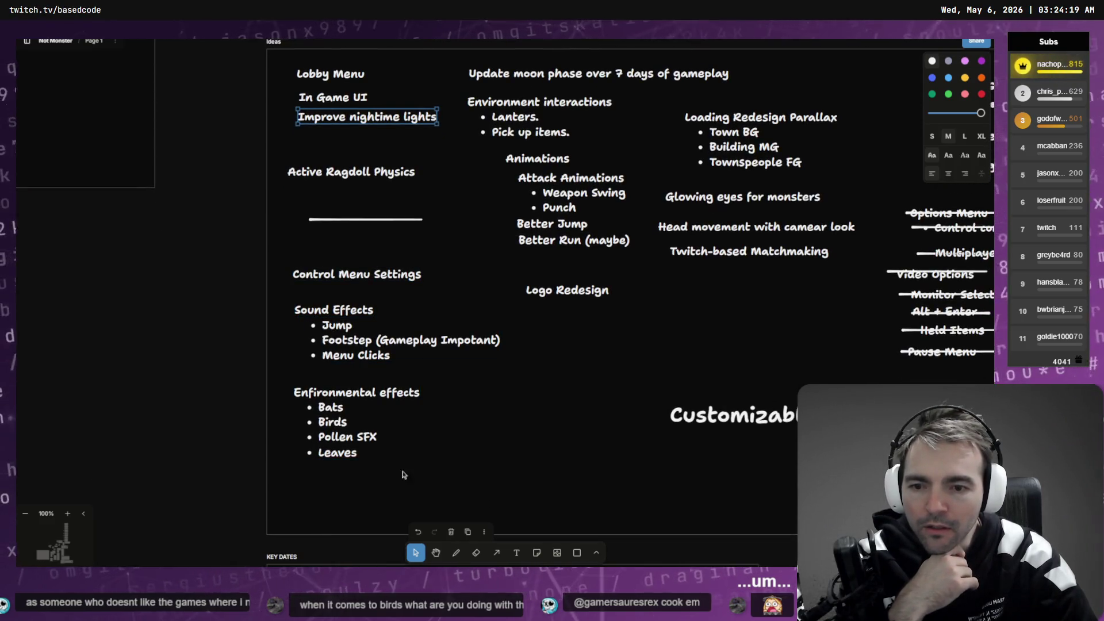
scroll(390, 367, "right", 4)
scroll(390, 368, "up", 2)
mouse_move(425, 360)
left_mouse_down()
mouse_move(374, 333)
mouse_move(371, 346)
left_mouse_up()
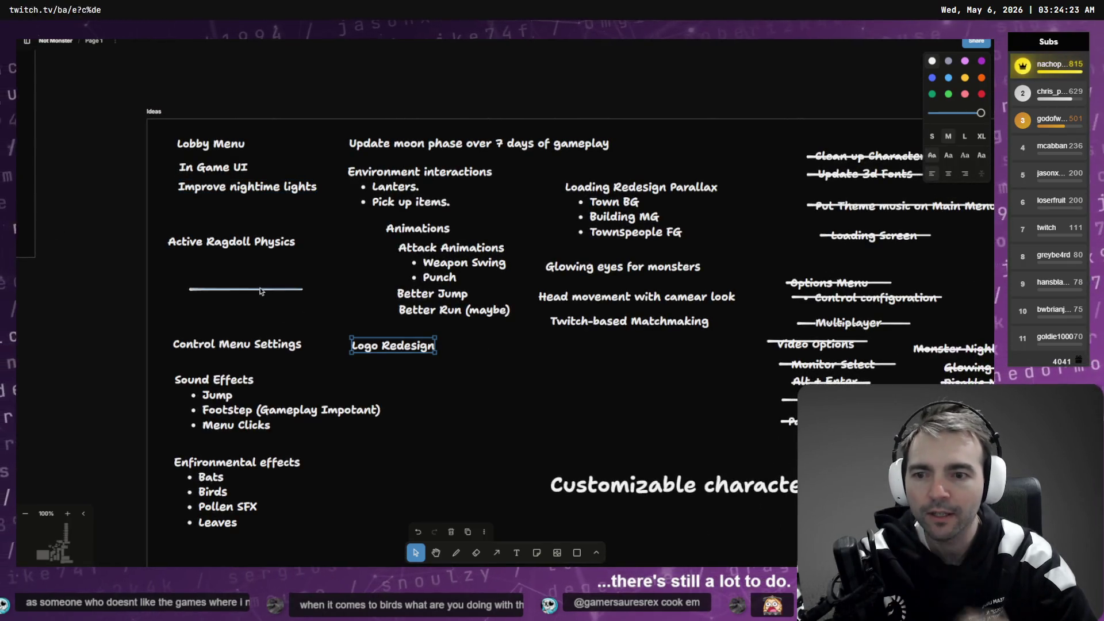
left_click_drag(253, 288, 473, 262)
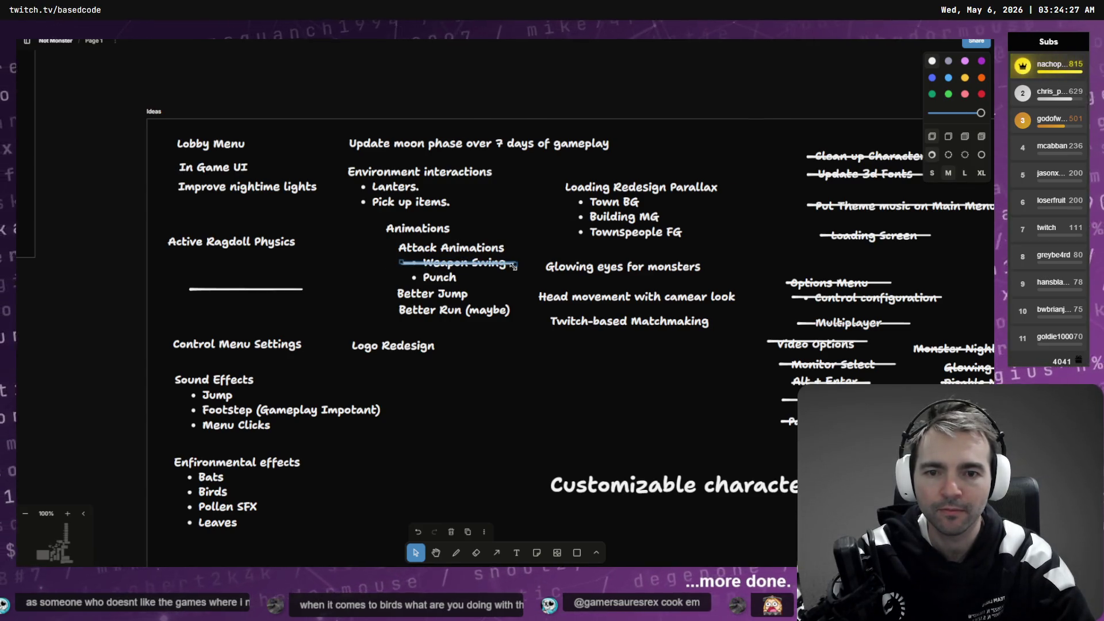
Step: Strike through Punch and move Better Jump, Better Run and Logo Redesign lower
key("ctrl+d")
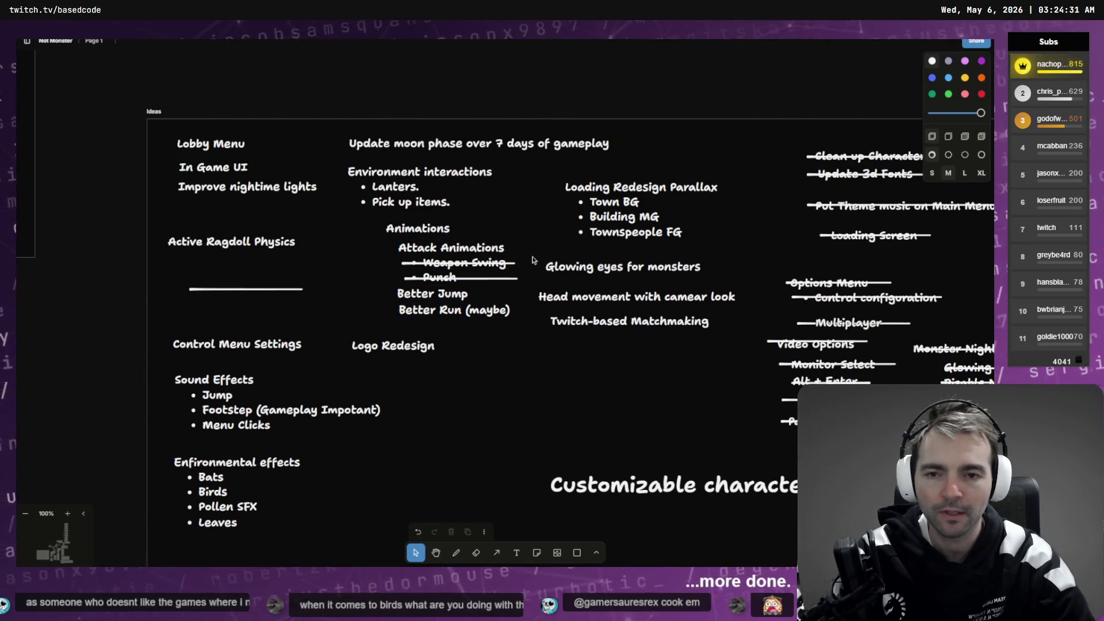
left_click_drag(532, 255, 484, 280)
left_click(523, 293)
left_click_drag(483, 344, 431, 295)
mouse_move(503, 363)
left_mouse_down()
mouse_move(431, 305)
mouse_move(428, 343)
left_mouse_up()
Step: Start a new empty bullet below Punch under Attack Animations
double_click(463, 297)
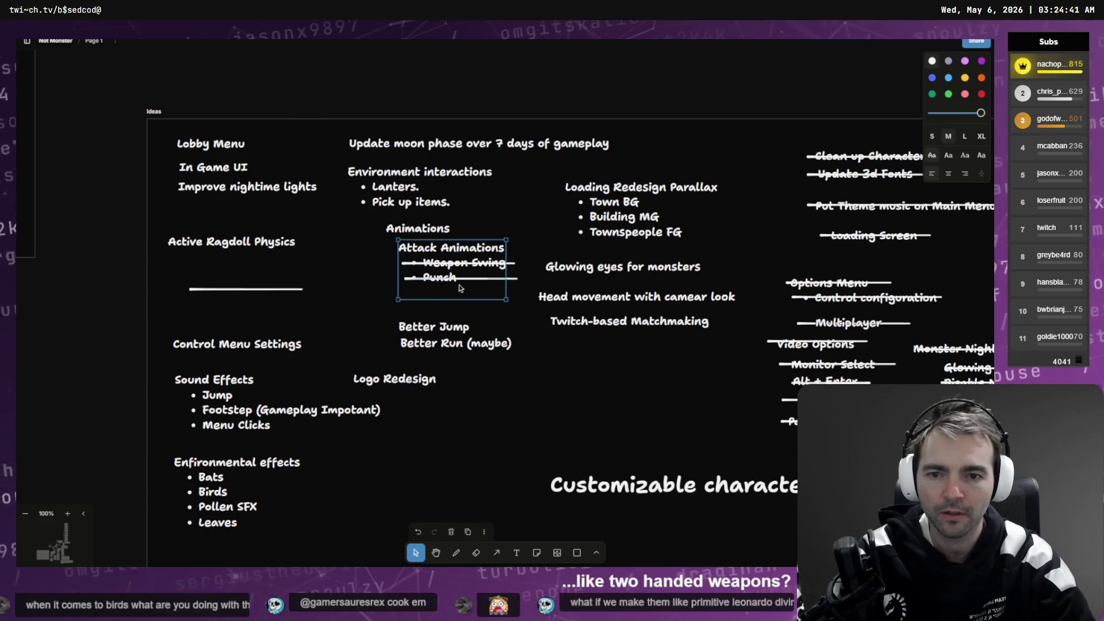
left_click(460, 278)
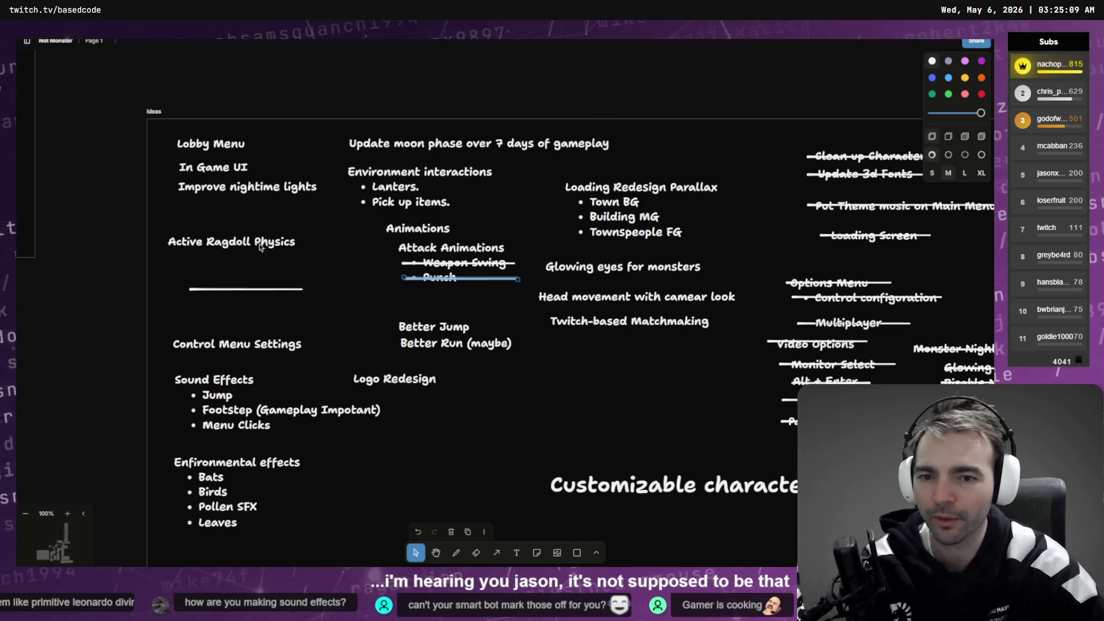
double_click(464, 291)
key("Escape")
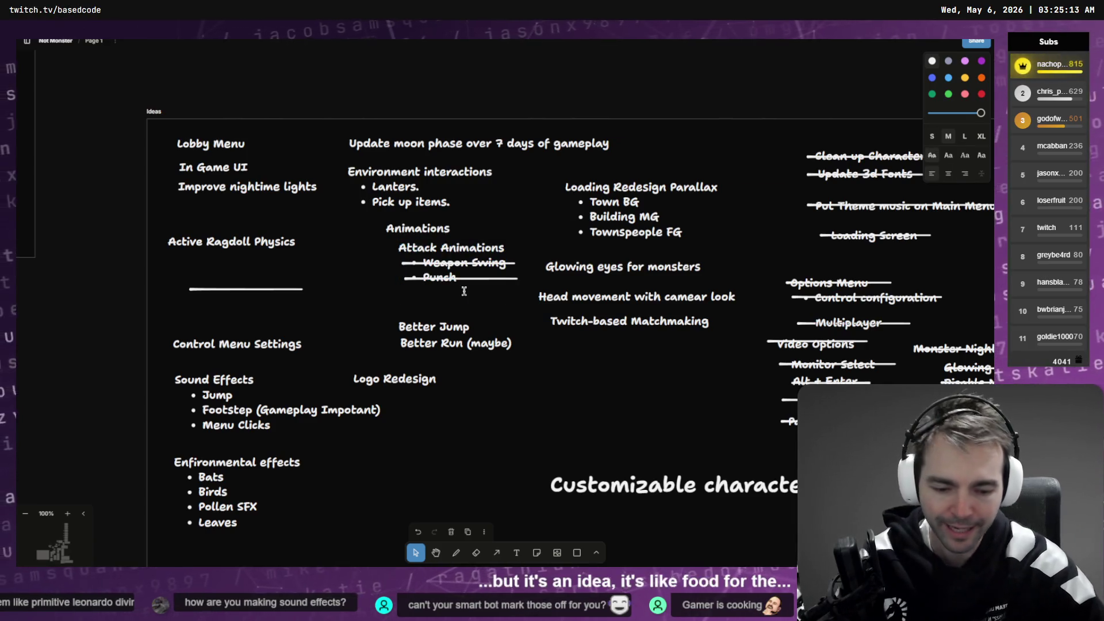
left_click(463, 291)
Step: Start an empty new bullet below Punch in the Attack Animations list
key("Return")
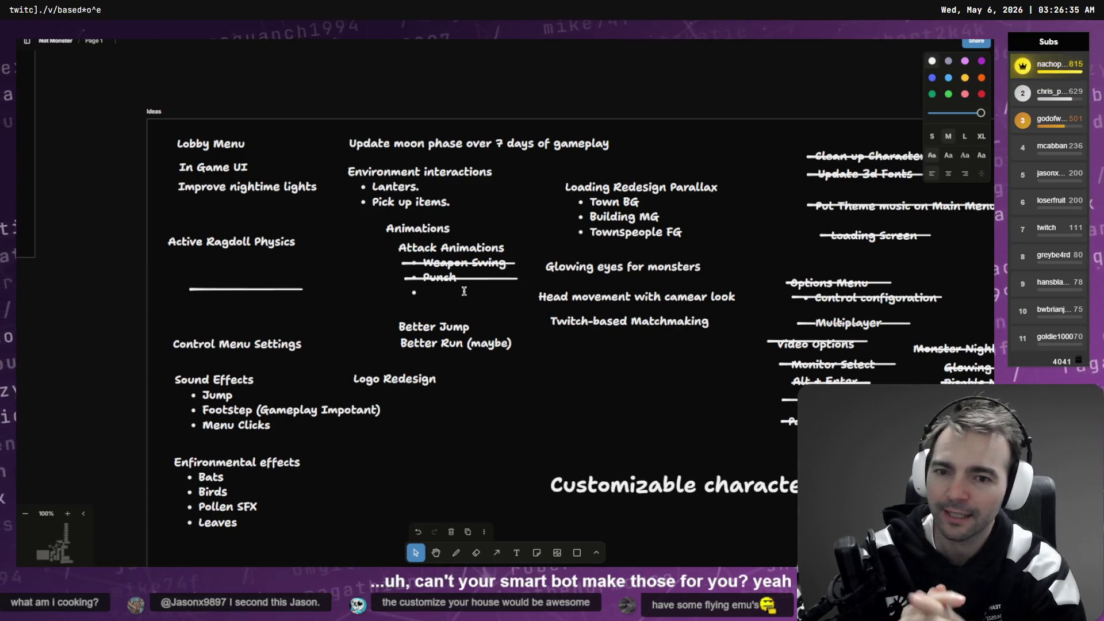
Step: Add '2H weapons' and 'Slashing' bullets under Punch
type("2Hweapons")
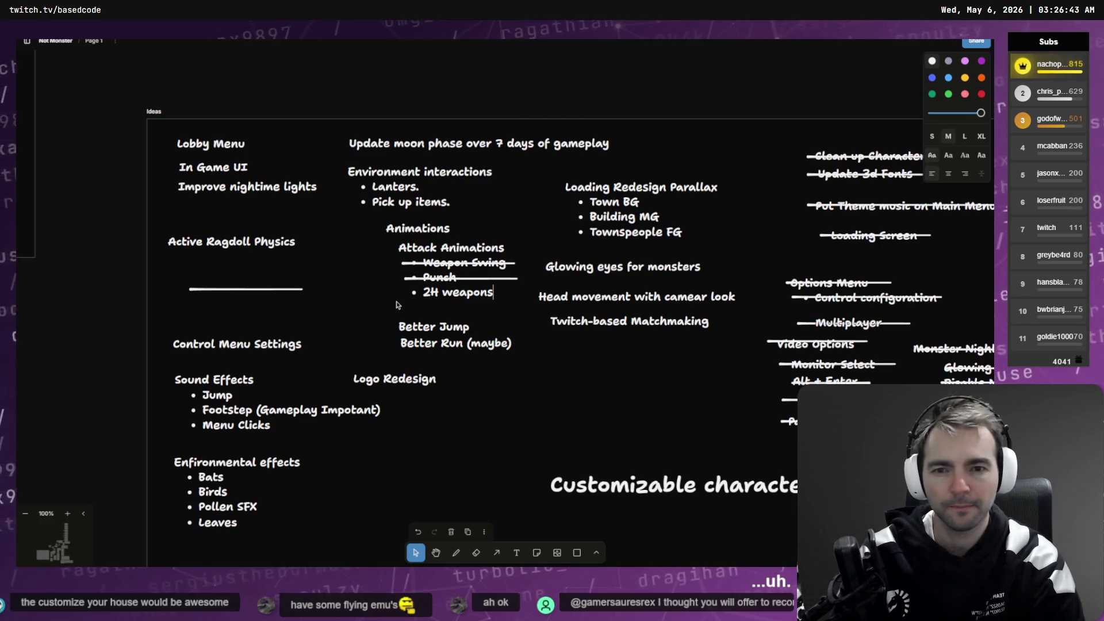
type("Ha")
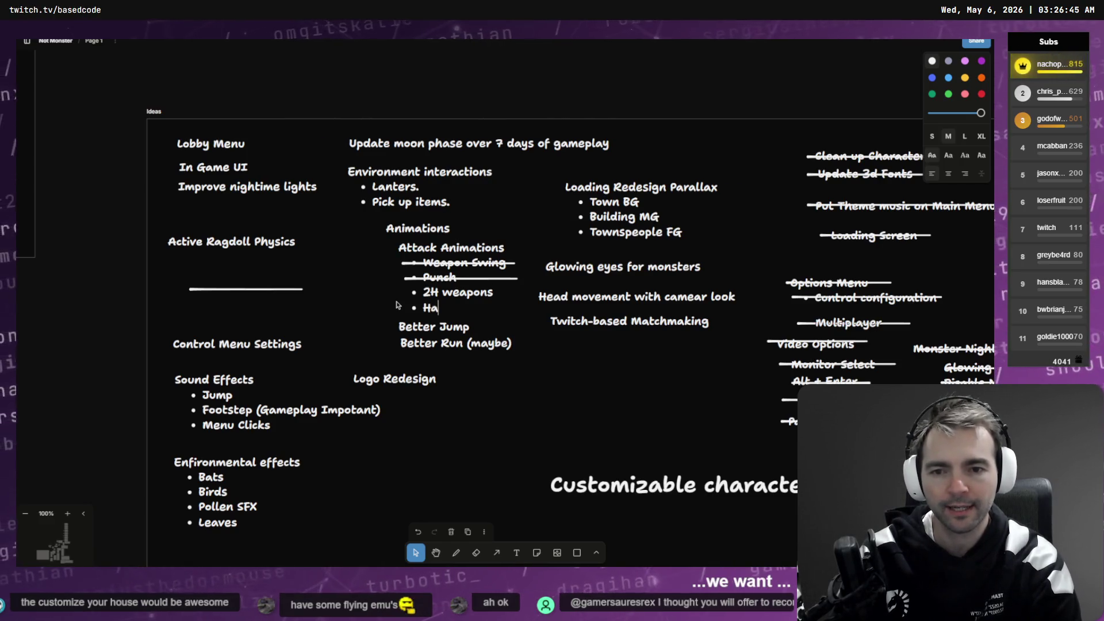
key("BackSpace")
type("lashing")
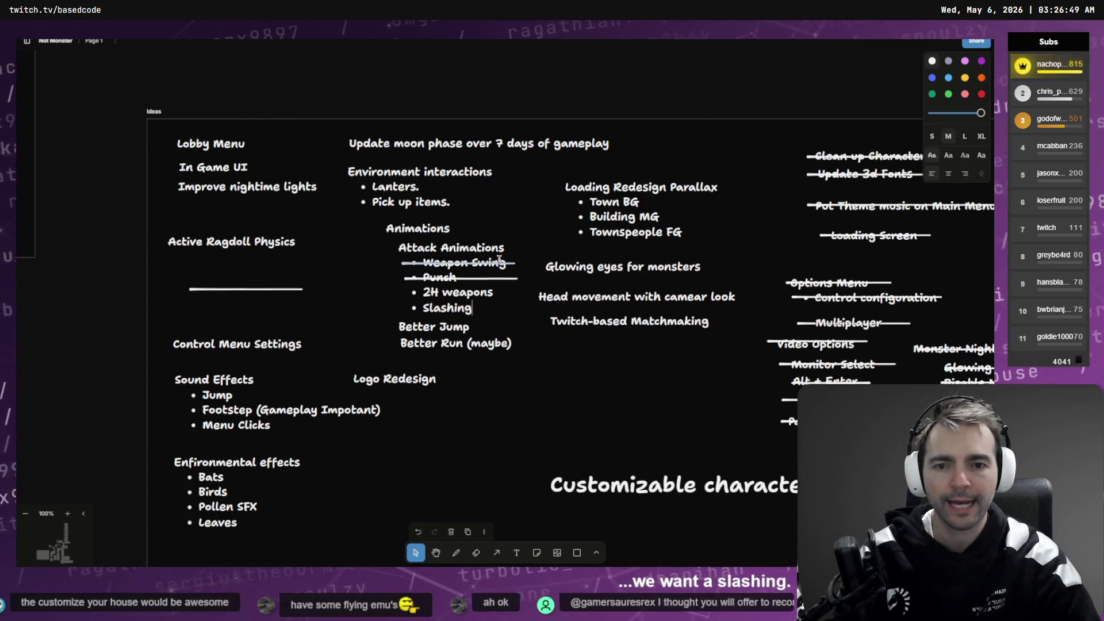
Step: Rename the Weapon Swing bullet to 'Hacking' and add a 'Bashing' bullet after Slashing
triple_click(510, 266)
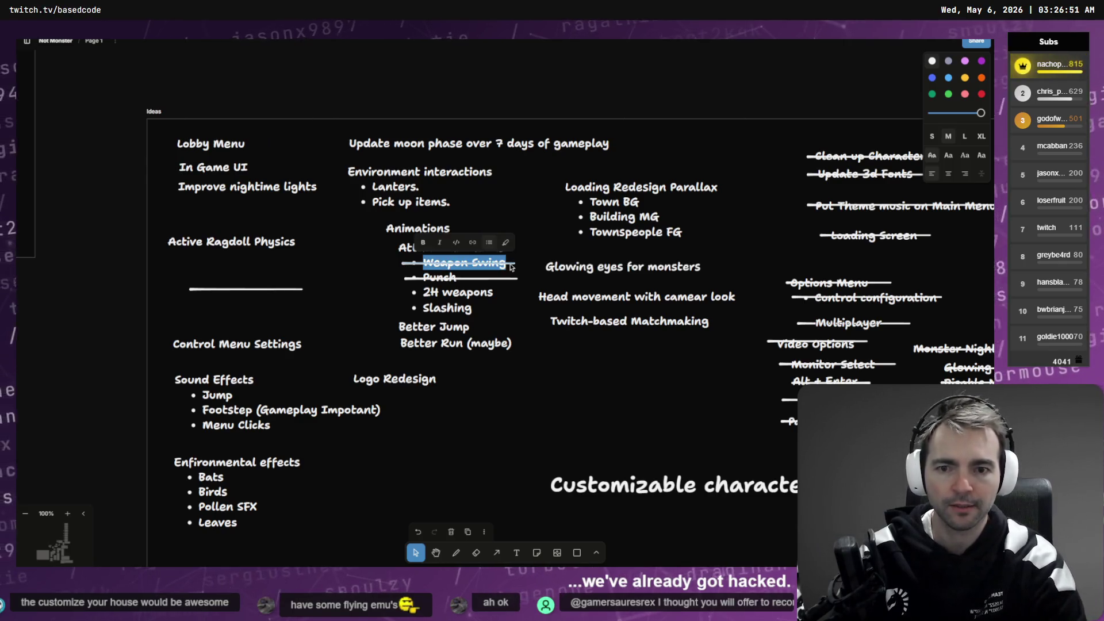
type("Hacking")
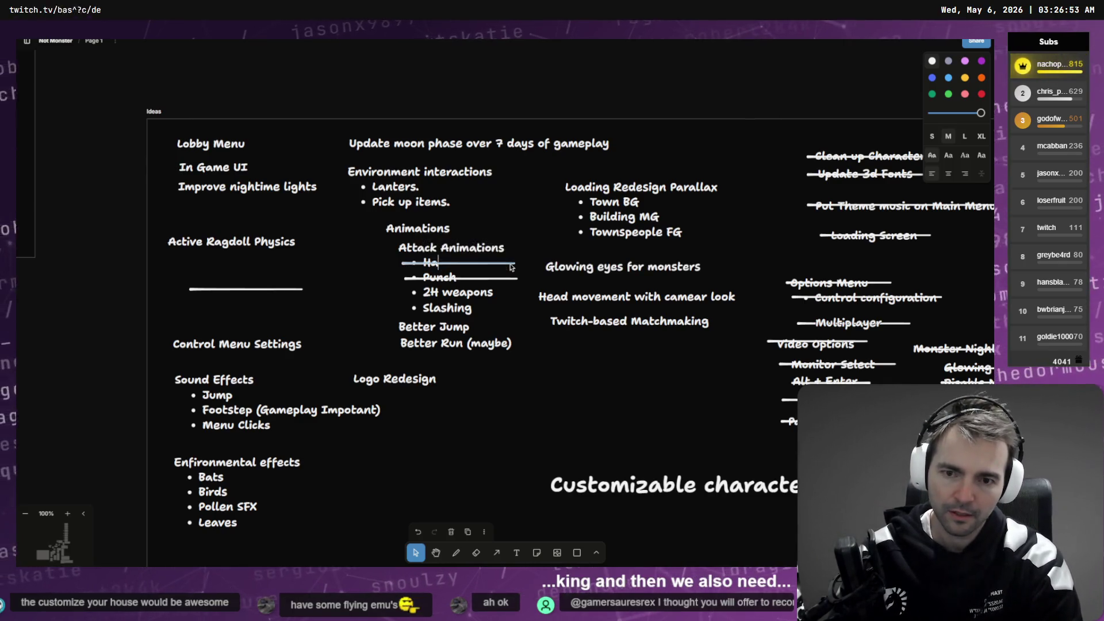
left_click(491, 307)
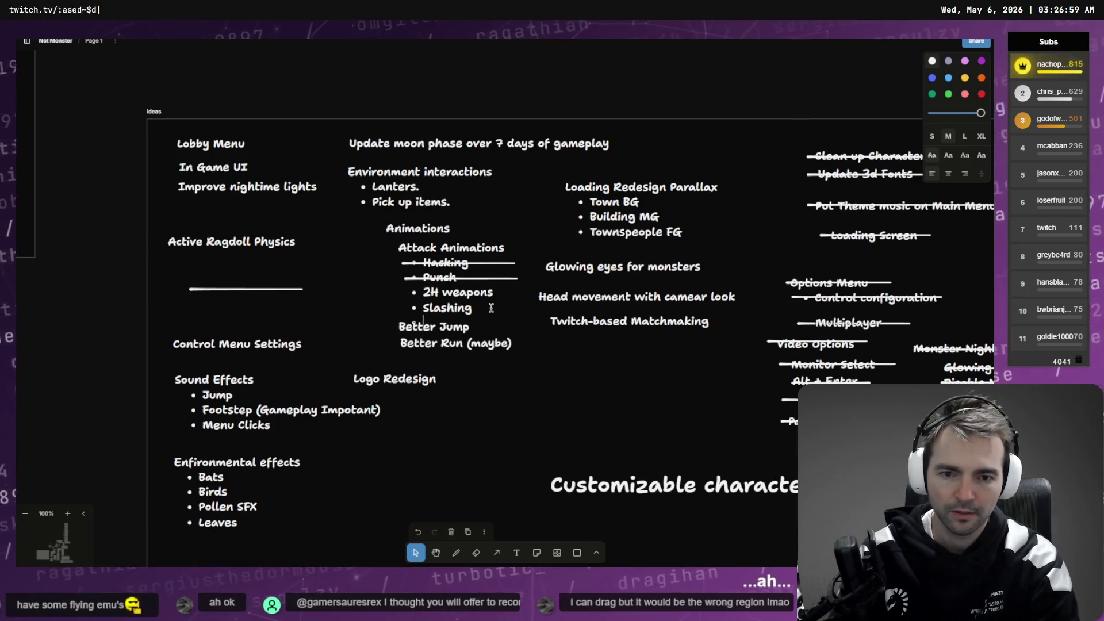
key("Return")
type("Bashing")
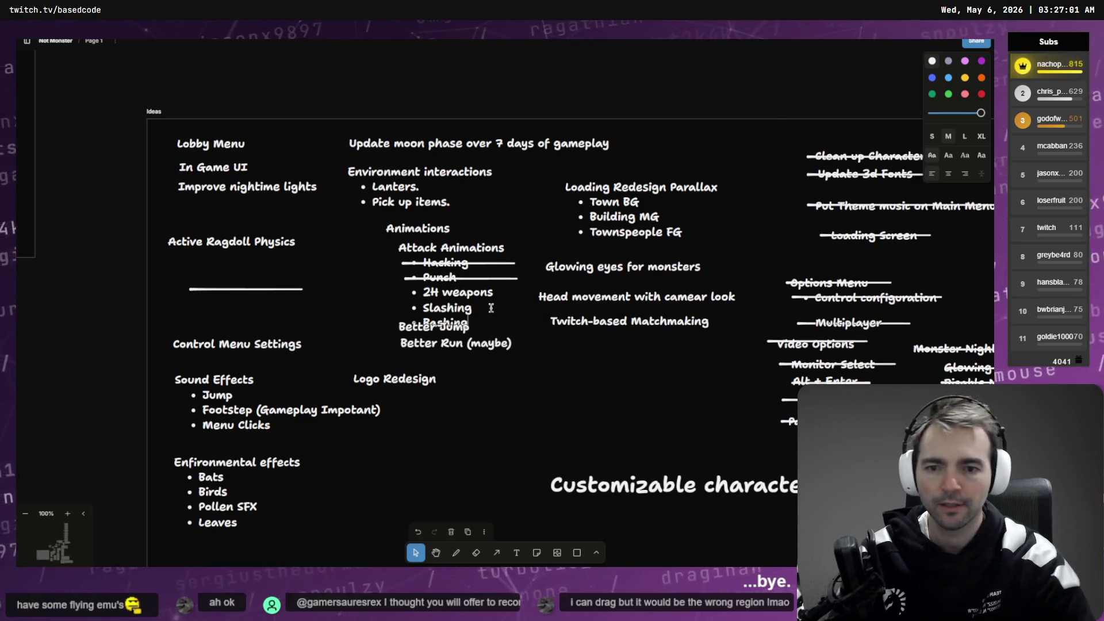
Step: Move Better Jump and Better Run down below the attack bullets
mouse_move(498, 382)
left_mouse_down()
mouse_move(448, 345)
mouse_move(403, 333)
mouse_move(392, 349)
left_mouse_up()
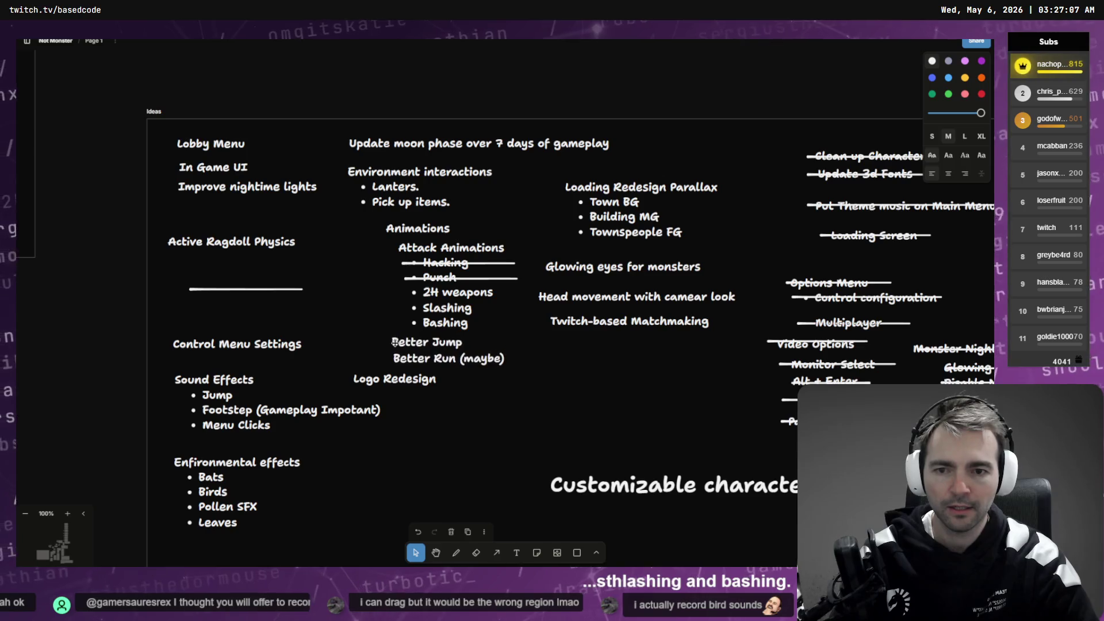
key("d")
mouse_move(398, 306)
left_mouse_down()
mouse_move(505, 308)
mouse_move(506, 281)
mouse_move(421, 286)
mouse_move(363, 311)
mouse_move(274, 314)
mouse_move(499, 265)
mouse_move(482, 283)
mouse_move(502, 278)
left_mouse_up()
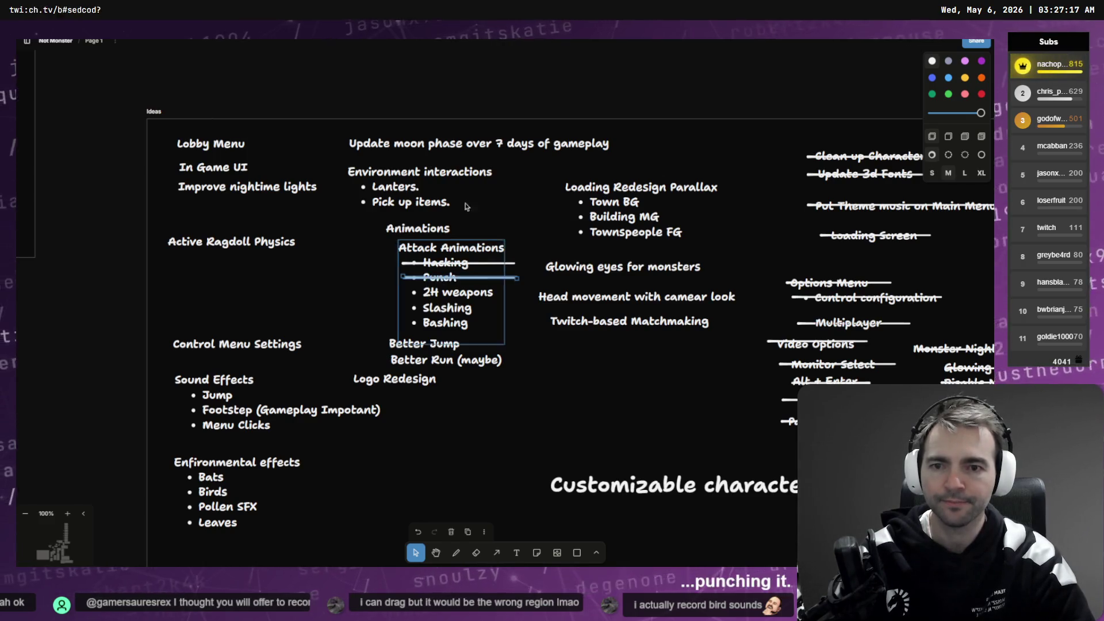
Step: Strike through 'Pick up items.' with a duplicated strike line and delete the extra copy
key("ctrl+d")
left_click(502, 265)
key("ctrl+d")
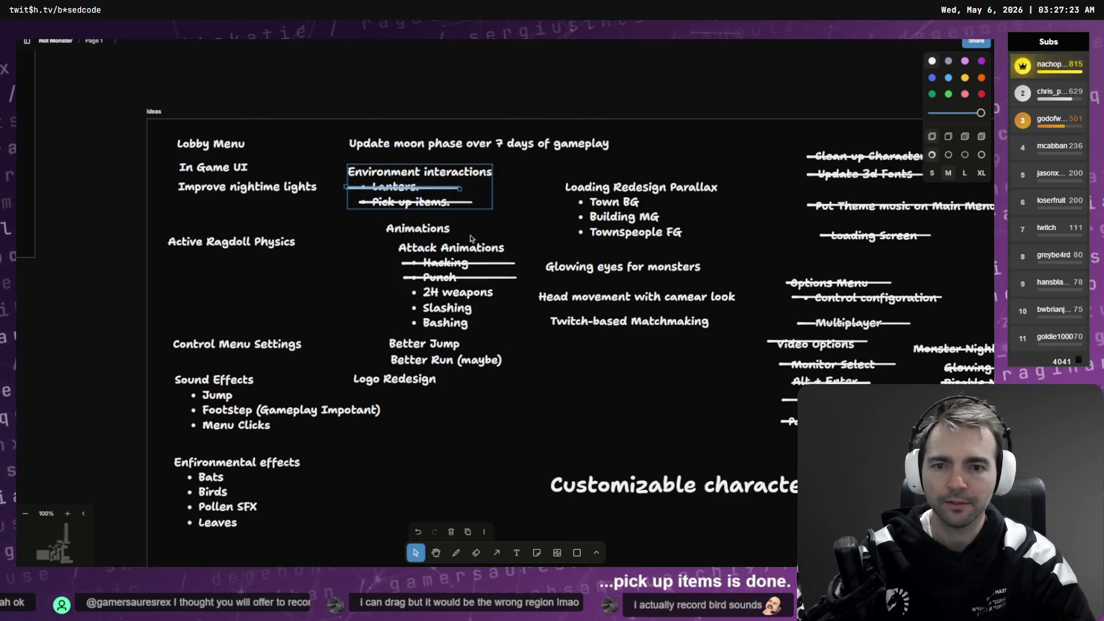
mouse_move(444, 191)
left_mouse_down()
mouse_move(364, 229)
mouse_move(357, 217)
left_mouse_up()
key("Delete")
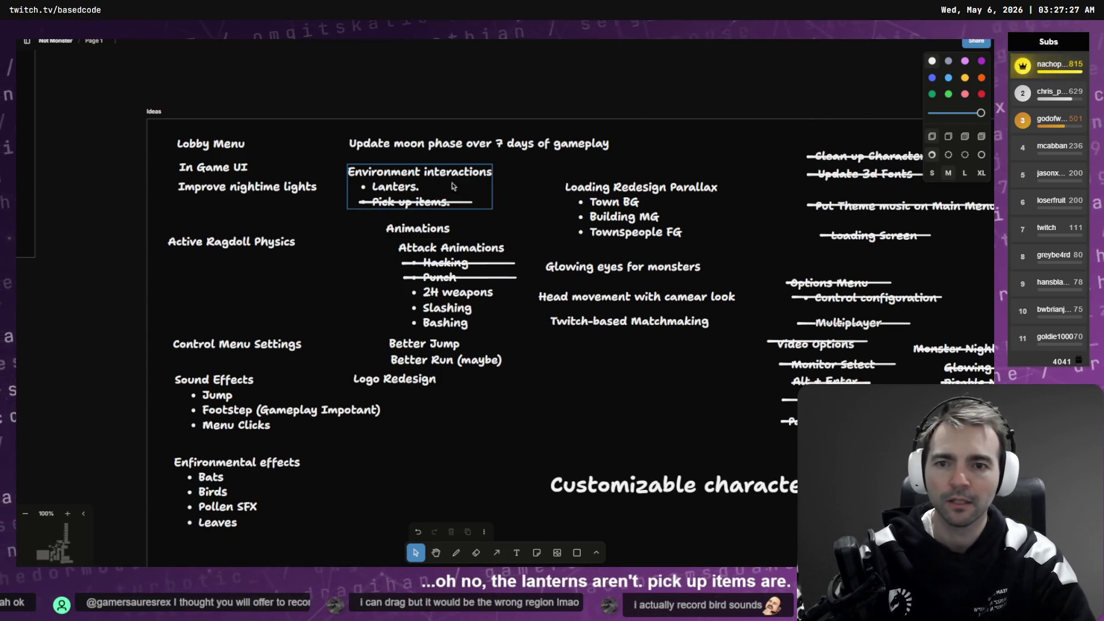
Step: Reposition the Animations heading, Loading Redesign Parallax, Glowing eyes and Head movement notes
mouse_move(505, 223)
left_mouse_down()
mouse_move(443, 185)
mouse_move(468, 209)
mouse_move(488, 208)
mouse_move(414, 235)
left_mouse_up()
left_click(516, 247)
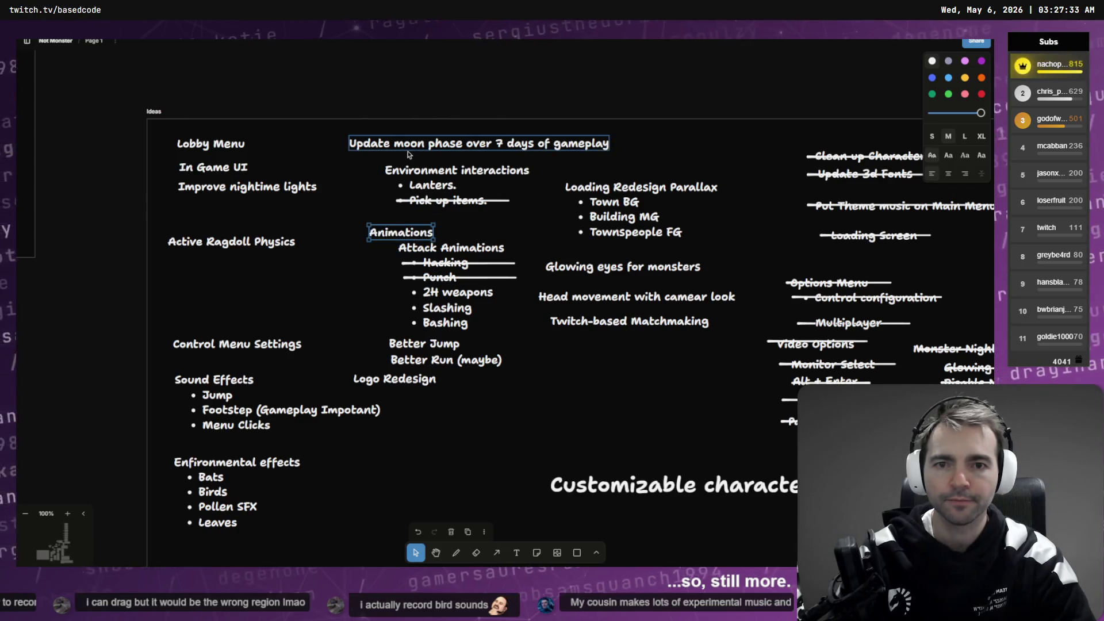
left_click(408, 154)
left_click(217, 169)
left_click(221, 182)
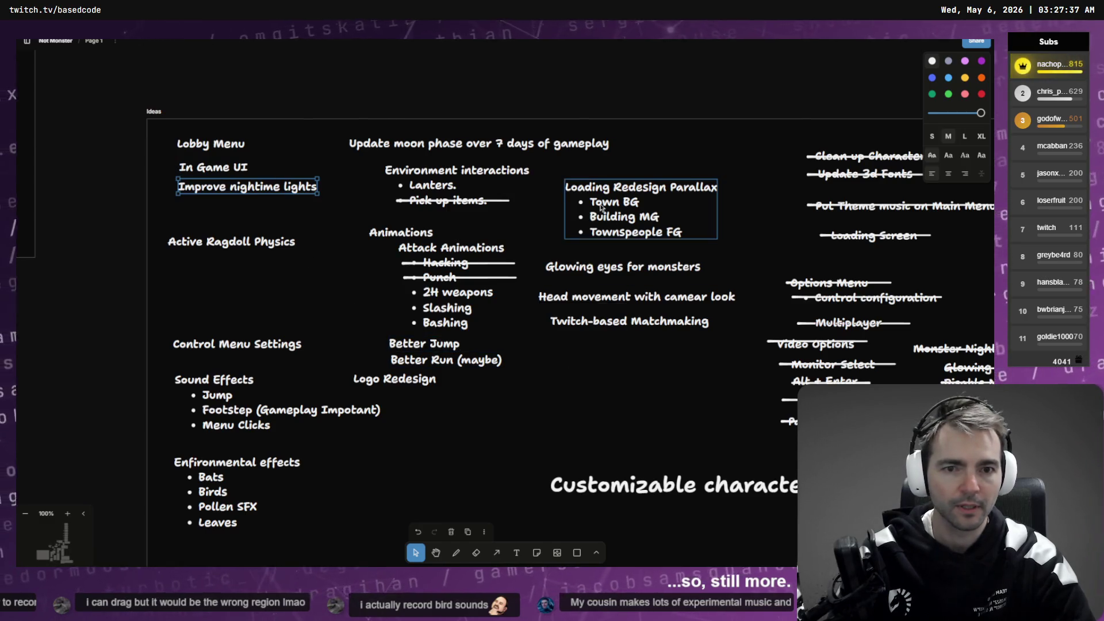
scroll(533, 198, "right", 3)
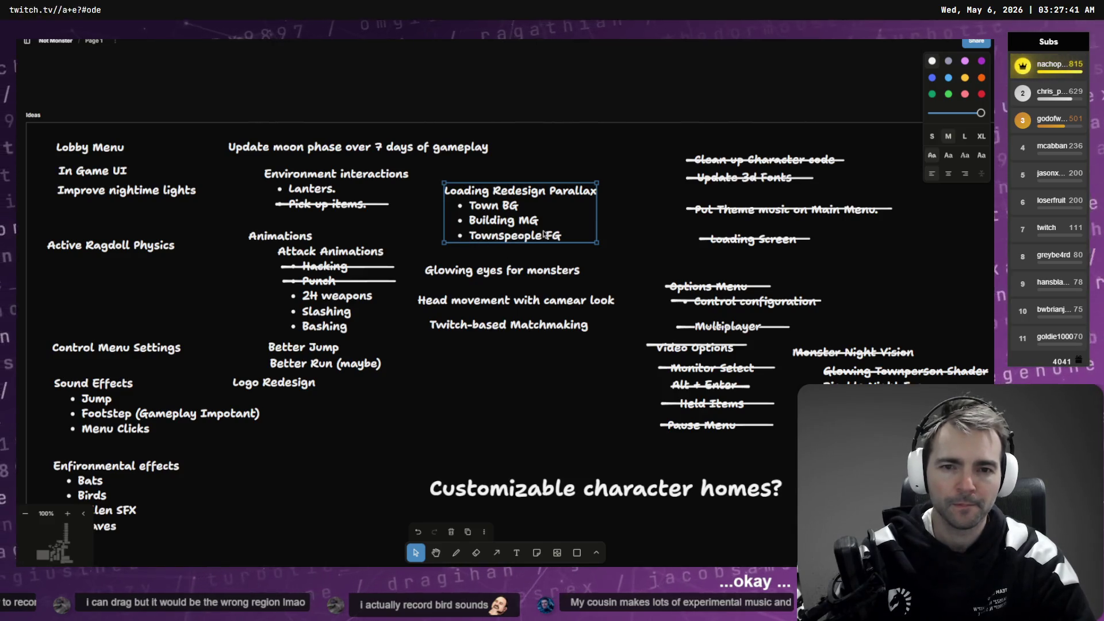
left_click_drag(497, 217, 515, 208)
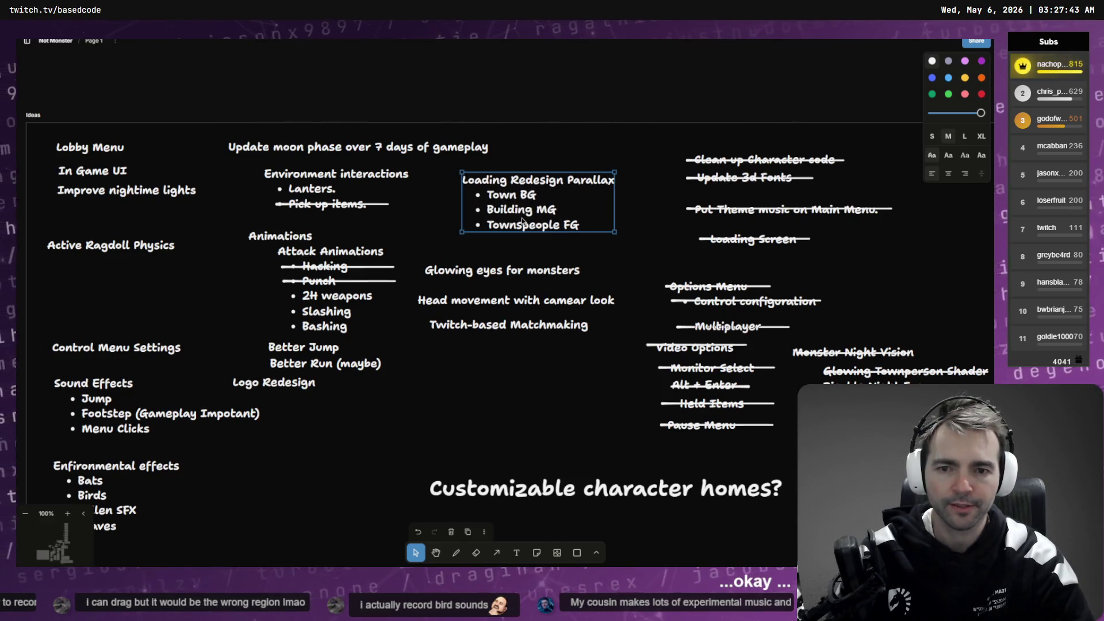
left_click_drag(575, 269, 594, 255)
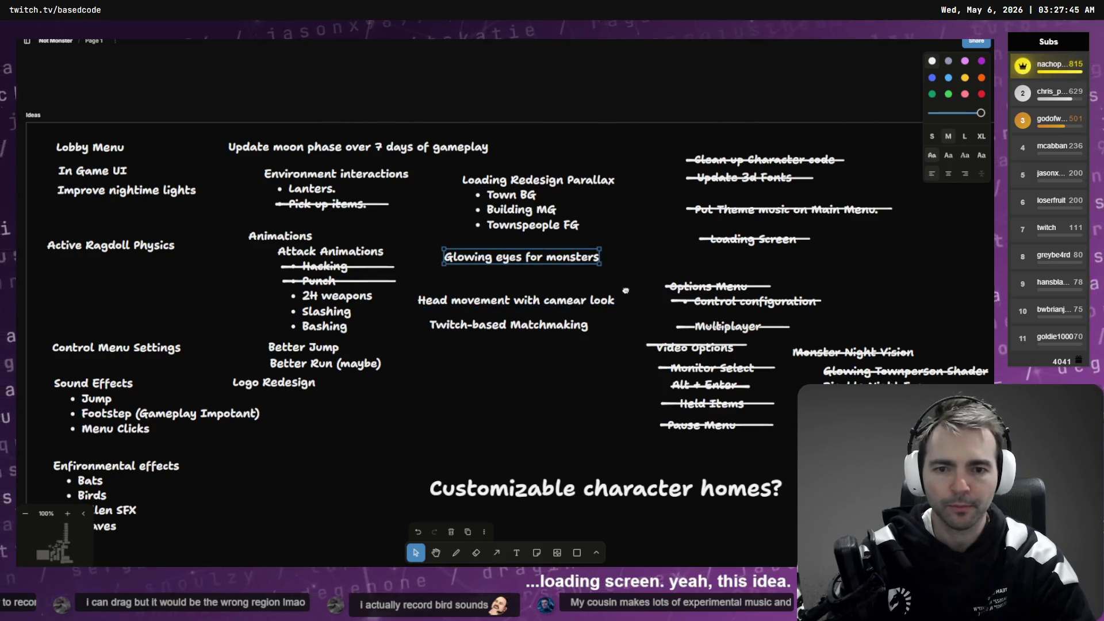
scroll(516, 289, "right", 1)
mouse_move(516, 287)
left_mouse_down()
mouse_move(525, 275)
mouse_move(518, 308)
left_mouse_up()
scroll(558, 245, "left", 5)
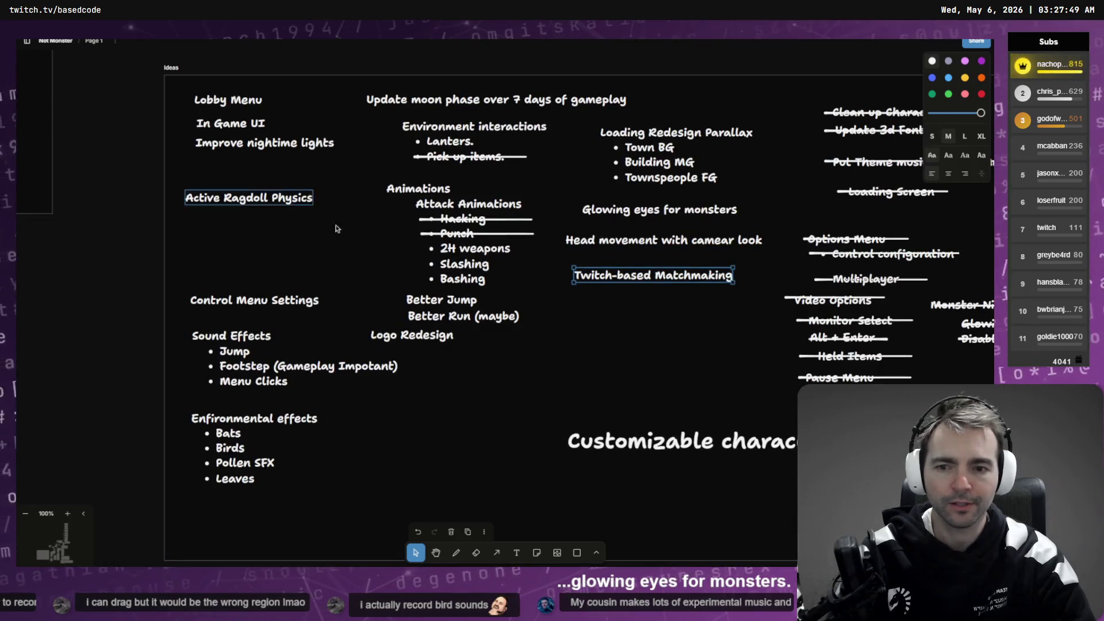
Step: Shrink 'Customizable character homes?' and place it beneath Logo Redesign
left_click(663, 428)
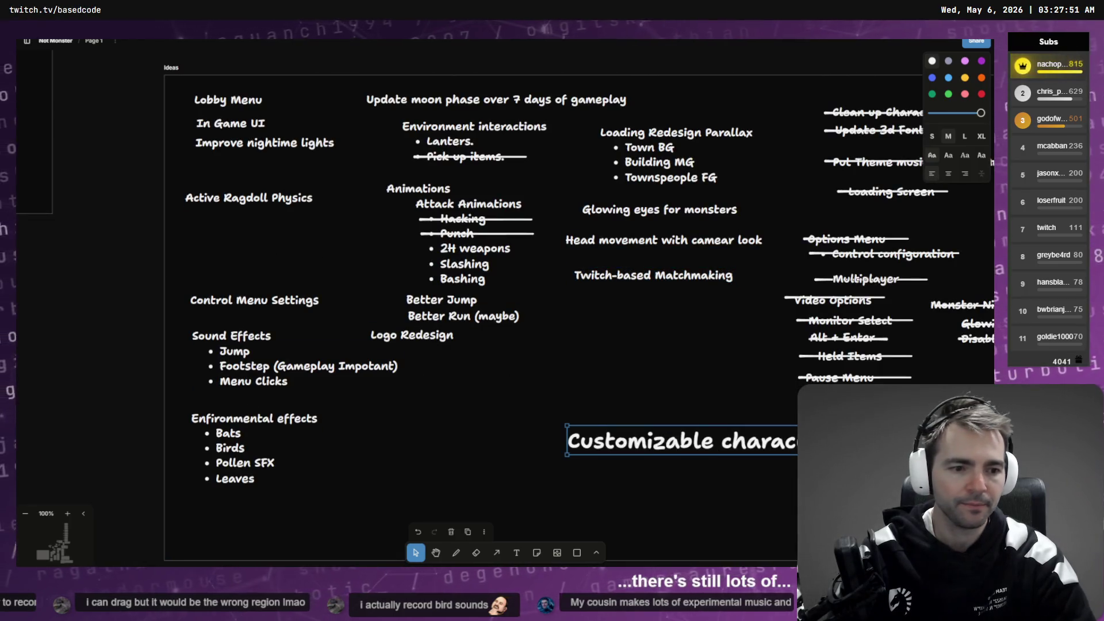
left_click_drag(917, 455, 790, 444)
mouse_move(713, 437)
left_mouse_down()
mouse_move(505, 418)
mouse_move(498, 401)
mouse_move(556, 404)
mouse_move(547, 404)
left_mouse_up()
left_click(589, 368)
scroll(558, 340, "right", 5)
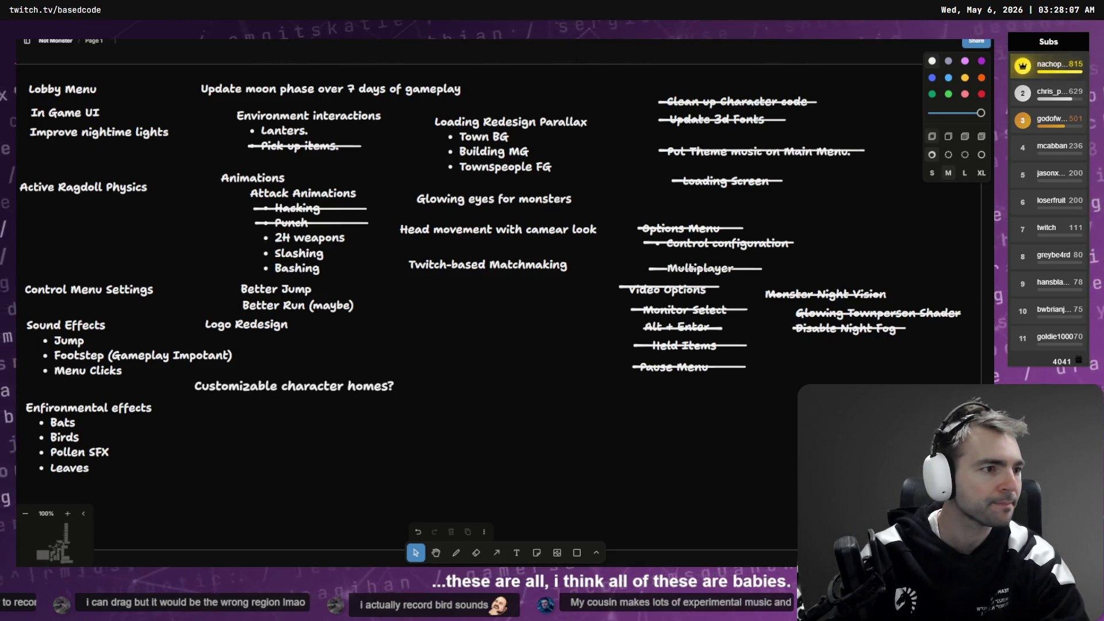
key("alt+Tab")
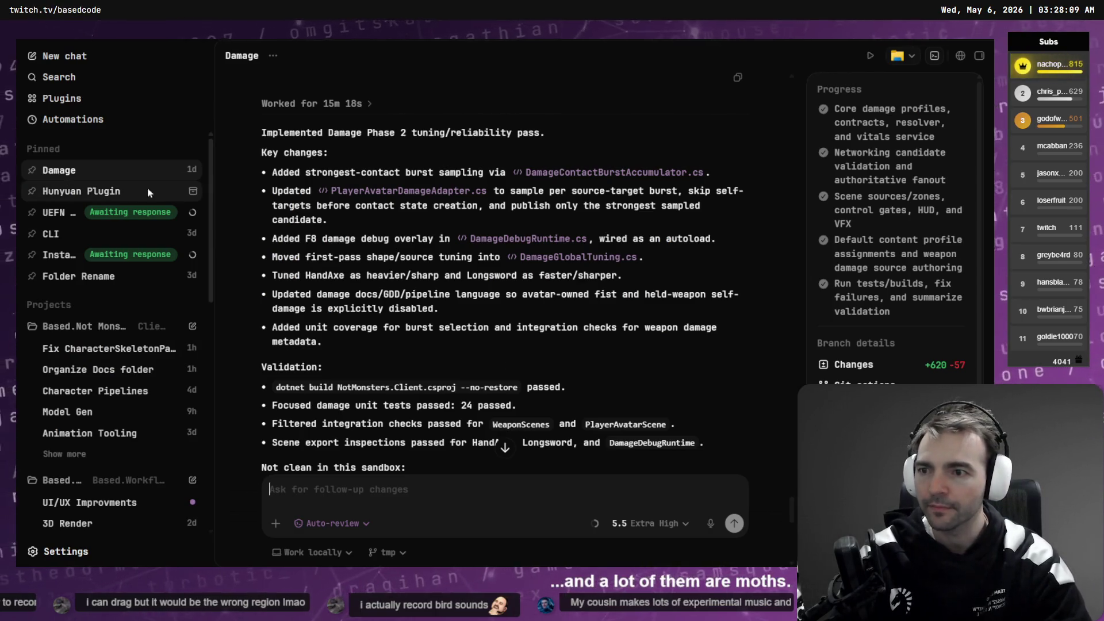
Step: Look through the UI/UX Improvments, Hunyuan Plugin and Damage chats, reviewing the Damage changed files
scroll(500, 276, "down", 3)
scroll(159, 400, "down", 3)
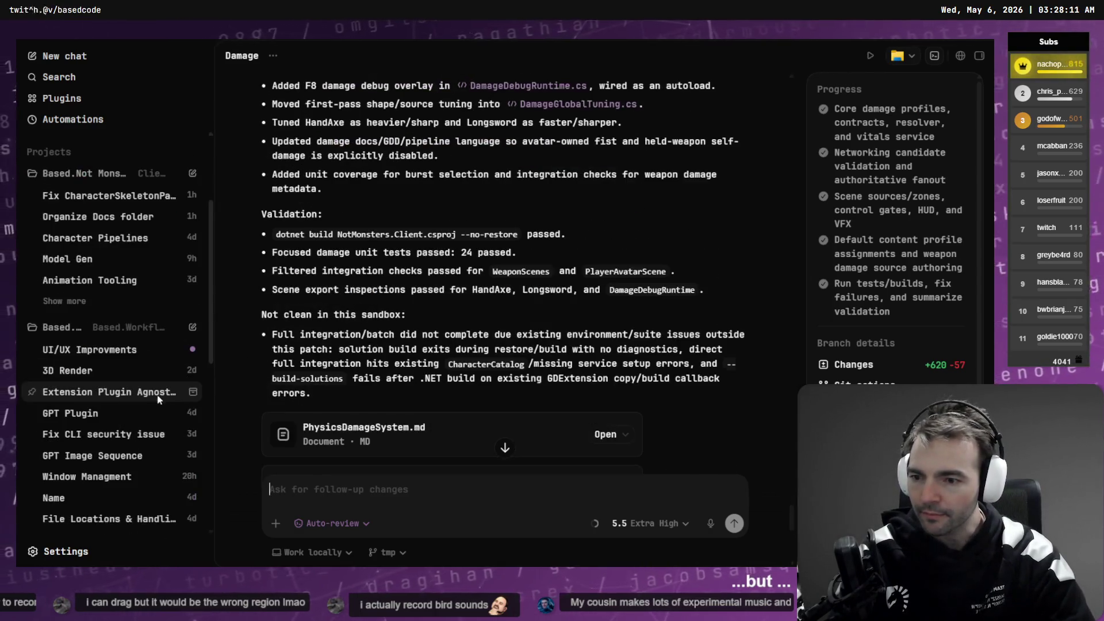
left_click(115, 350)
scroll(431, 282, "up", 5)
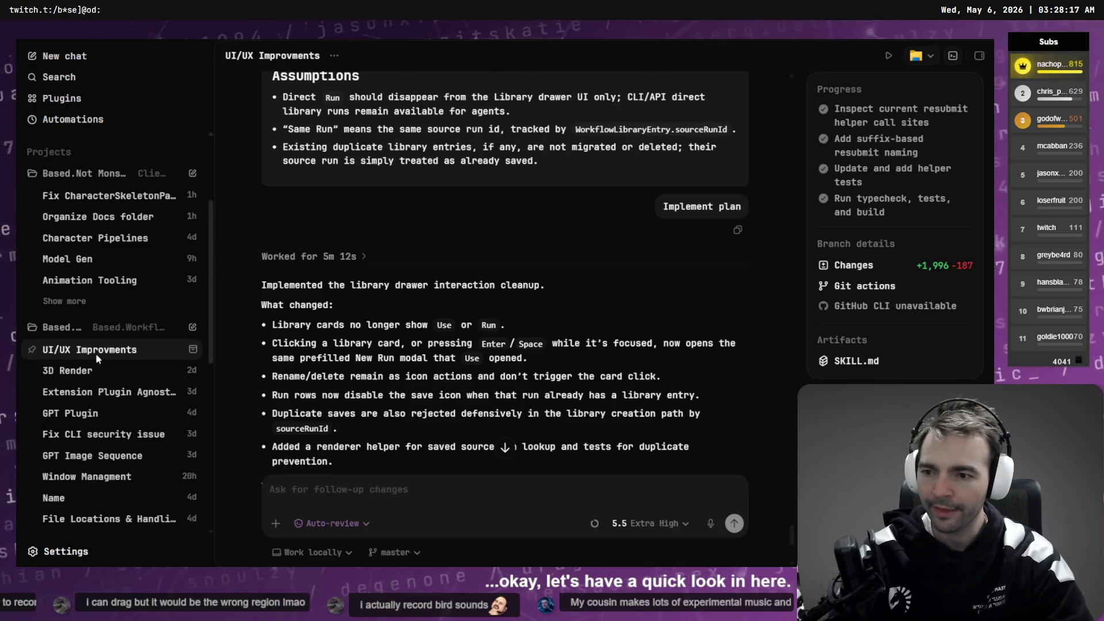
scroll(94, 412, "up", 3)
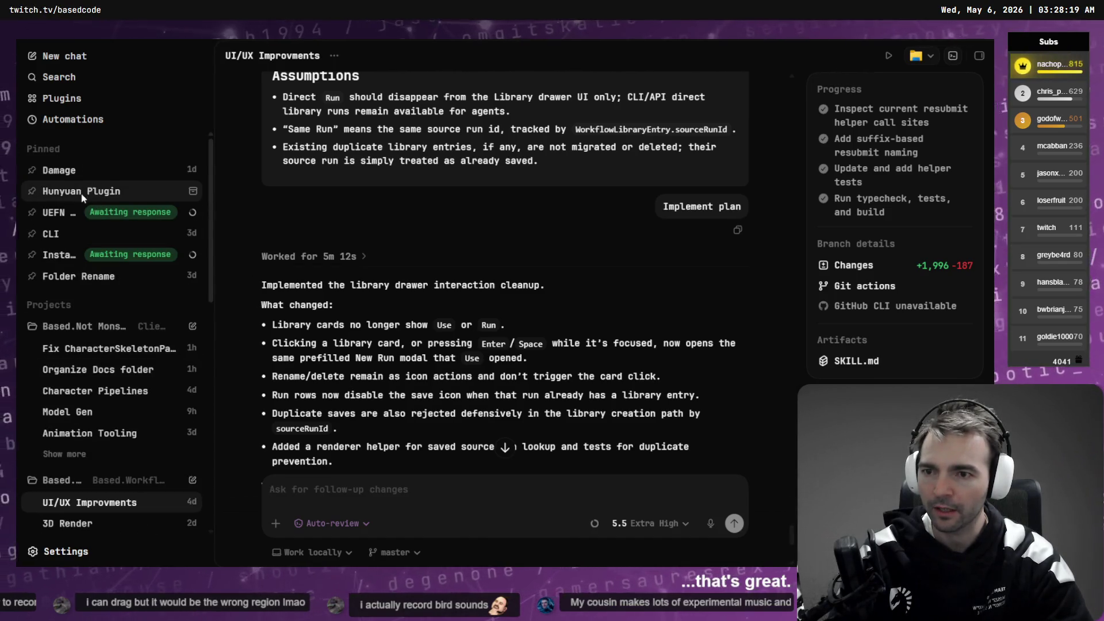
left_click(82, 196)
left_click(92, 169)
scroll(516, 341, "down", 10)
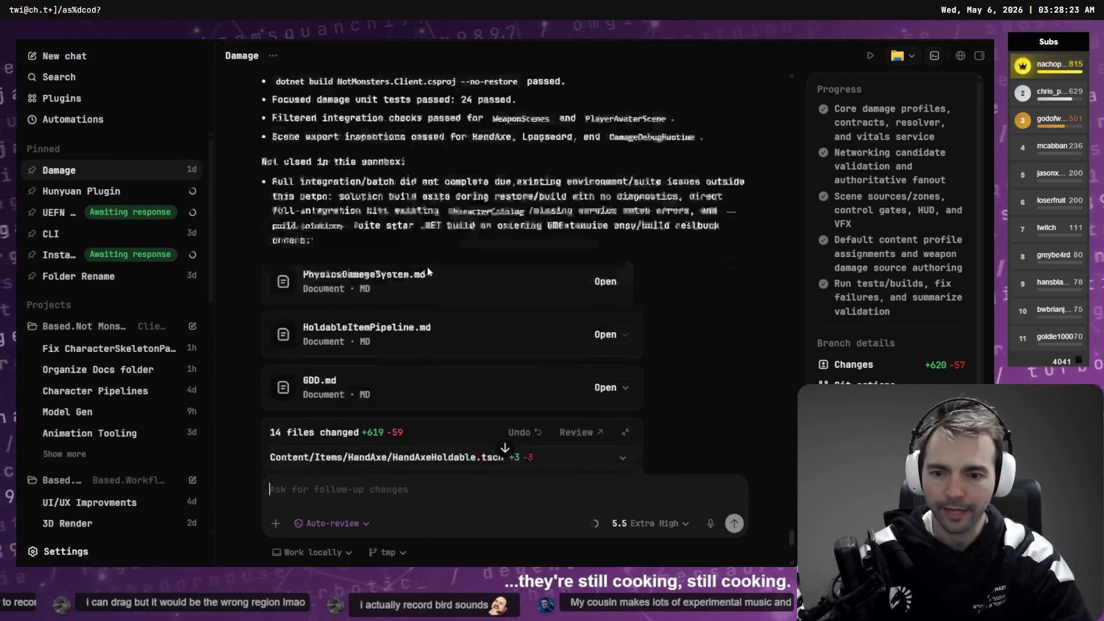
scroll(452, 358, "up", 3)
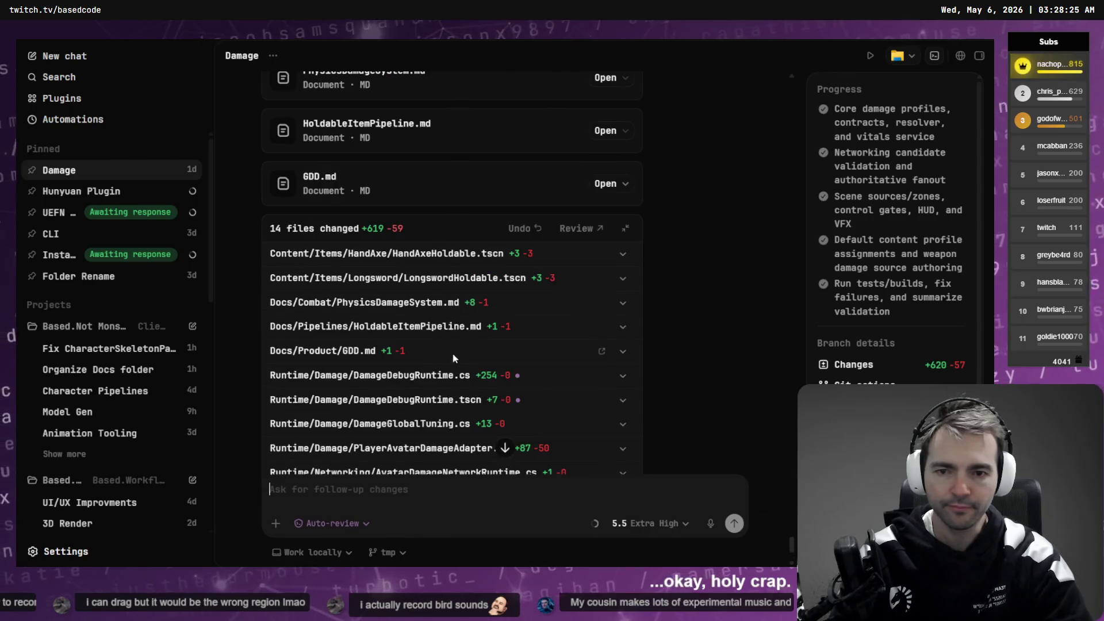
key("alt+Tab")
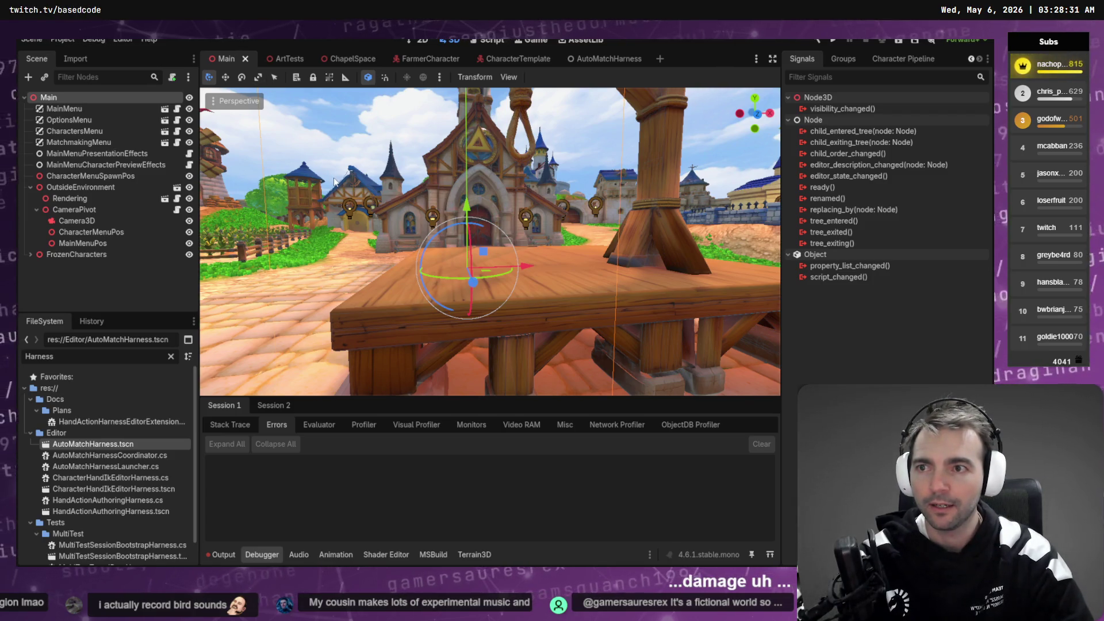
Step: Build and run NotMonsters as two debug clients with F5
key("F5")
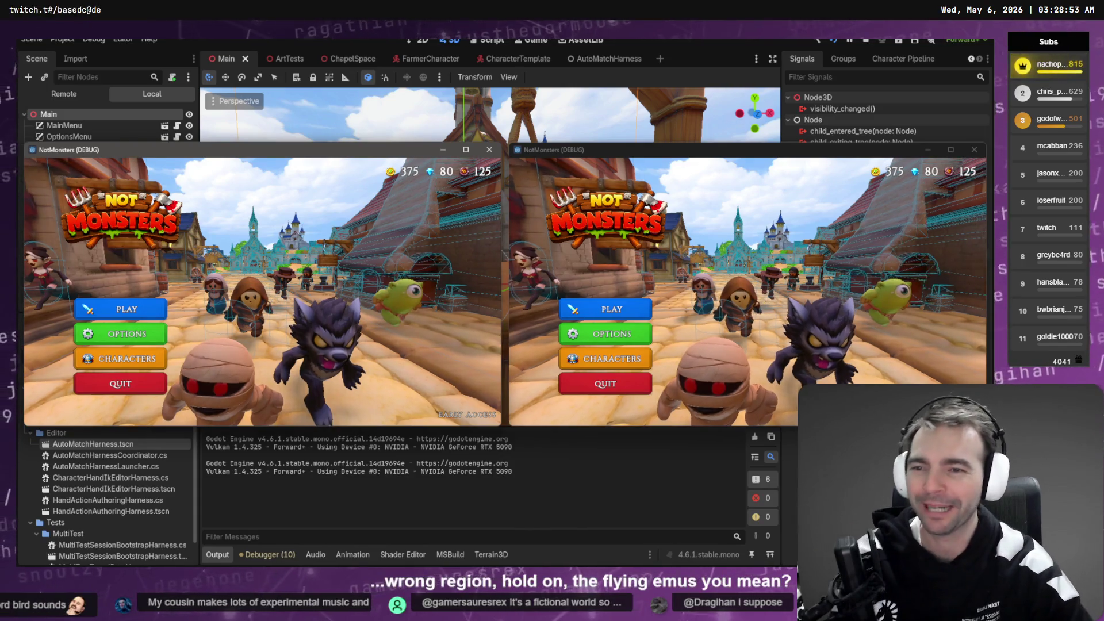
Step: Create a hosted room from the right client via Play > Host a Game
left_click(151, 364)
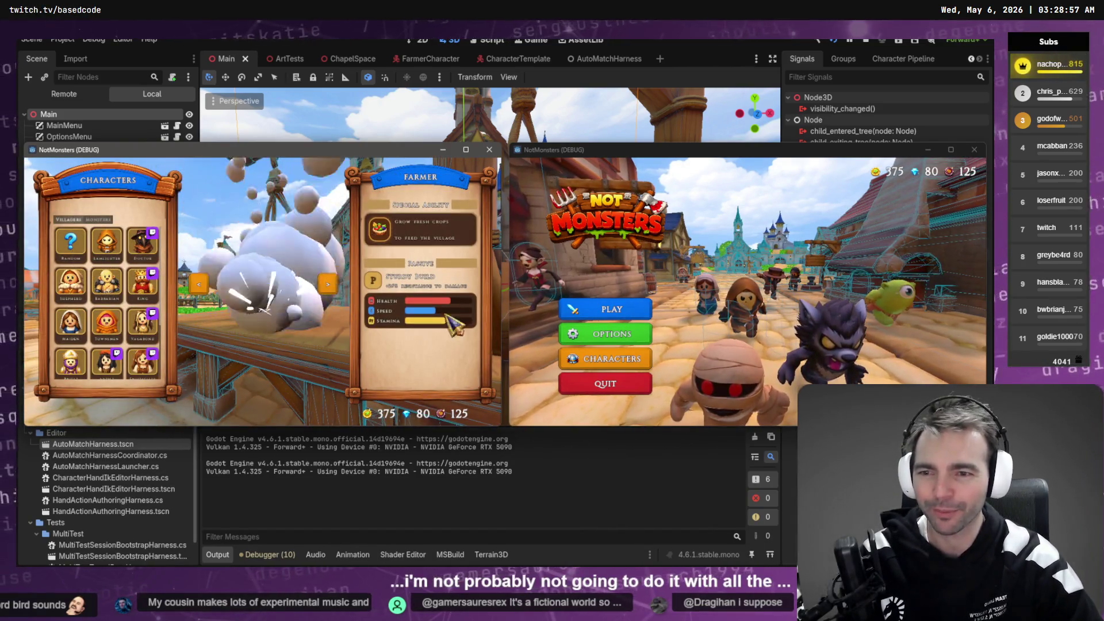
left_click(610, 310)
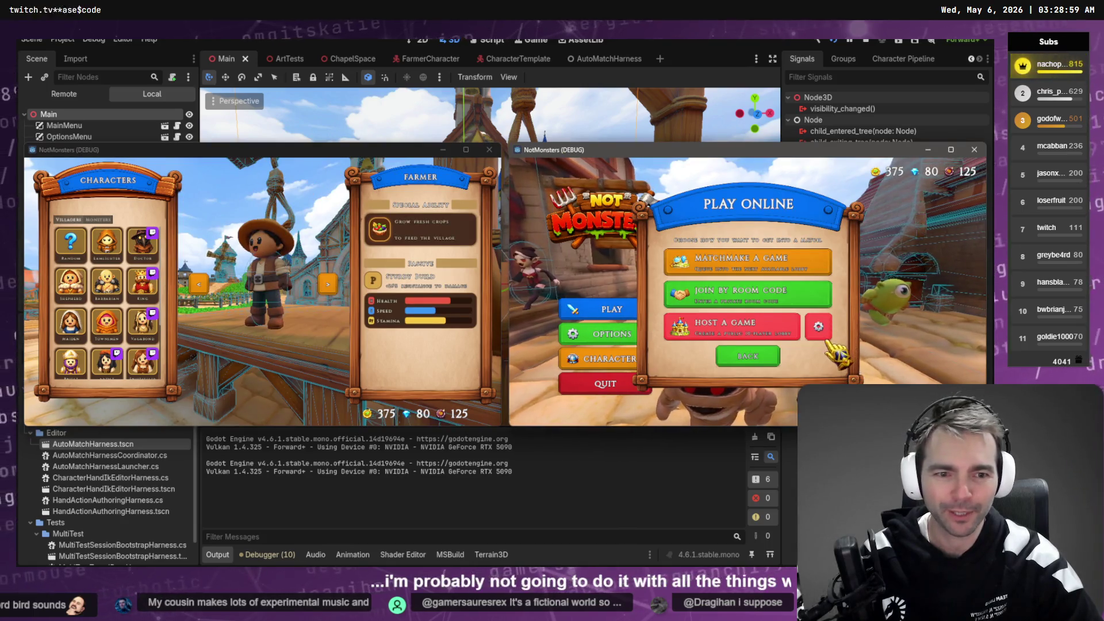
left_click(742, 263)
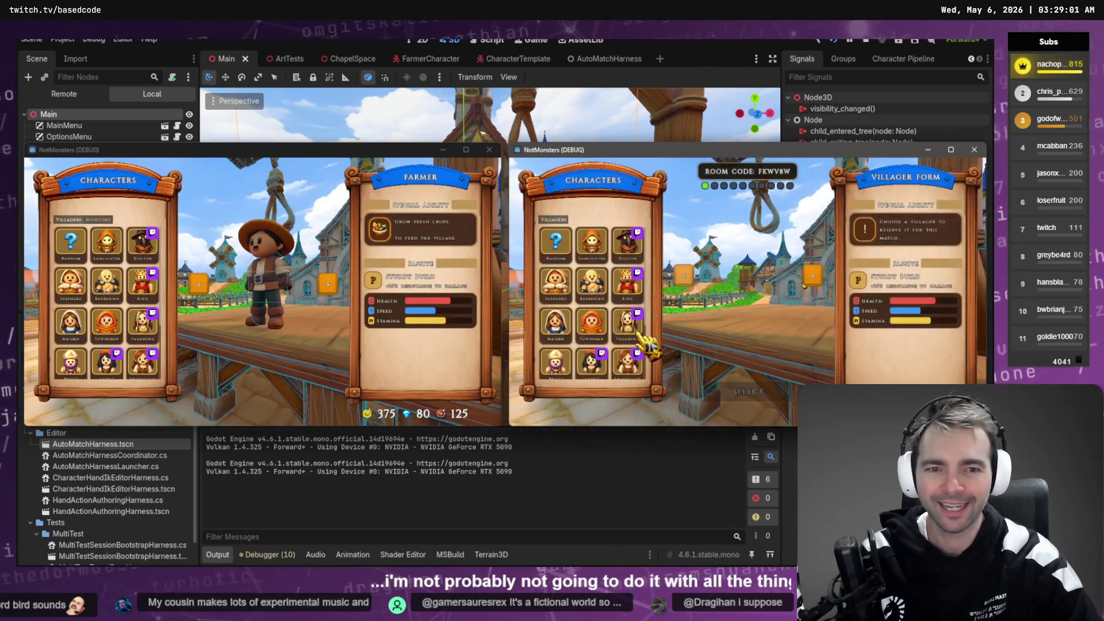
scroll(619, 345, "down", 3)
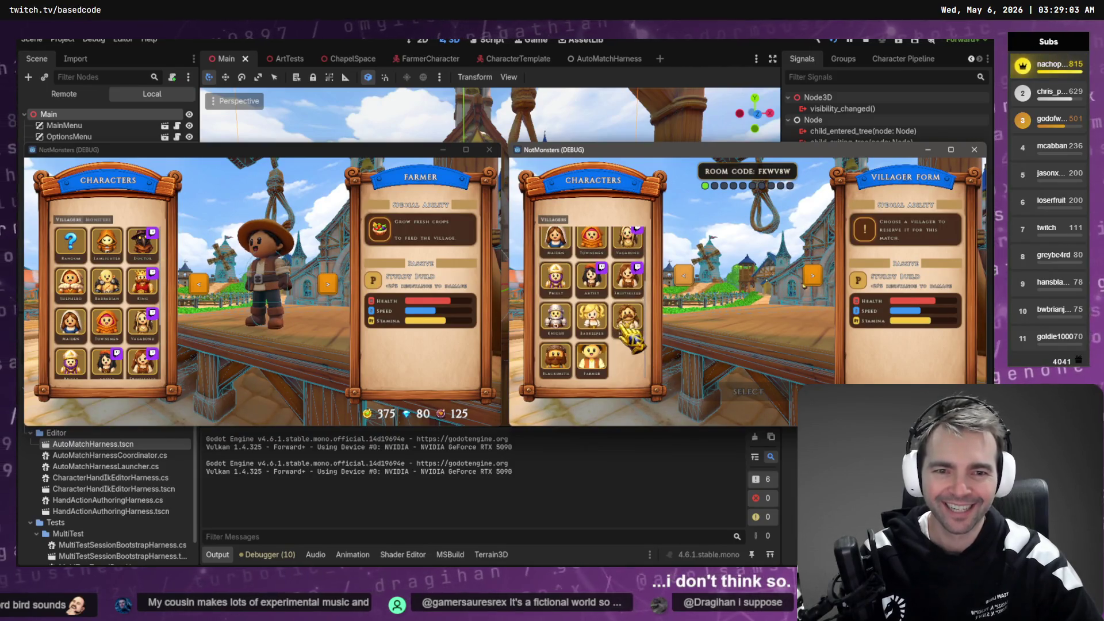
scroll(566, 265, "up", 3)
left_click(556, 248)
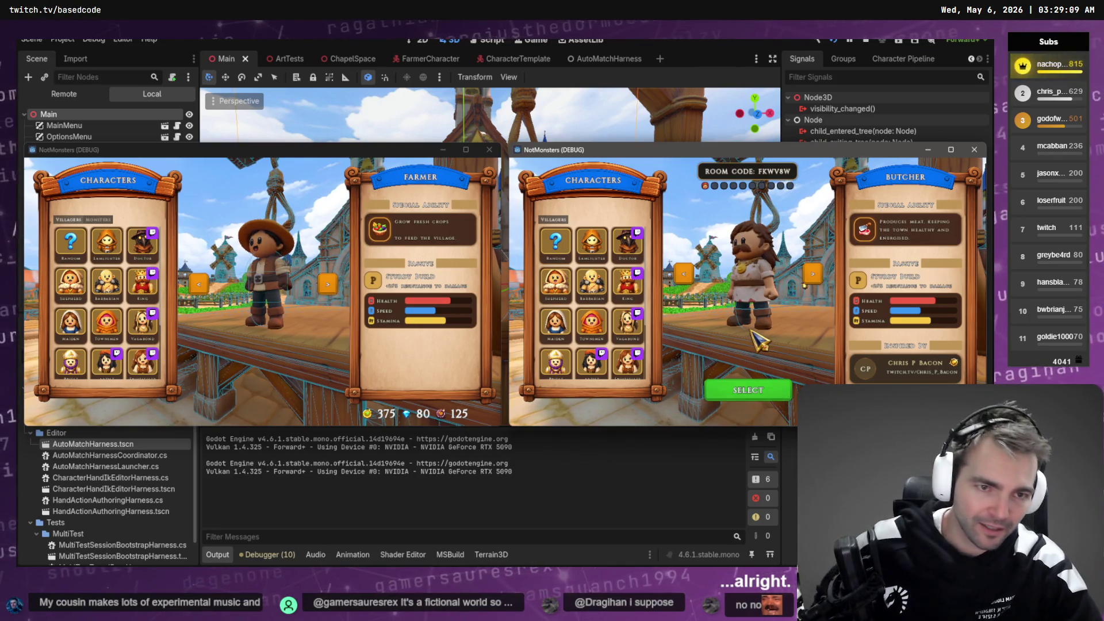
key("Escape")
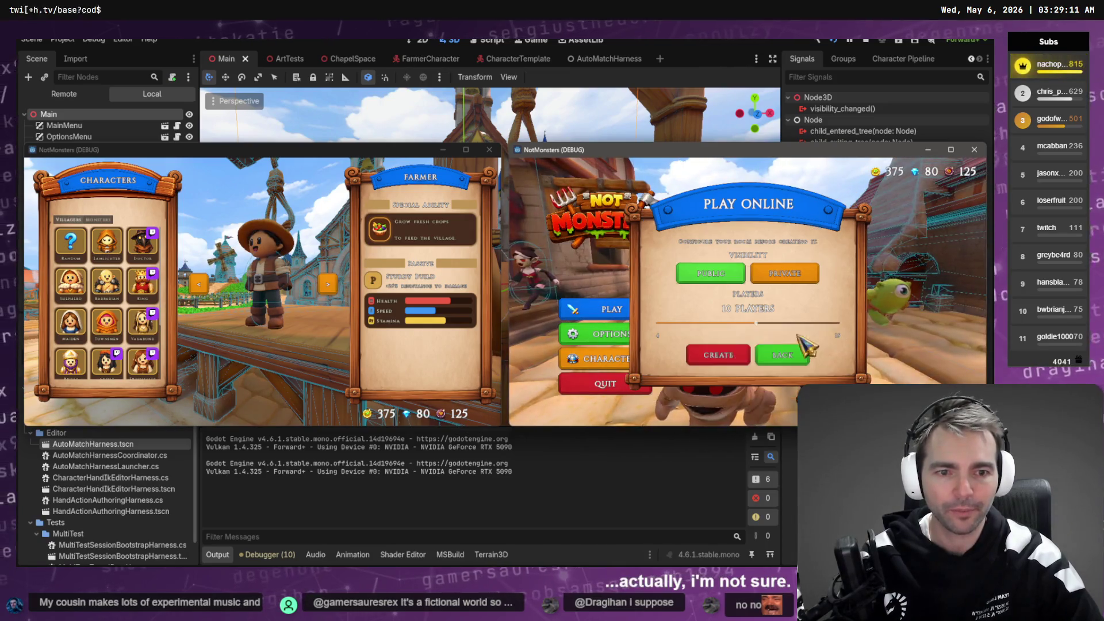
left_click(719, 353)
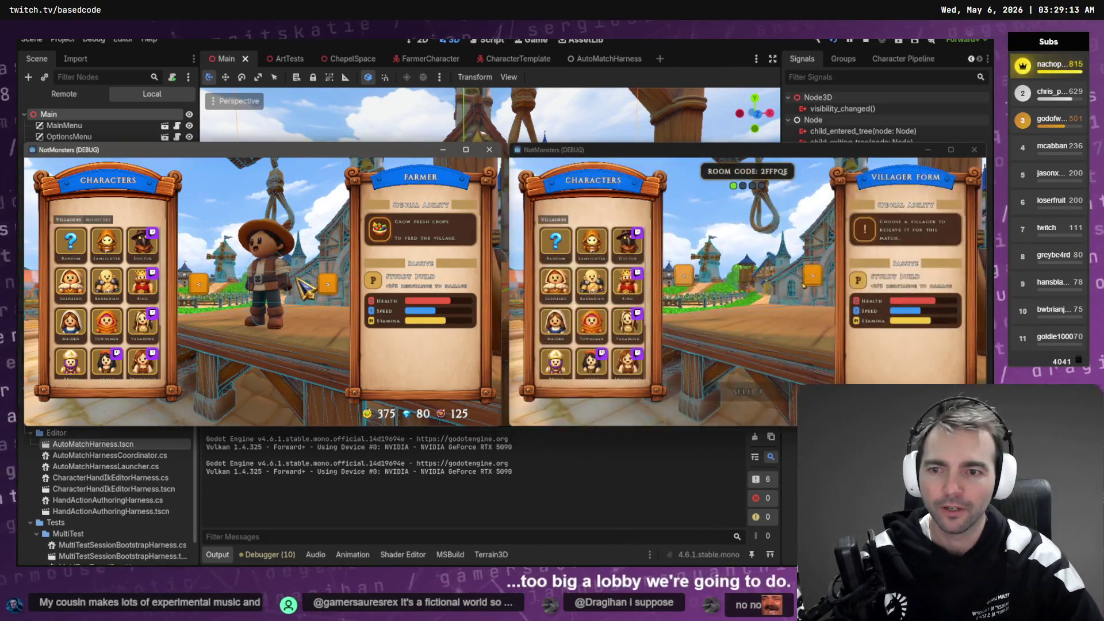
Step: Join the hosted room from the left client by its room code
left_click(310, 302)
key("Escape")
left_click(121, 309)
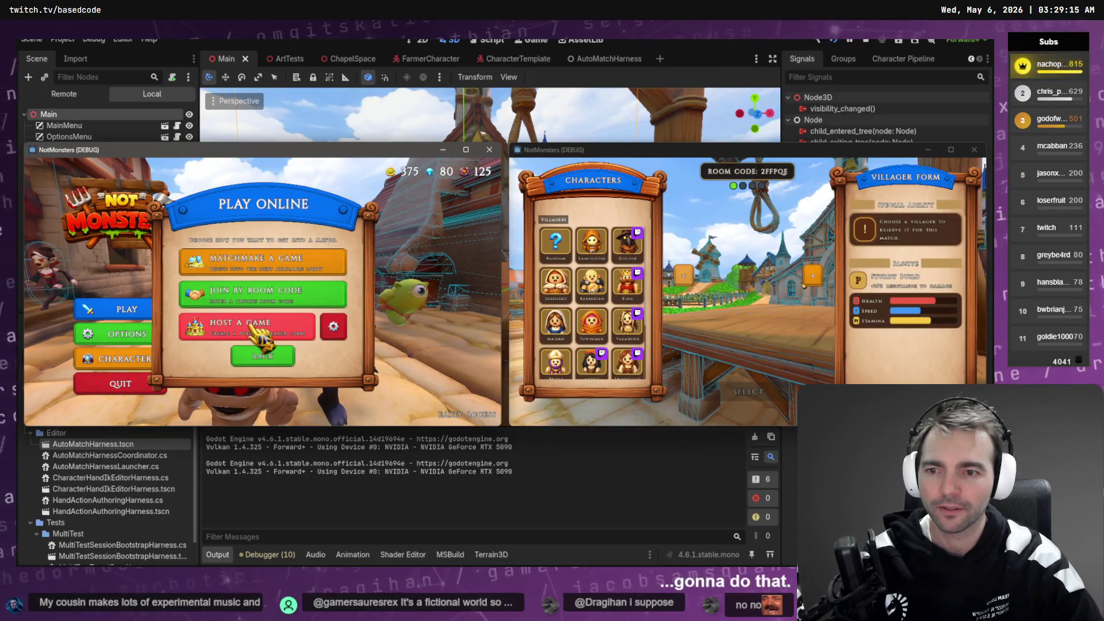
left_click(283, 293)
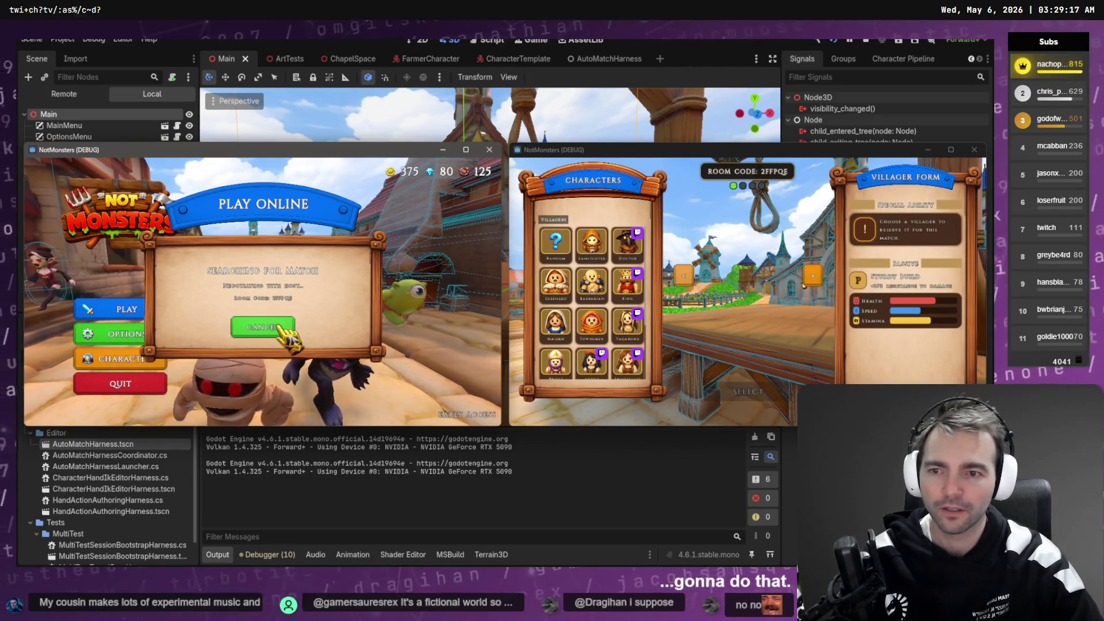
left_click(279, 328)
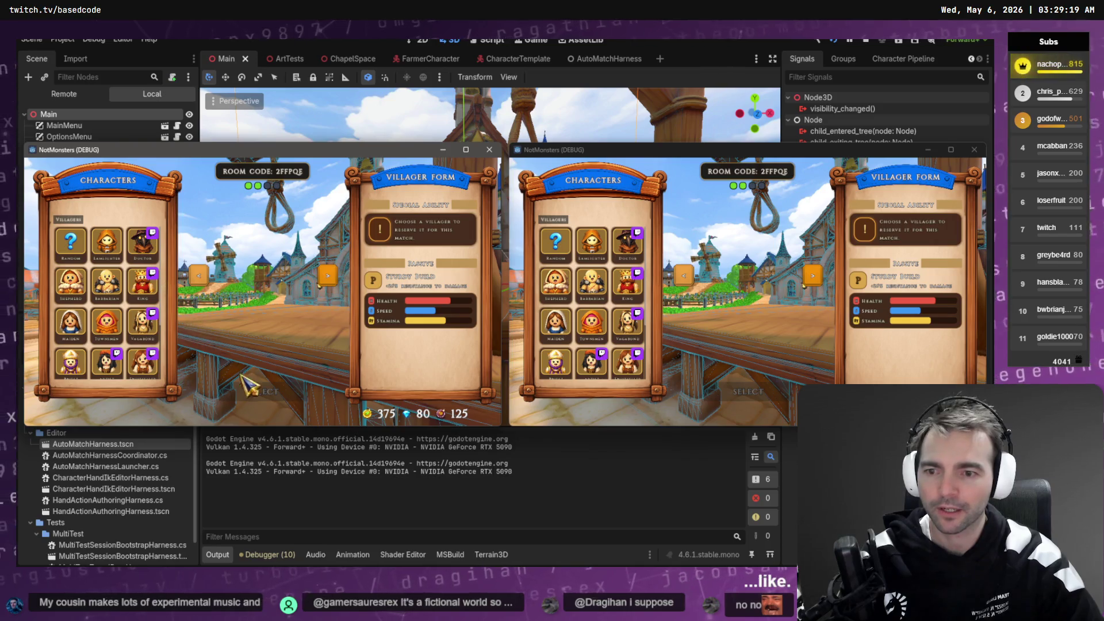
Step: Lock in Farmer on the right client and Vagabond on the left
left_click(70, 241)
left_click(555, 243)
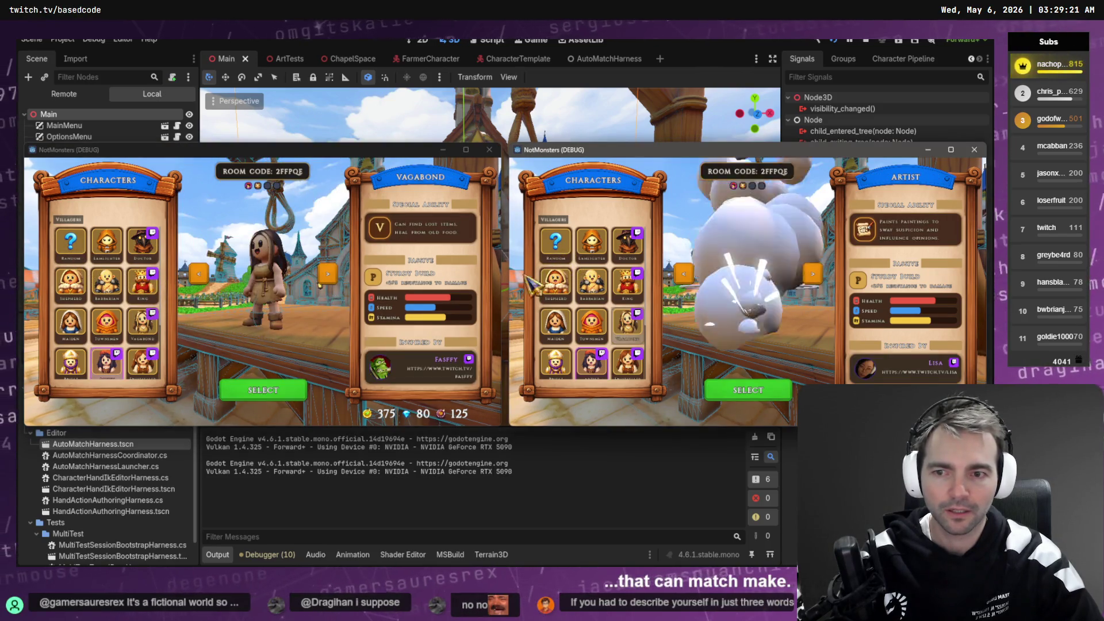
scroll(609, 367, "down", 3)
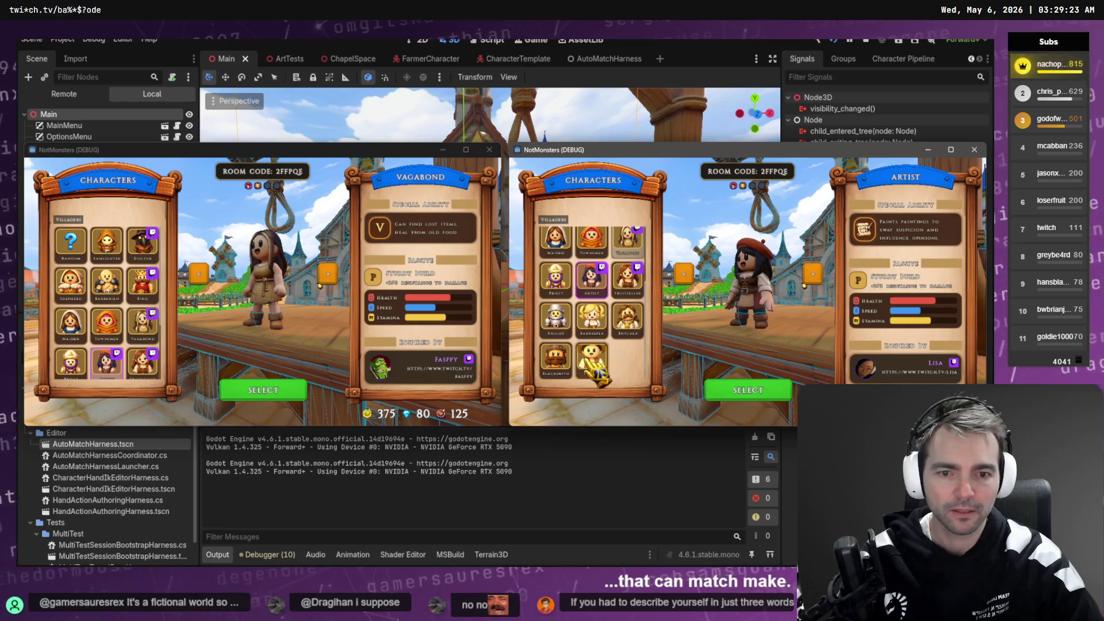
left_click(592, 359)
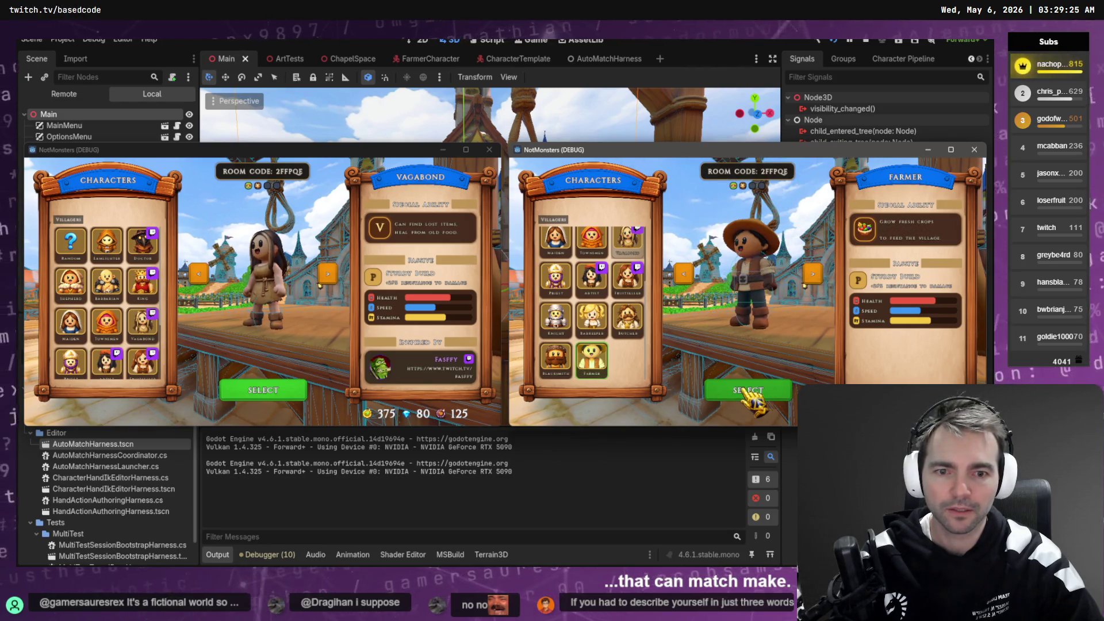
left_click(747, 391)
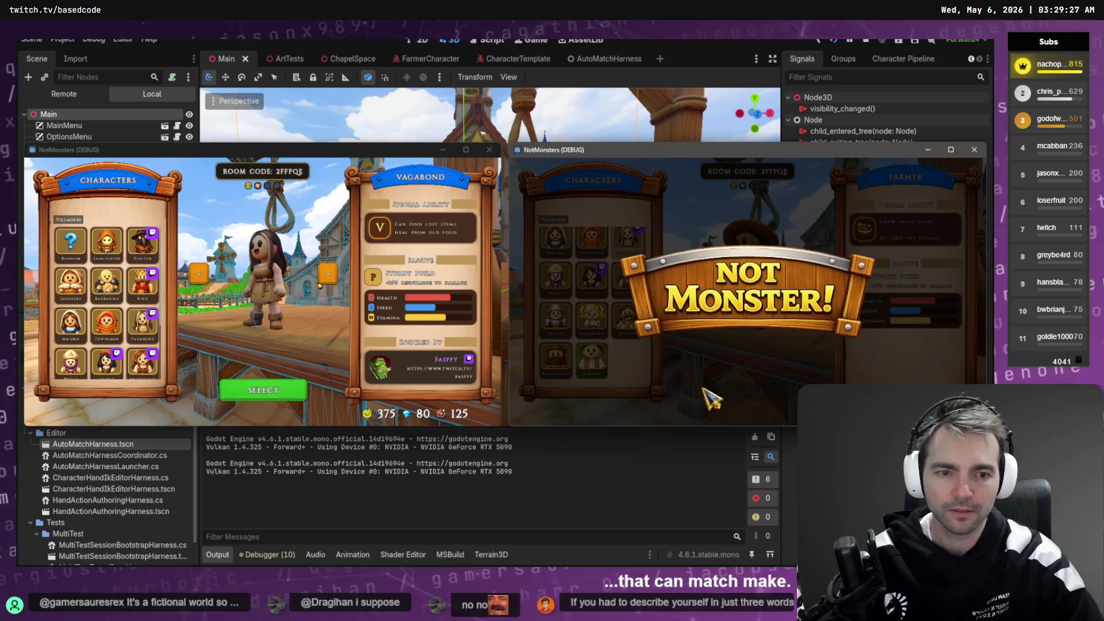
left_click(282, 392)
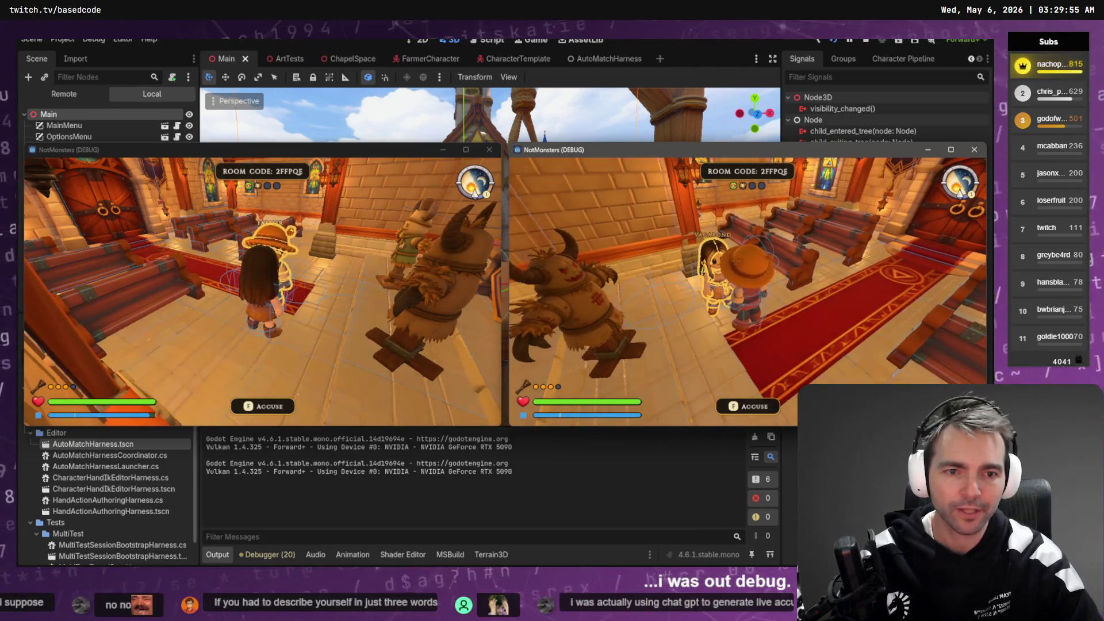
Step: Return to the Codex Damage chat once the chapel match has loaded in both clients
key("alt+Tab")
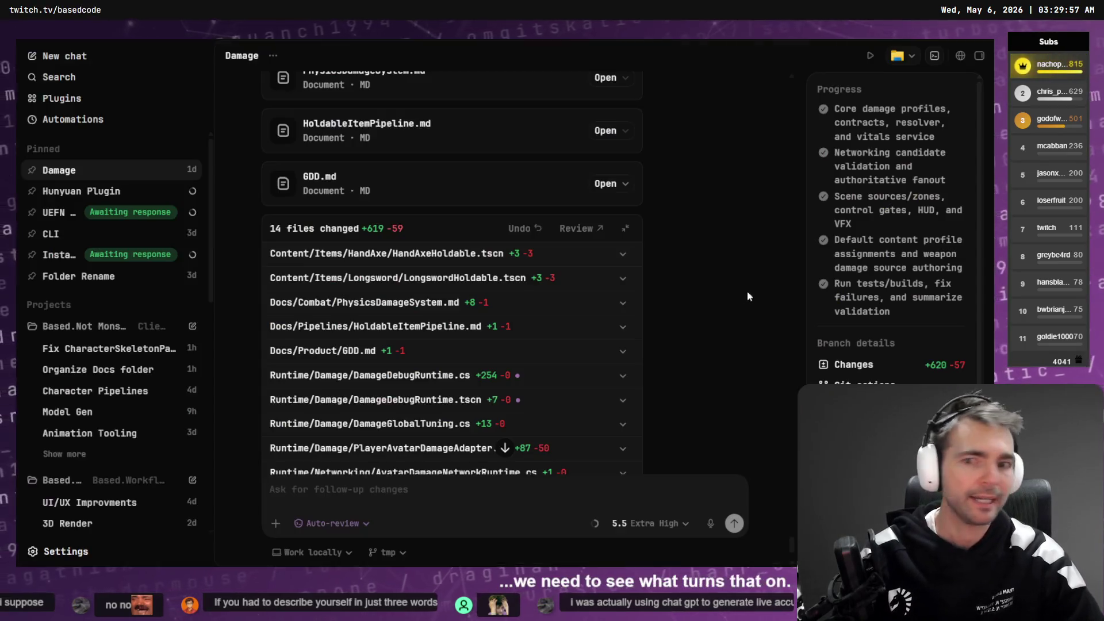
Step: Dictate and send a follow-up asking Codex to move the damage overlay off F8
scroll(523, 232, "up", 10)
scroll(528, 247, "down", 5)
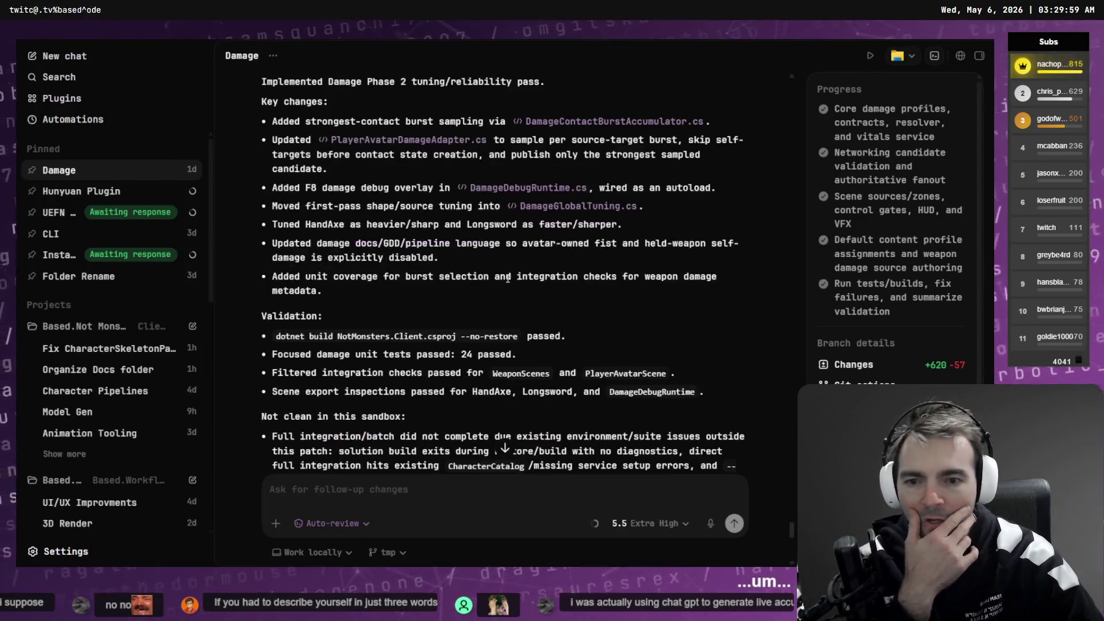
scroll(372, 128, "up", 2)
scroll(372, 127, "up", 1)
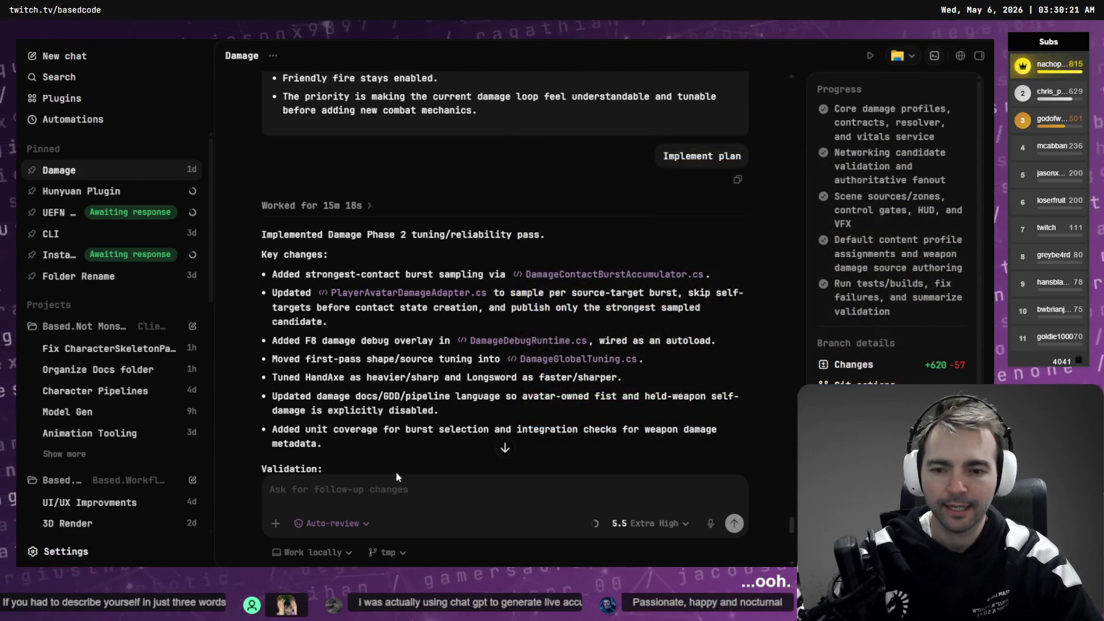
key("super+h")
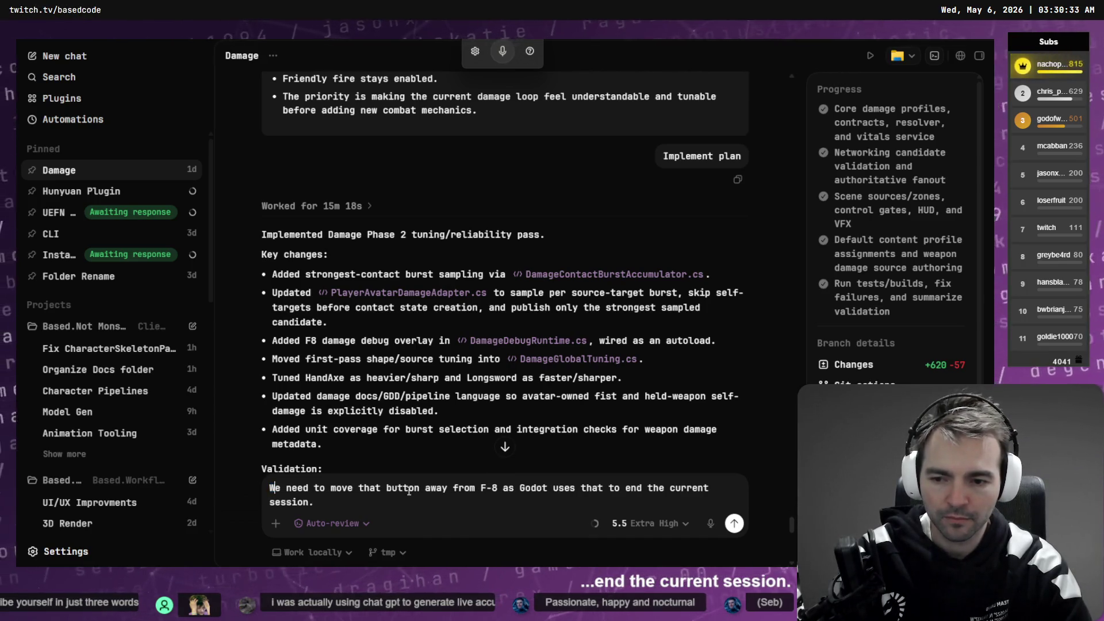
key("alt+Tab")
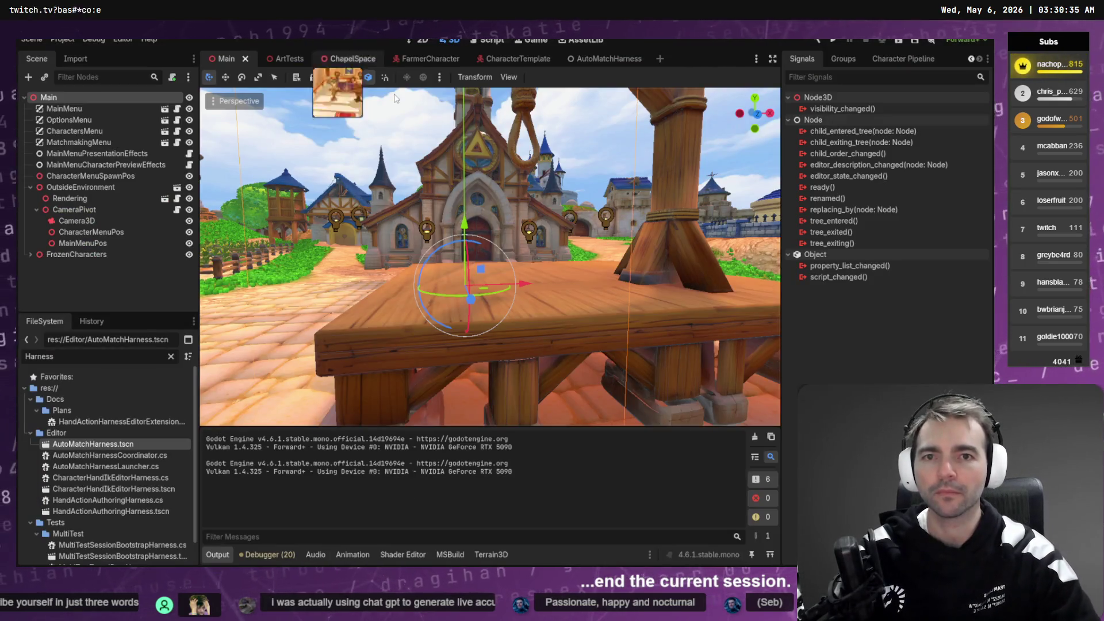
Step: Check the AutoMatchHarness scene in Godot, then bring up GDD.md in VS Code
left_click(605, 61)
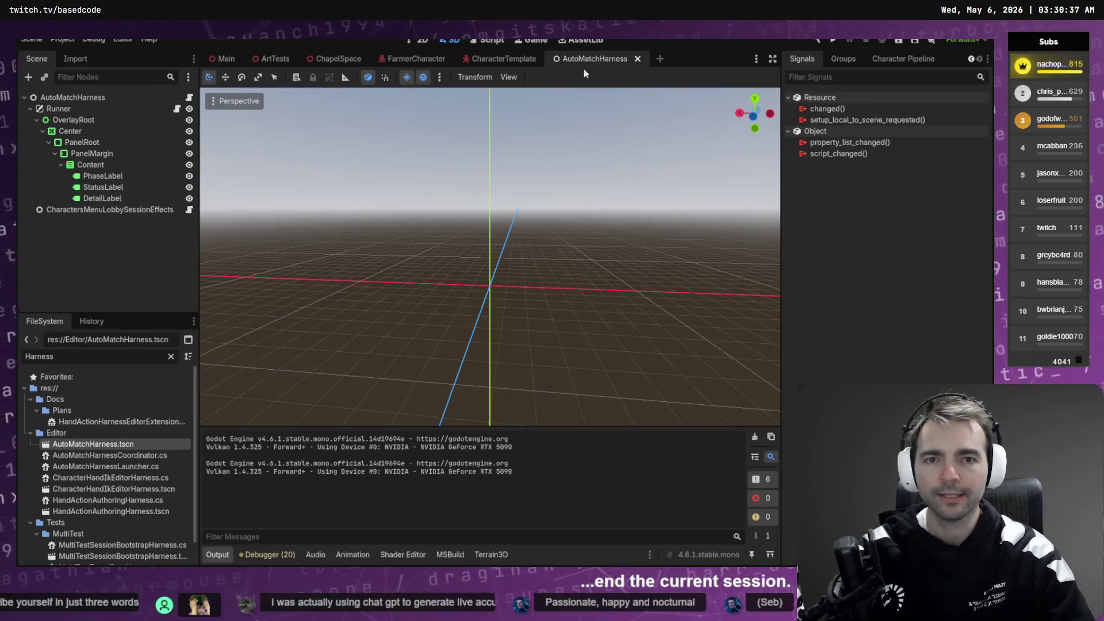
key("alt+Tab")
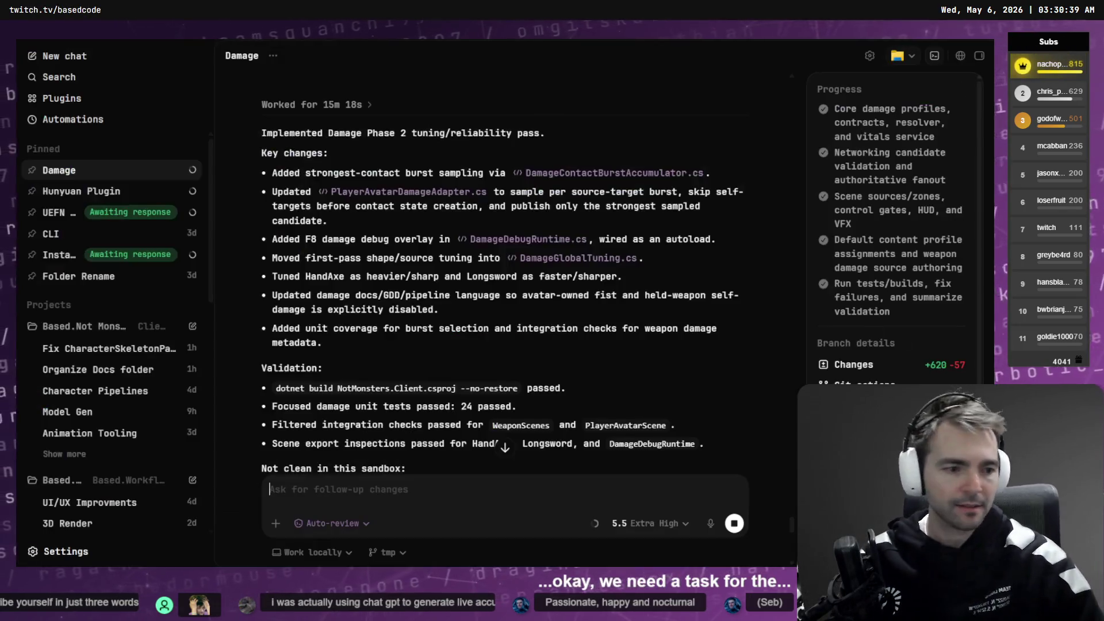
key("alt+Tab")
scroll(545, 301, "up", 5)
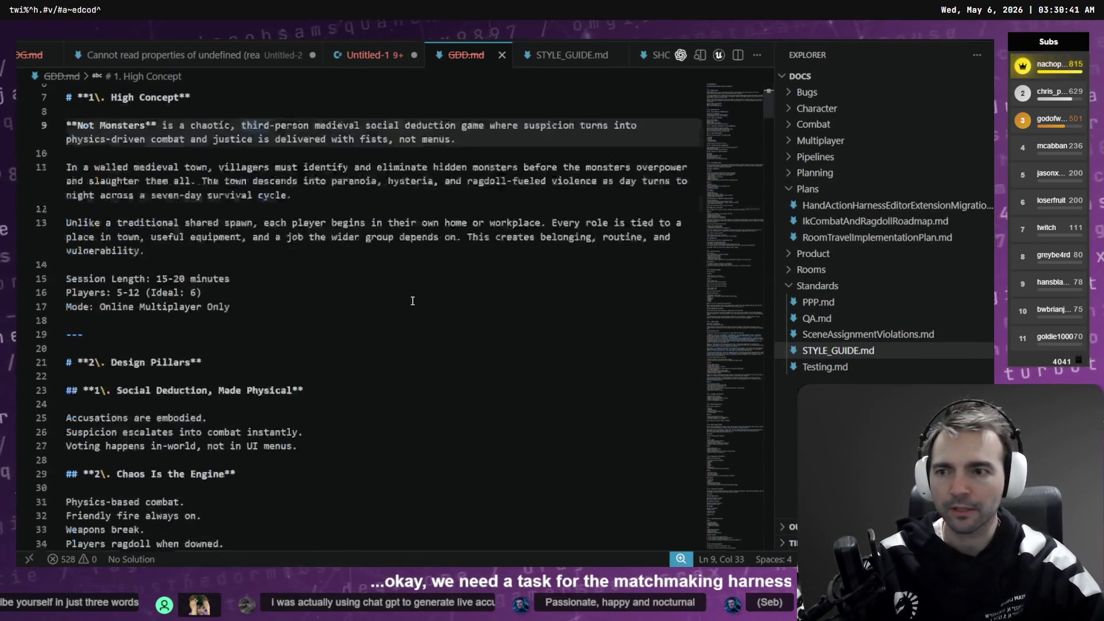
Step: Close GDD.md and discard the unsaved Untitled-1 crash log
scroll(517, 55, "right", 1)
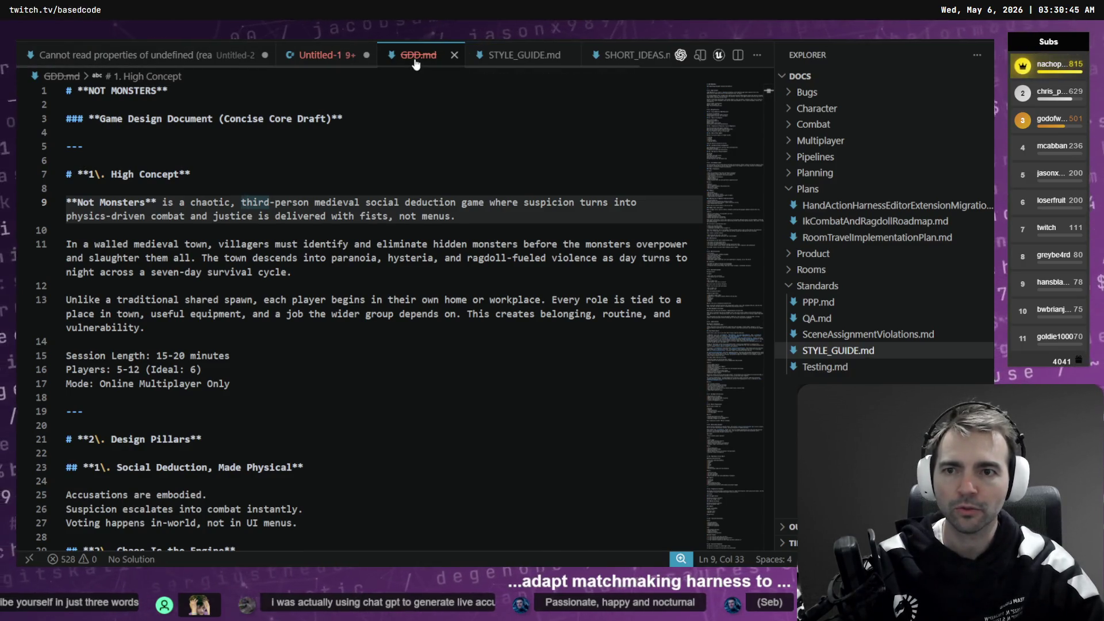
middle_click(415, 64)
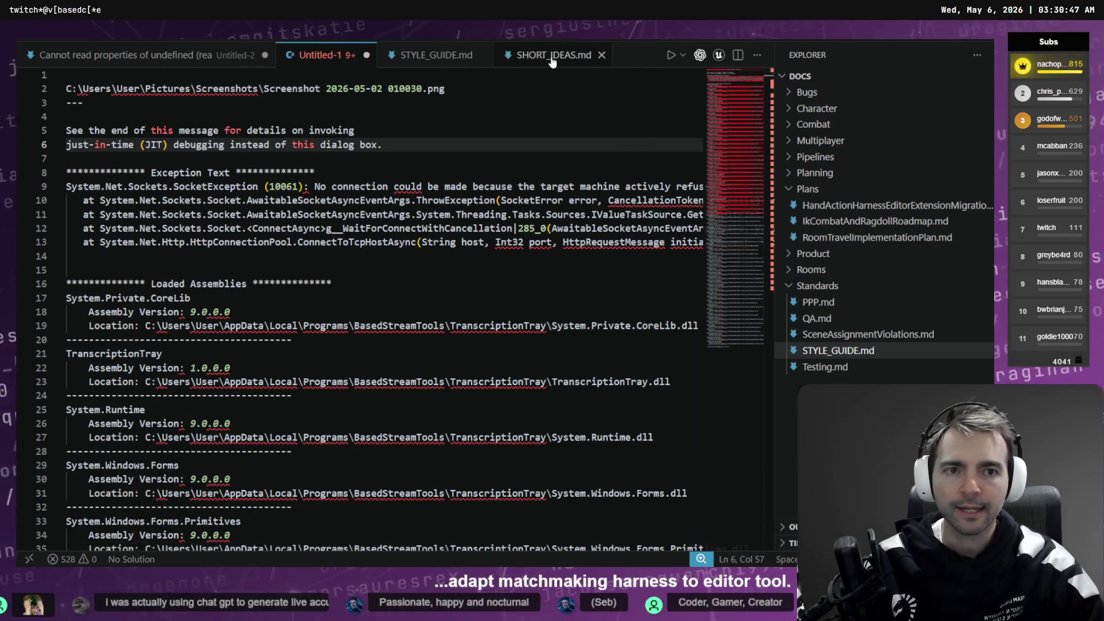
middle_click(310, 58)
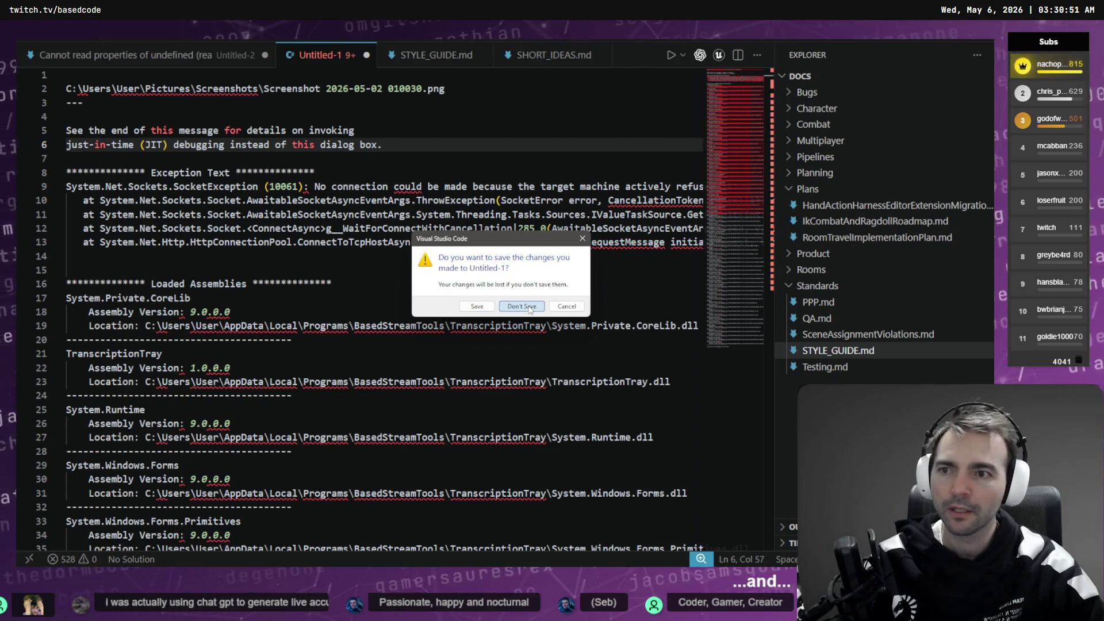
left_click(513, 307)
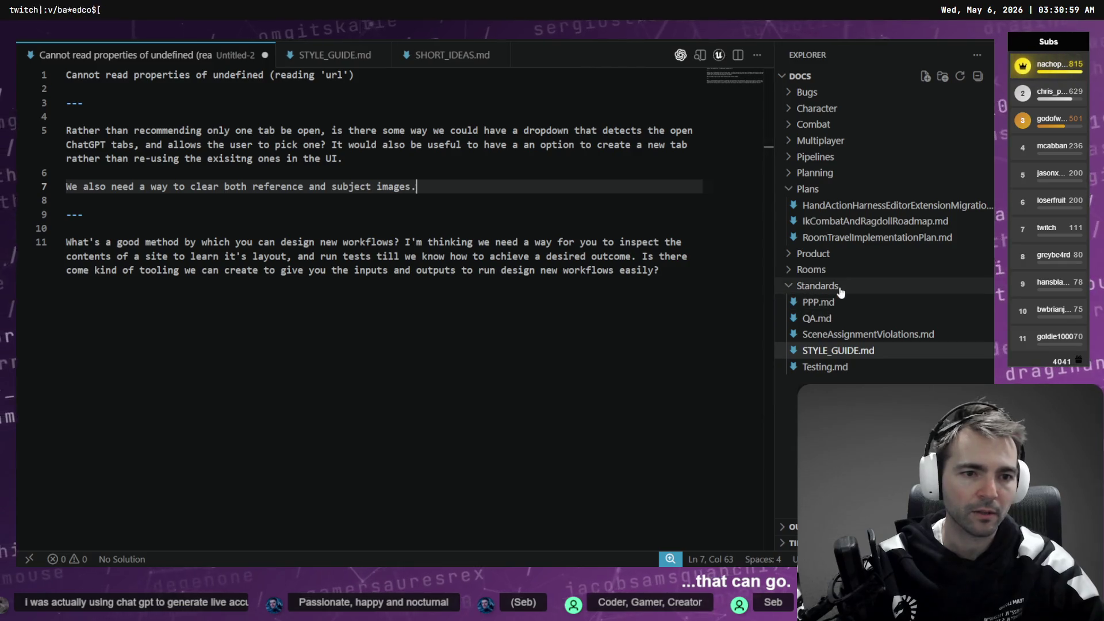
left_click(815, 173)
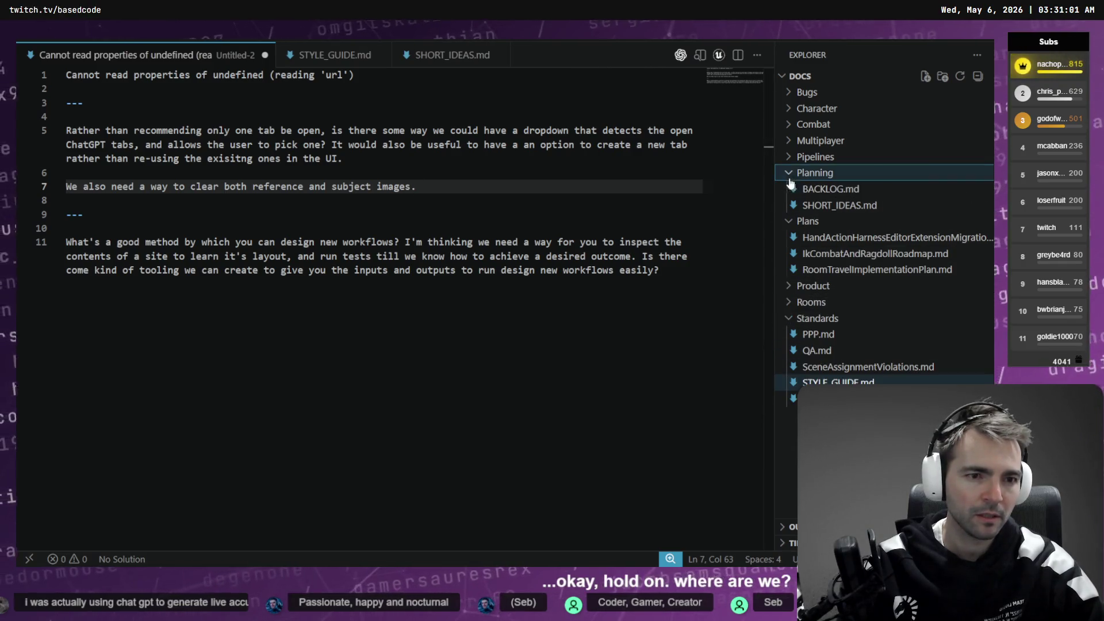
Step: In BACKLOG.md, add 'Automatchmaking harness to editor tool. Shift + f5' under Technical Debt
left_click(830, 188)
scroll(532, 243, "down", 3)
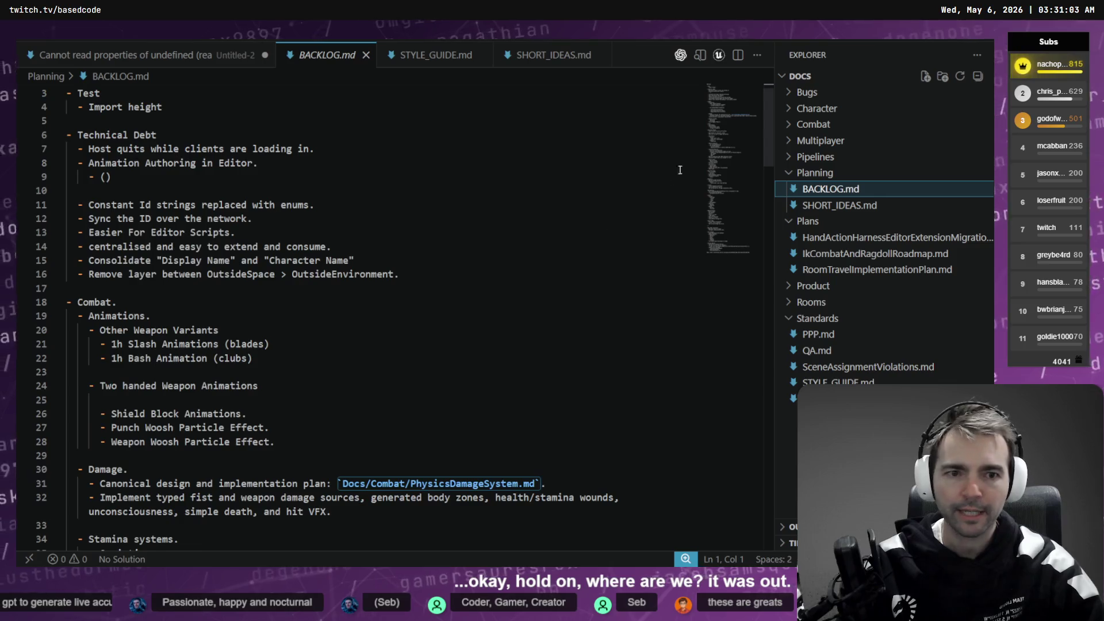
mouse_move(734, 138)
left_mouse_down()
mouse_move(732, 263)
mouse_move(732, 98)
left_mouse_up()
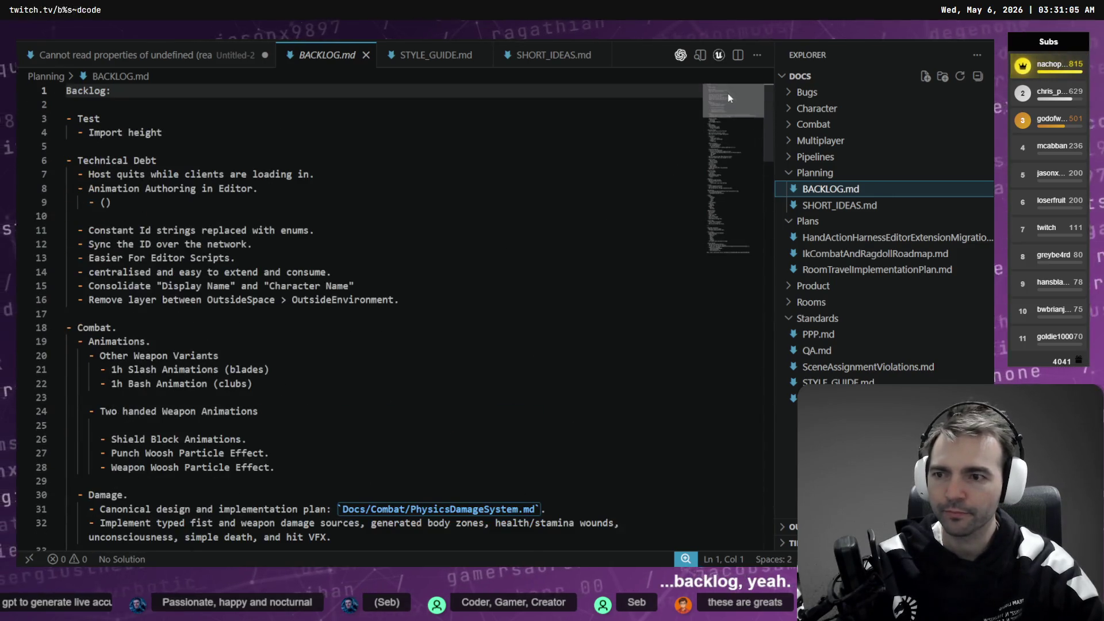
left_click(231, 127)
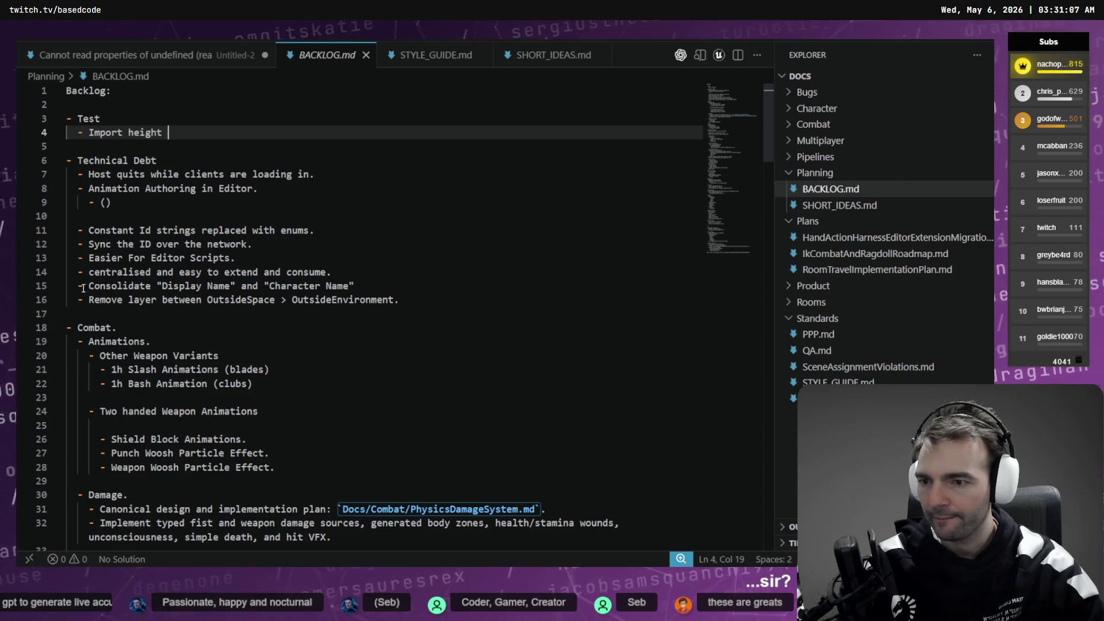
left_click(444, 305)
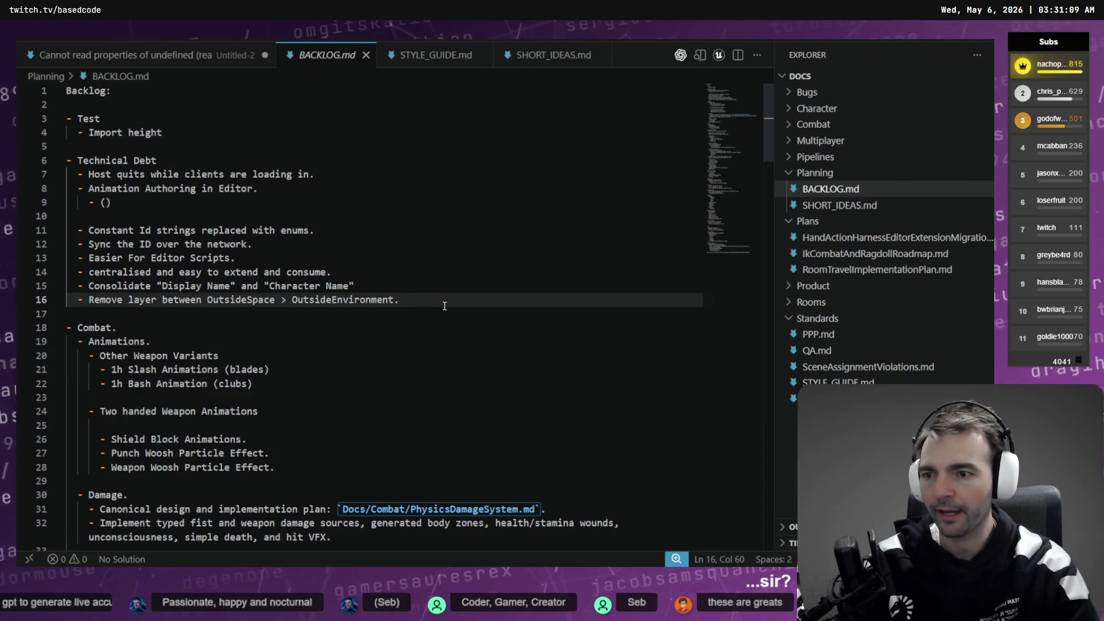
key("Return")
key("Return")
key("Tab")
type("-")
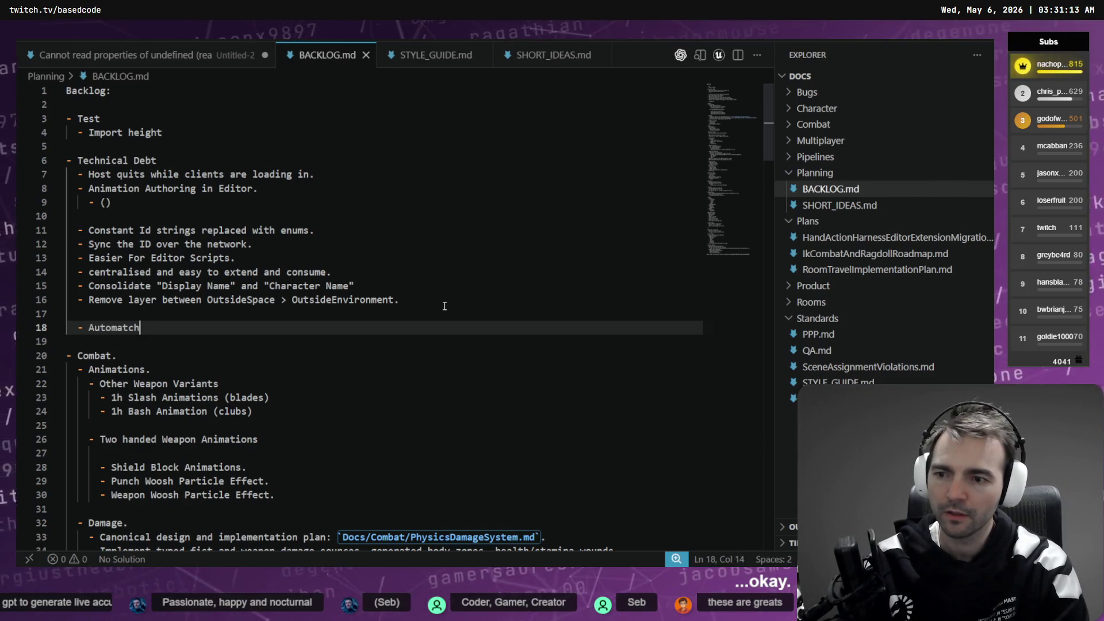
type("g harness to editor tool. Shift + f5")
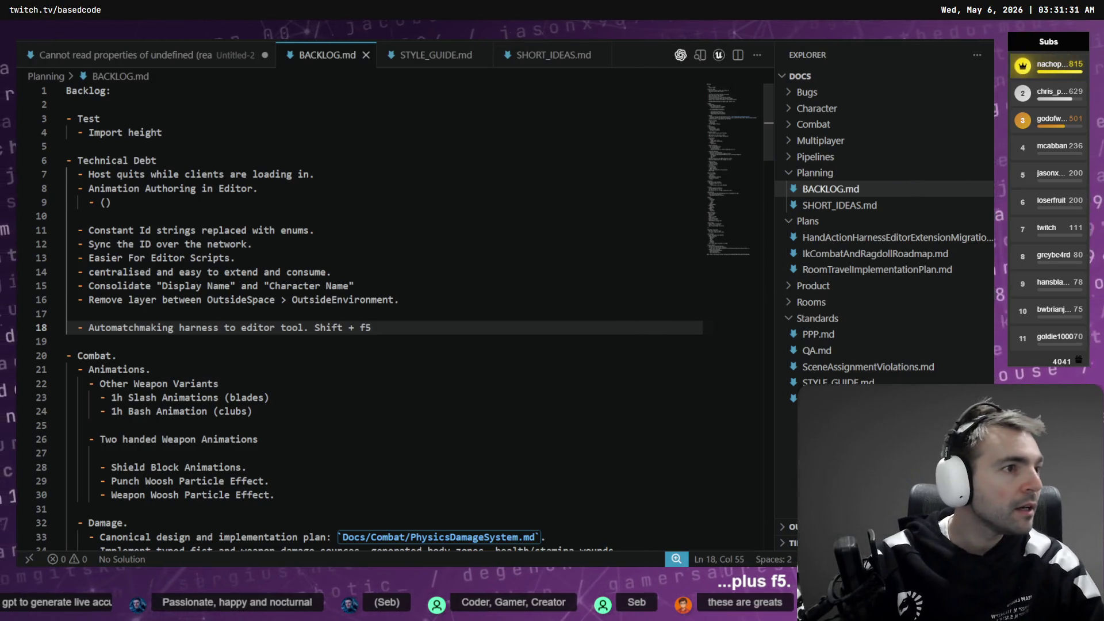
key("alt+Tab")
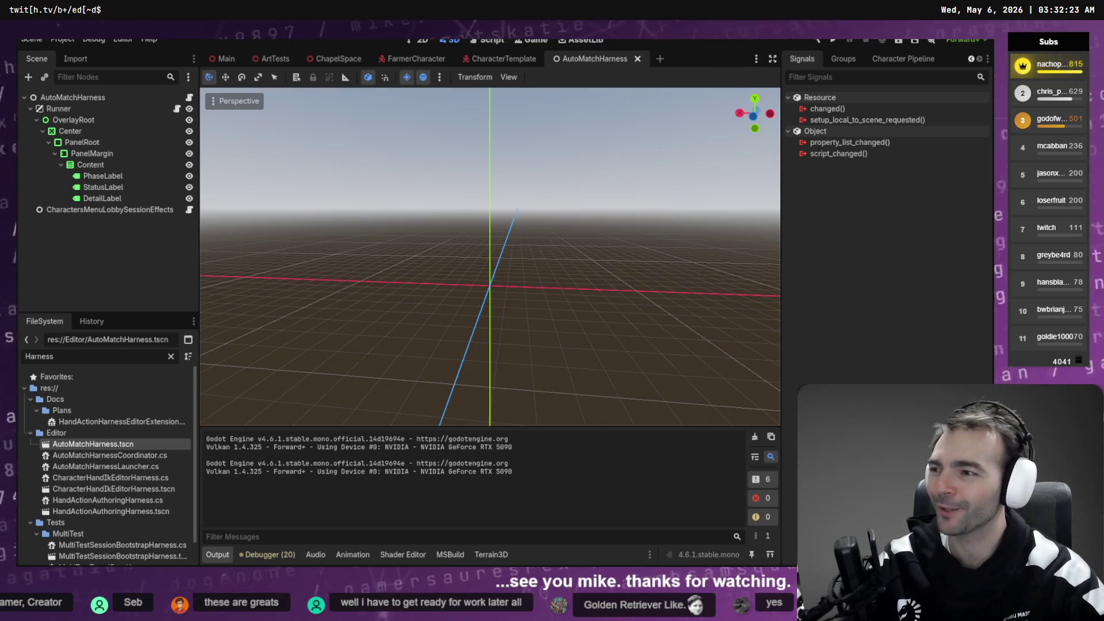
Step: Launch both game clients with F6 and host a new room from the right client
key("F6")
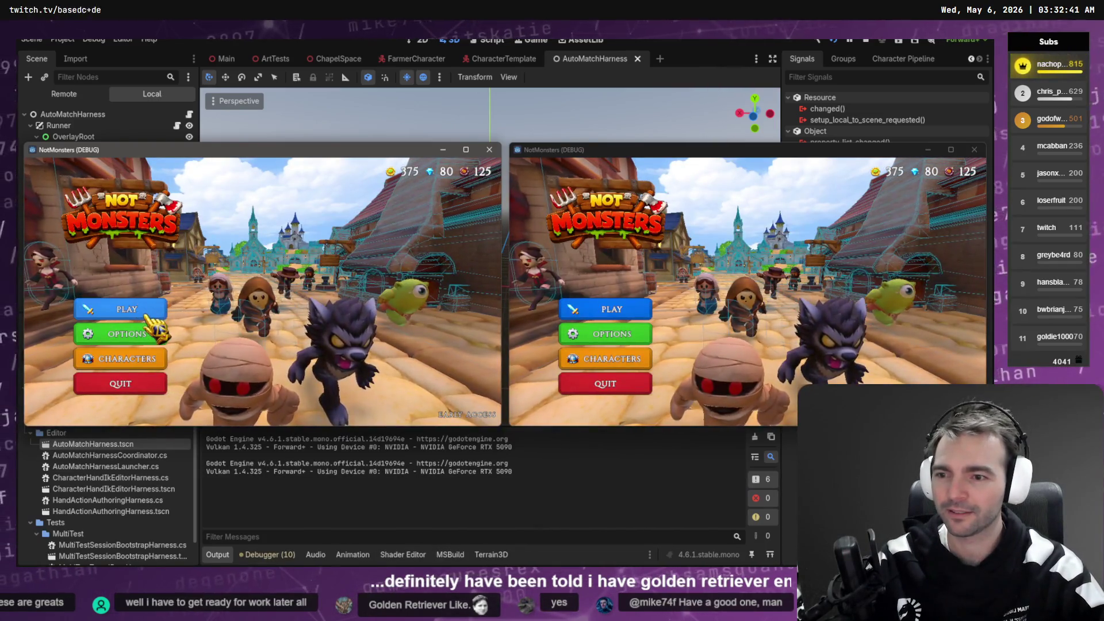
left_click(153, 357)
left_click(85, 242)
left_click(629, 313)
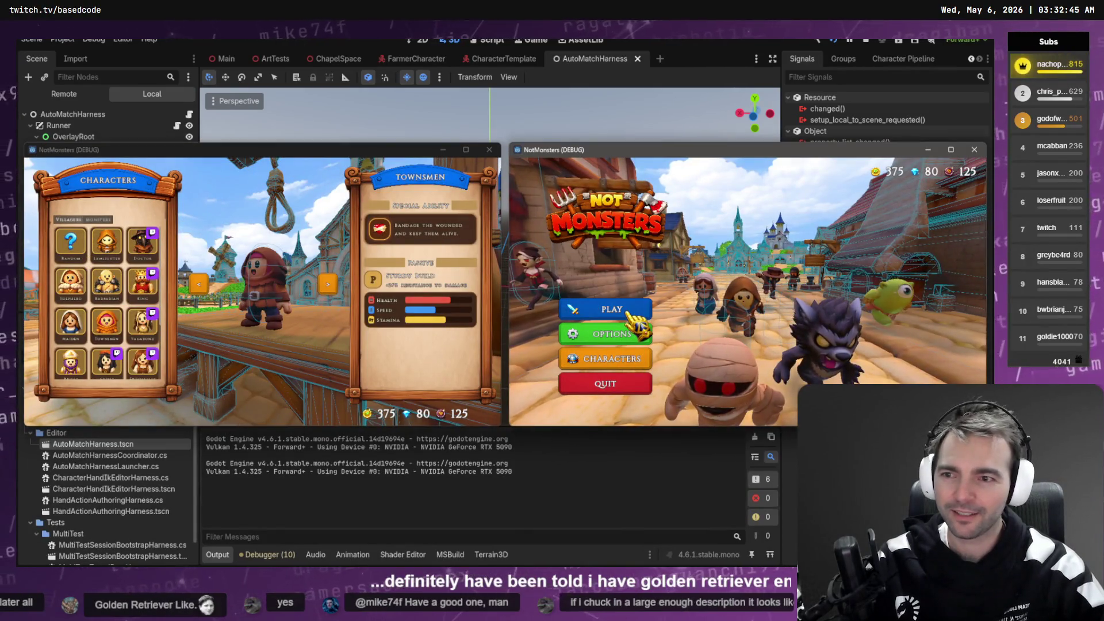
left_click(628, 313)
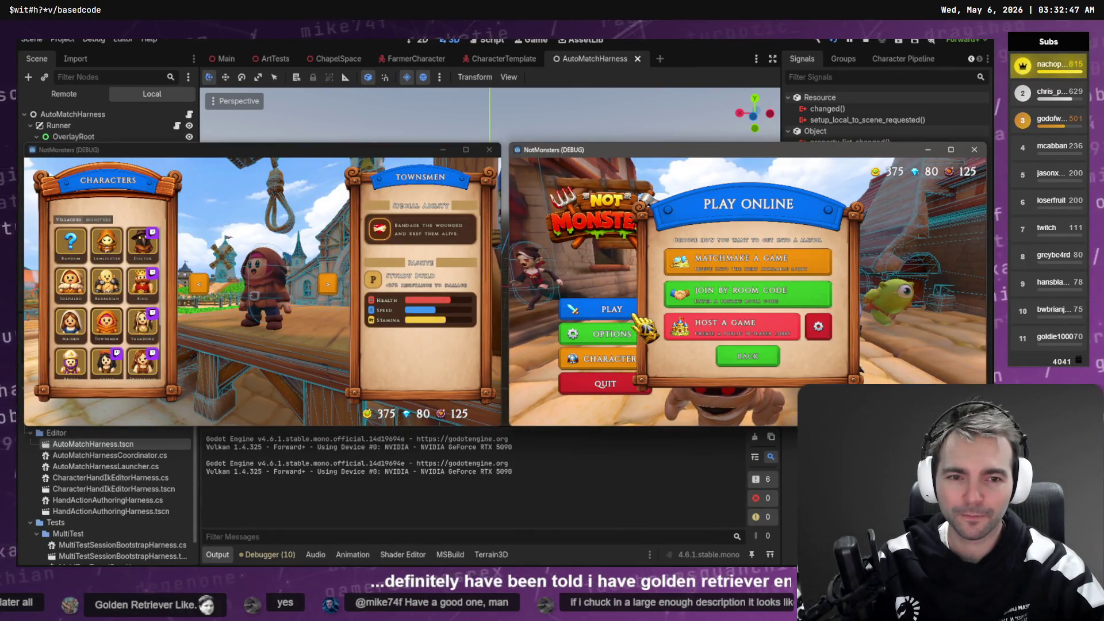
left_click(818, 327)
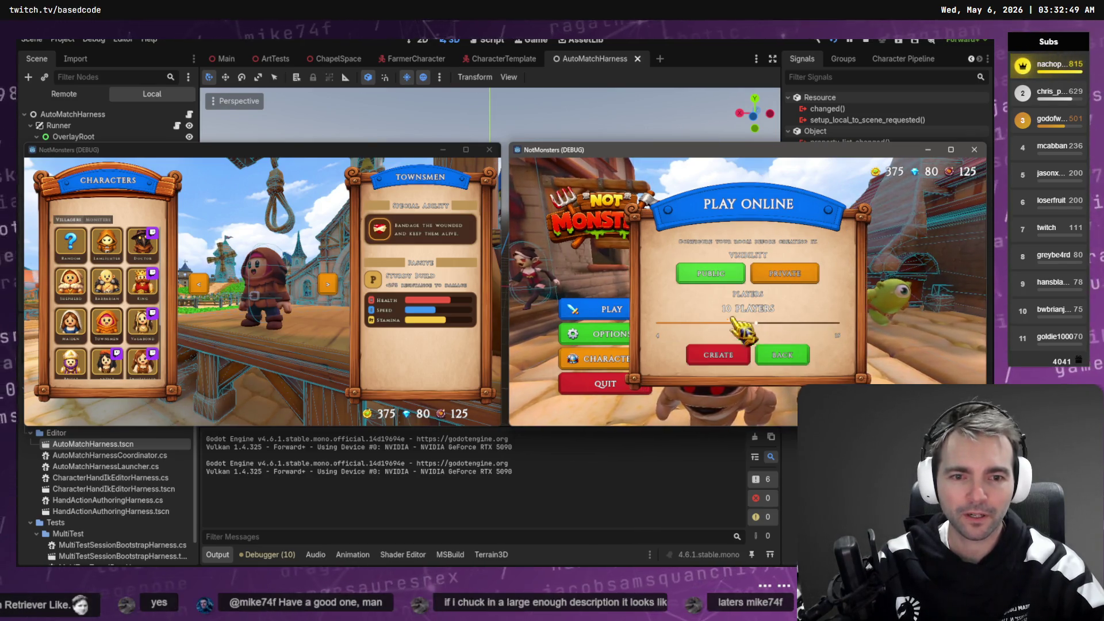
left_click(719, 357)
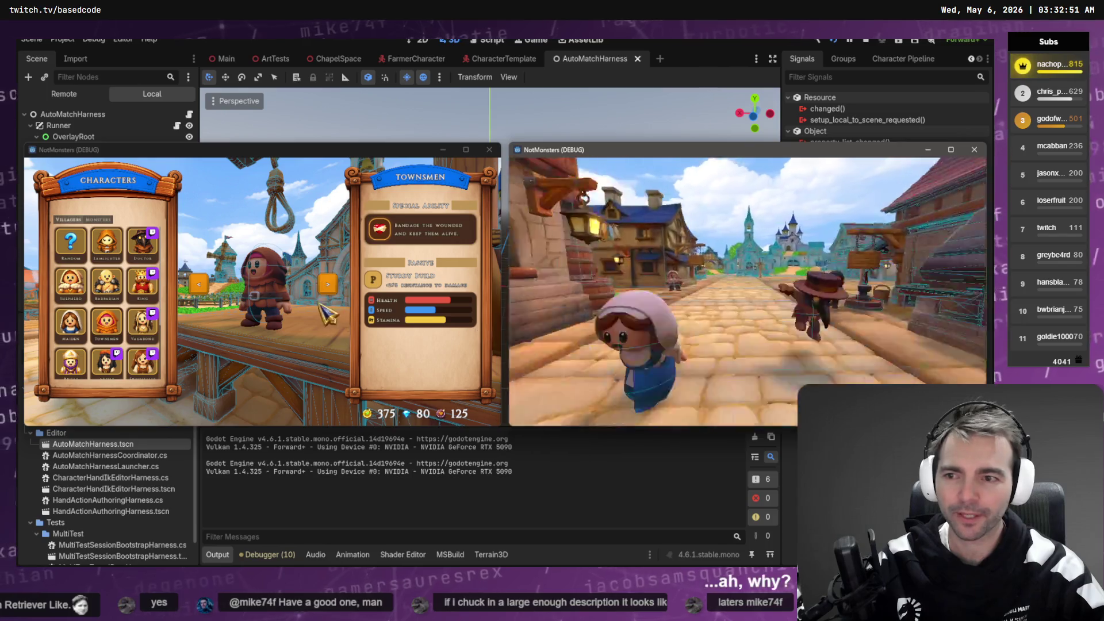
Step: Matchmake the left client into room H5CMRK and choose the King
left_click(288, 269)
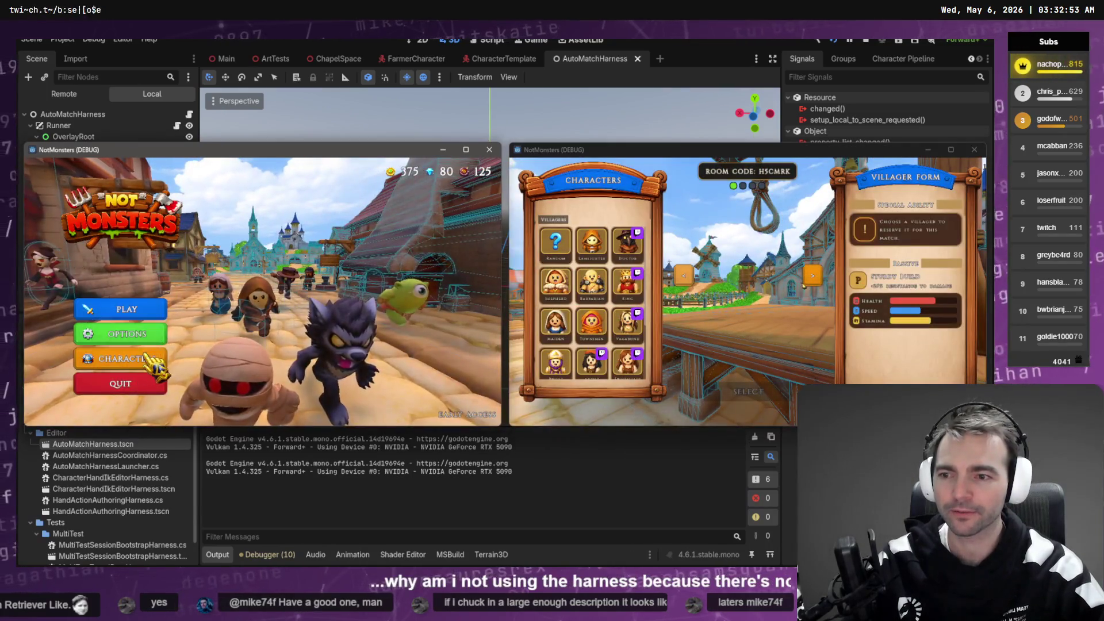
left_click(121, 309)
left_click(318, 273)
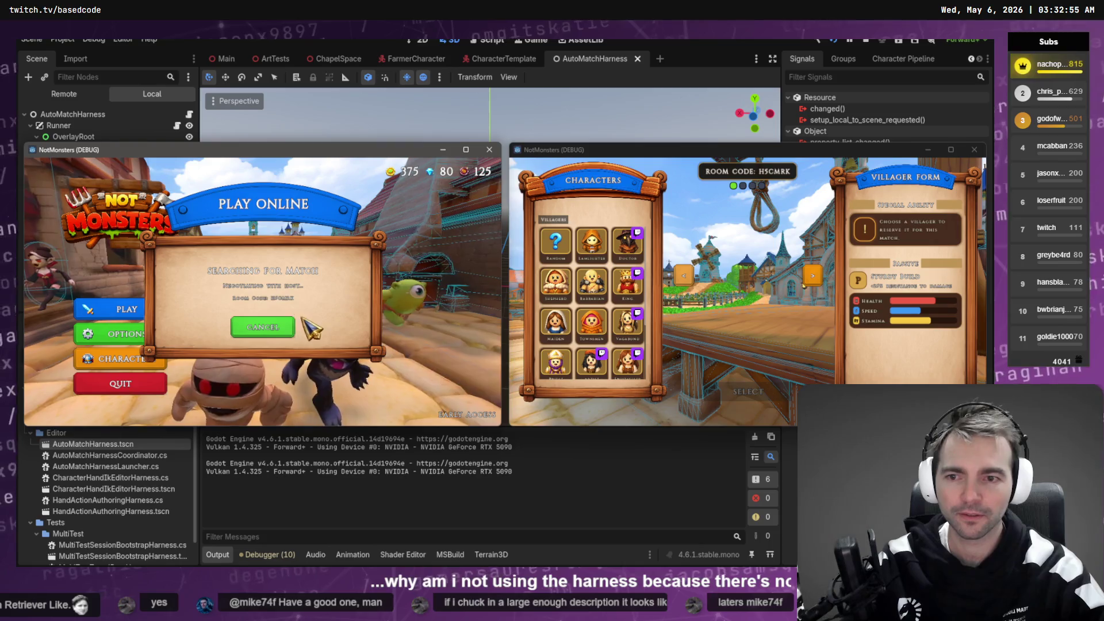
left_click(142, 282)
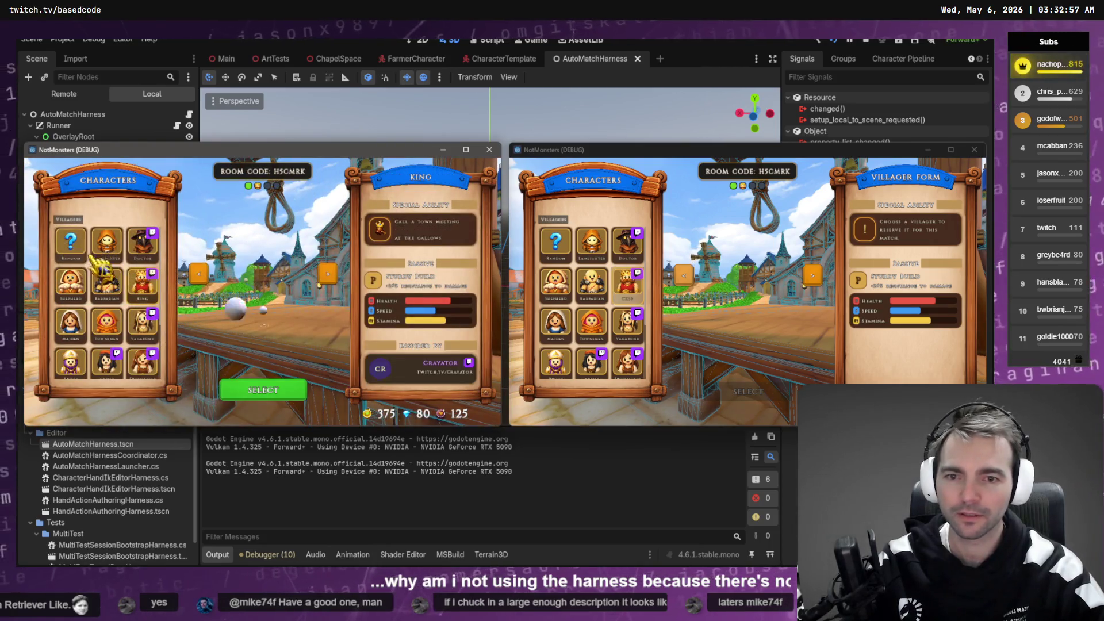
left_click(296, 396)
Step: Pick Farmer in the right client and switch the left to Yeti, loading the chapel
scroll(575, 362, "down", 3)
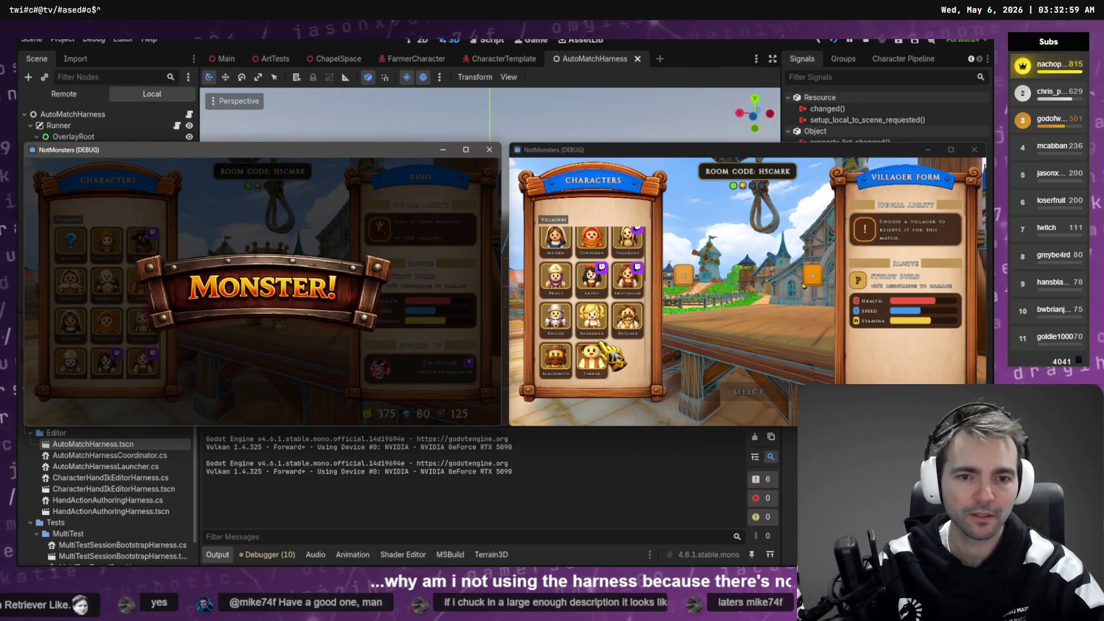
left_click(591, 359)
left_click(713, 392)
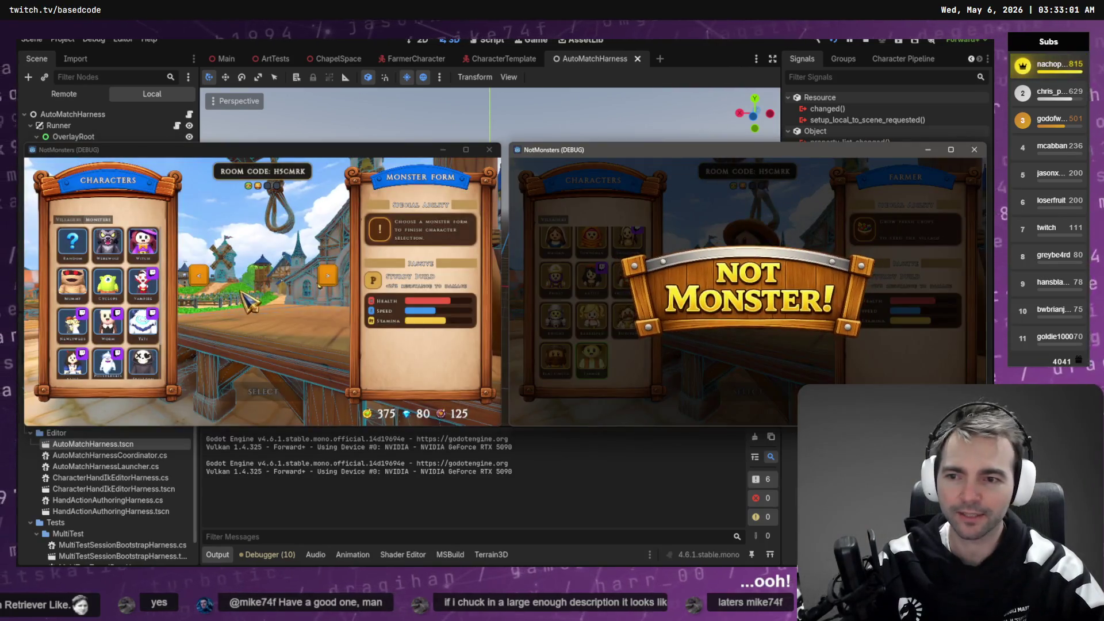
left_click(273, 304)
left_click(142, 322)
left_click(263, 391)
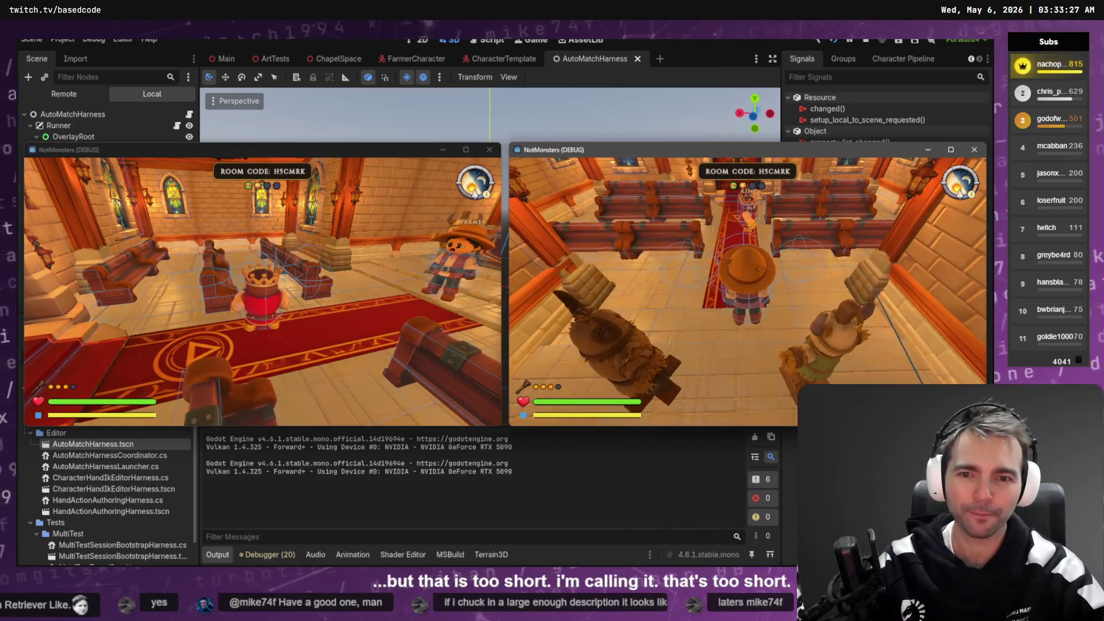
Step: Walk the left player around the chapel, then return to the Codex chat
key("alt+Tab")
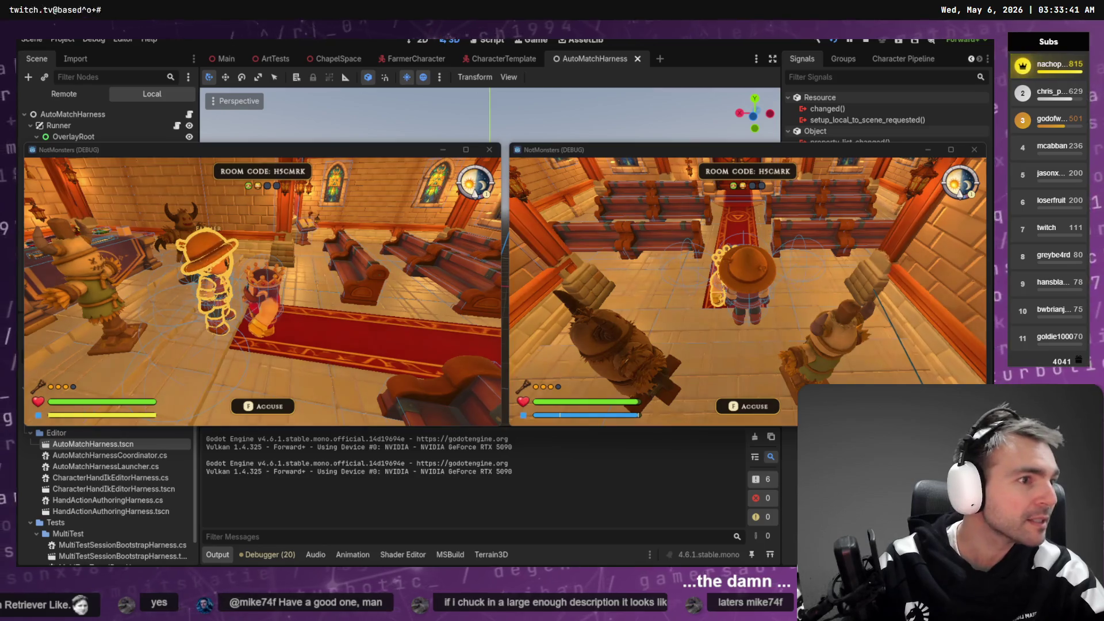
key("alt+Tab")
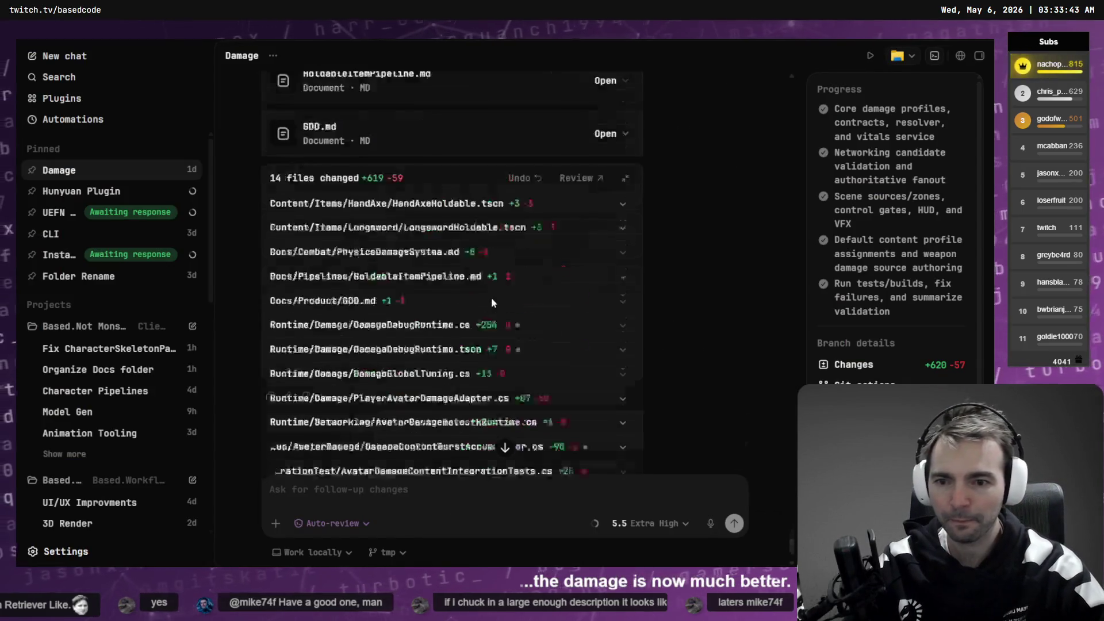
Step: Scroll to Codex's F9 reply and turn on the game's damage debug overlay with F9
scroll(491, 298, "down", 5)
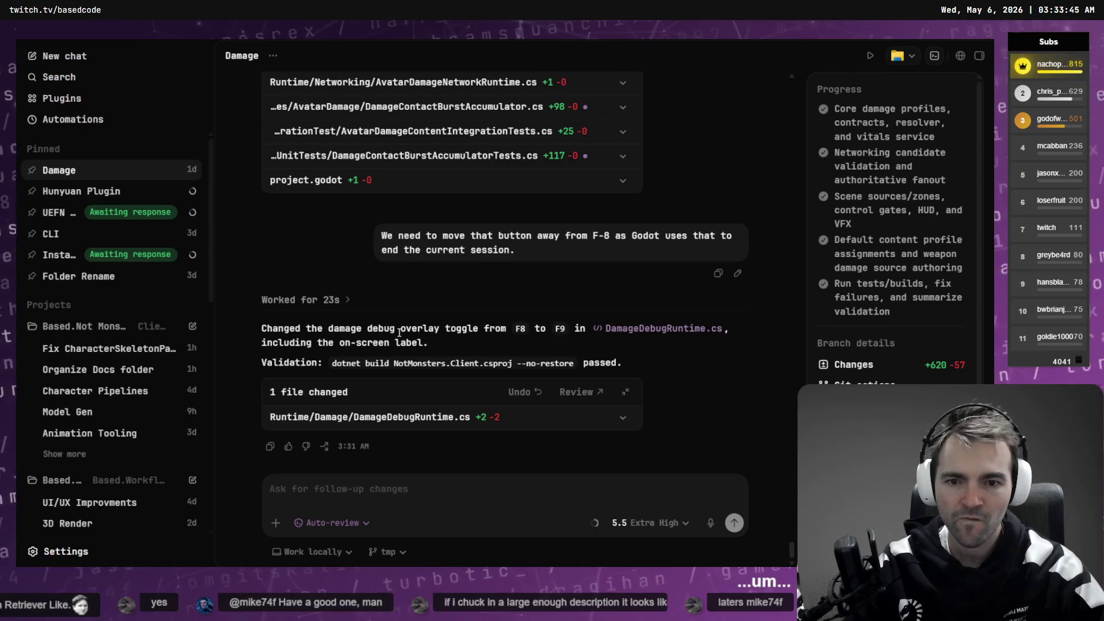
key("alt+Tab")
key("F9")
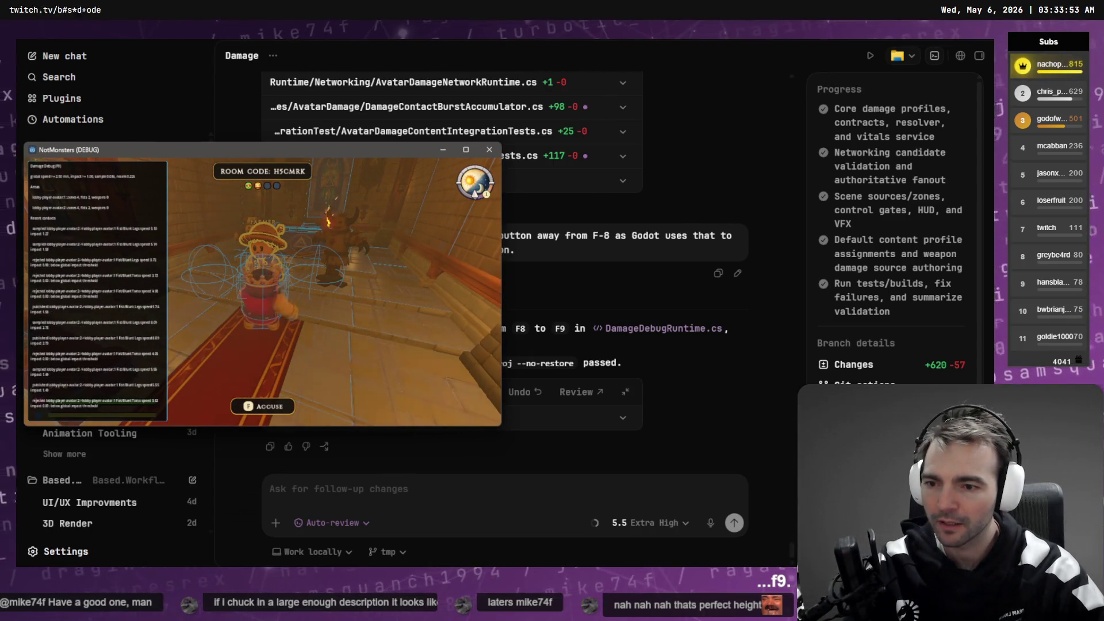
Step: Maximize the game window and make it fullscreen, checking Codex before returning
key("super+Up")
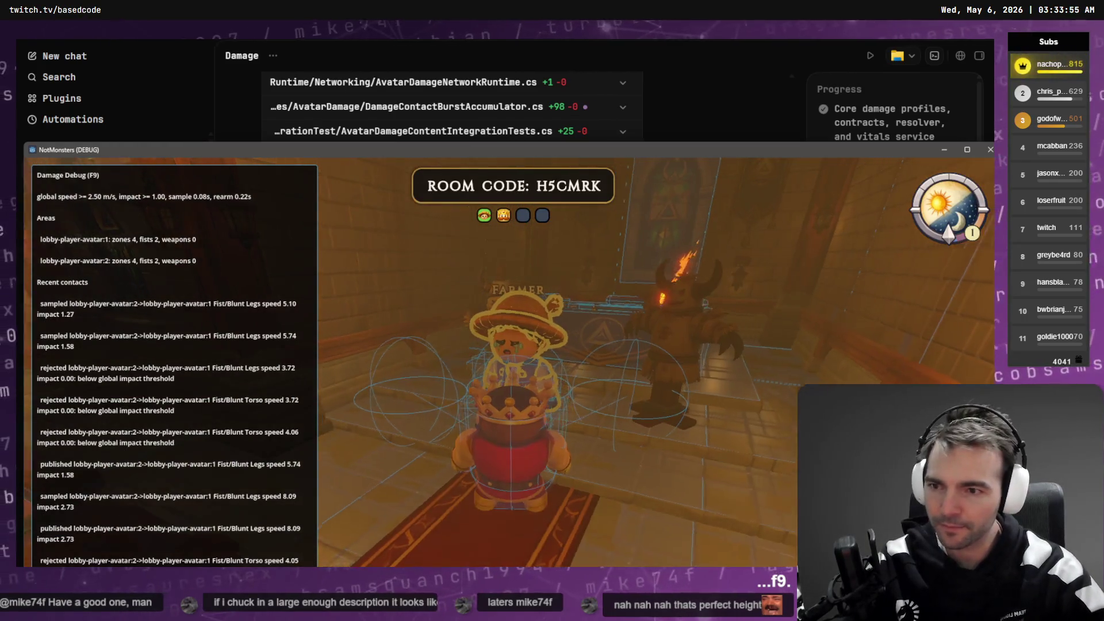
key("alt+Return")
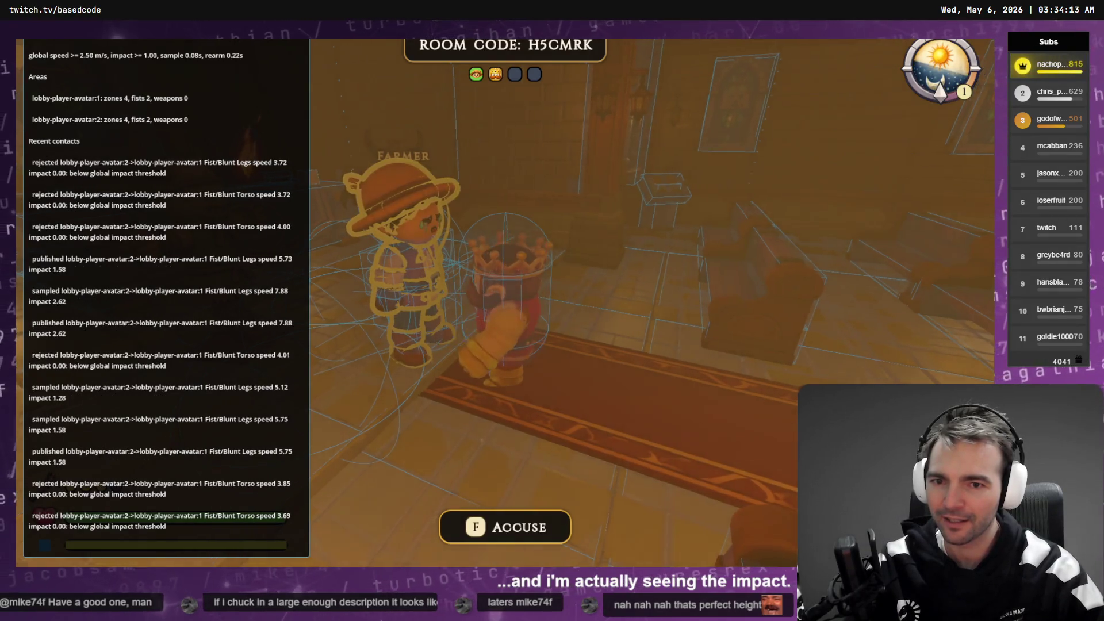
key("alt+Tab")
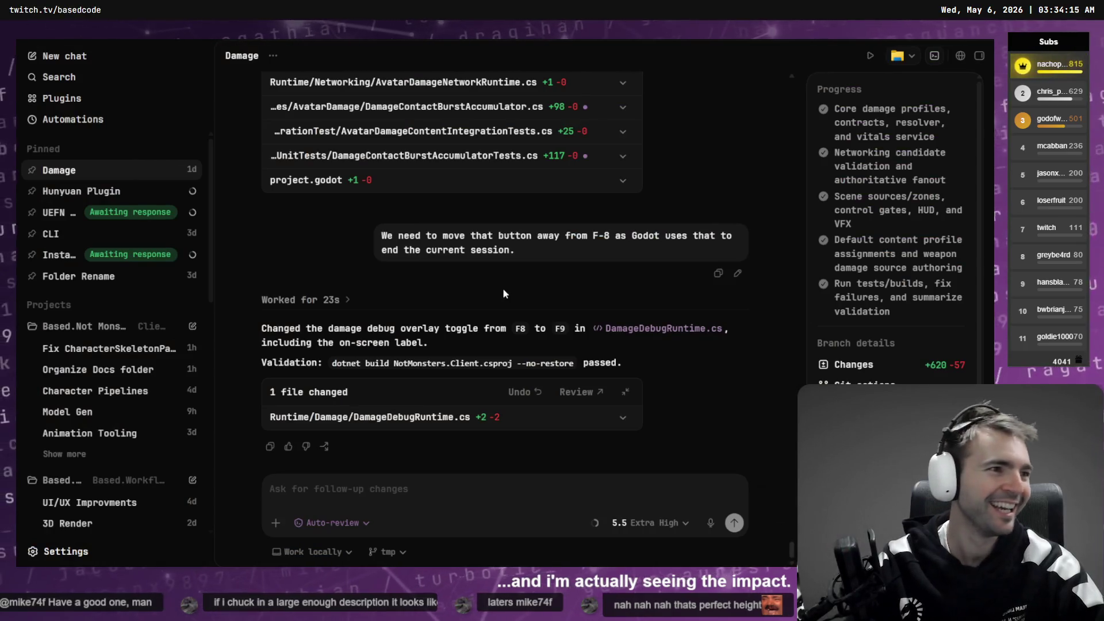
key("alt+Tab")
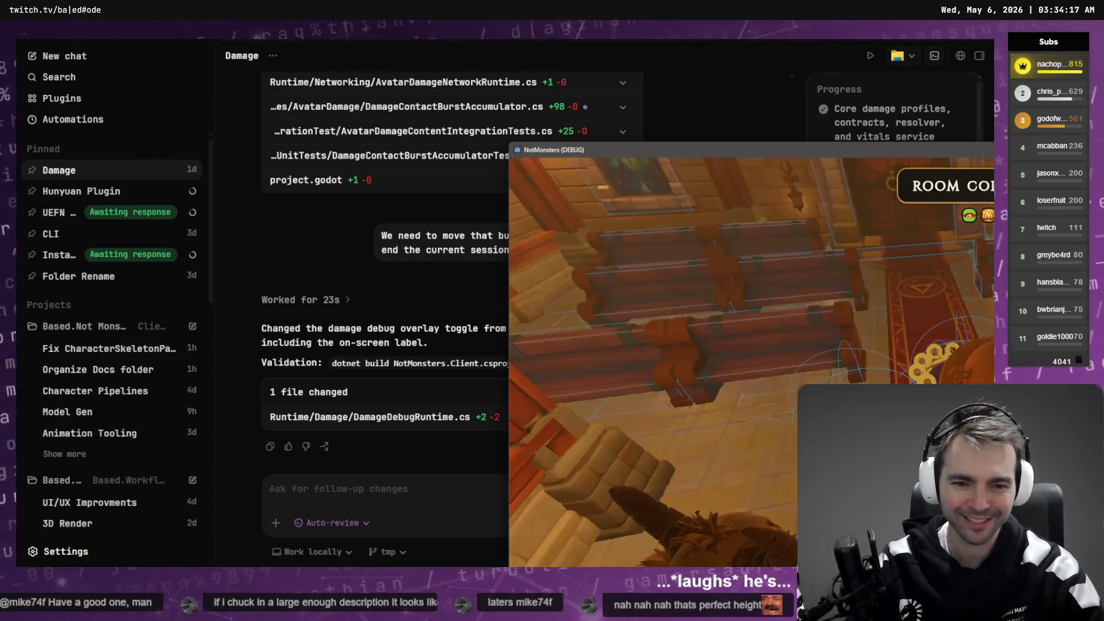